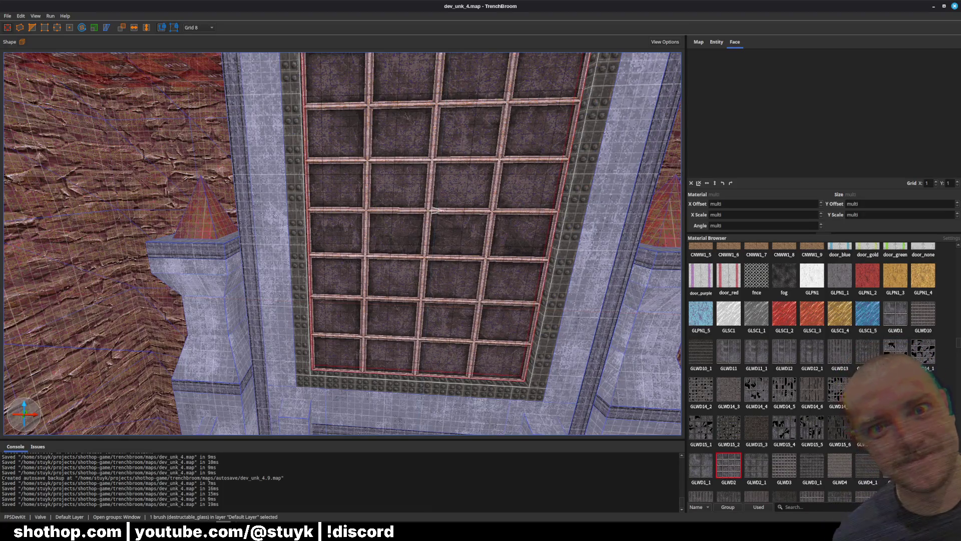
View past the destructible glass wall in TrenchBroom's dev_sandbox map, then return to Godot's file filter
key("alt+Tab")
key("d")
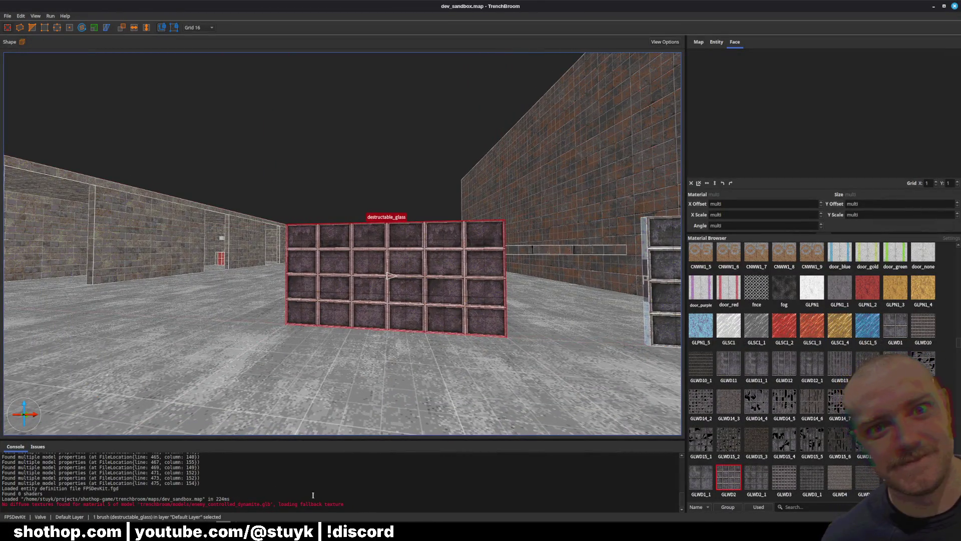
key("alt+Tab")
key("BackSpace")
key("BackSpace")
Filter files by 'sa', reopen the dev_sandbox.tscn scene tab, and restart the game
type("sandbox")
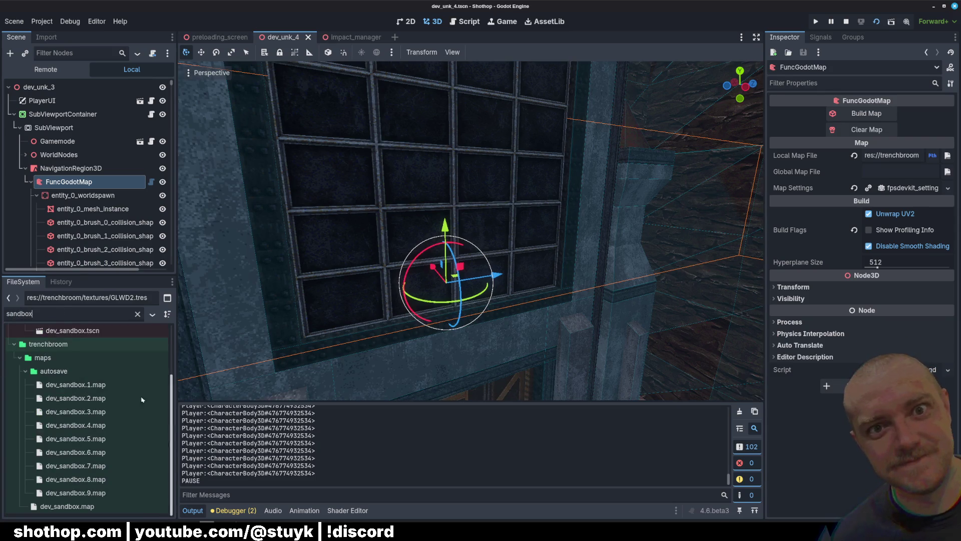
scroll(115, 390, "up", 2)
left_click(82, 379)
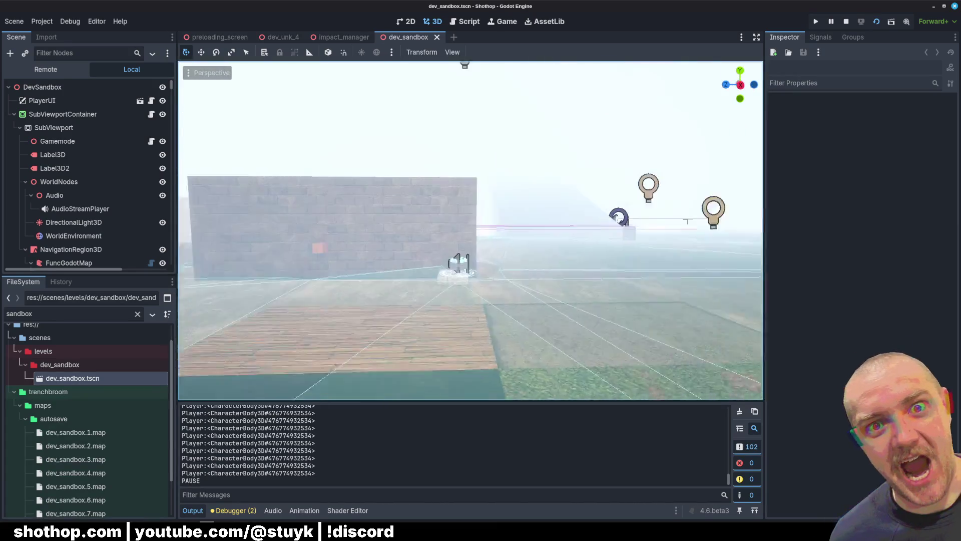
left_click(437, 37)
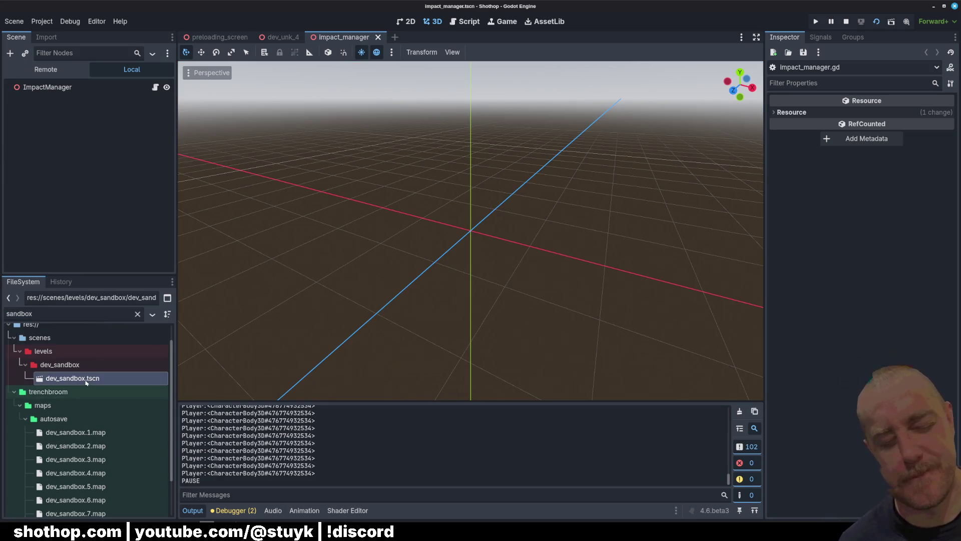
key("ctrl+shift+t")
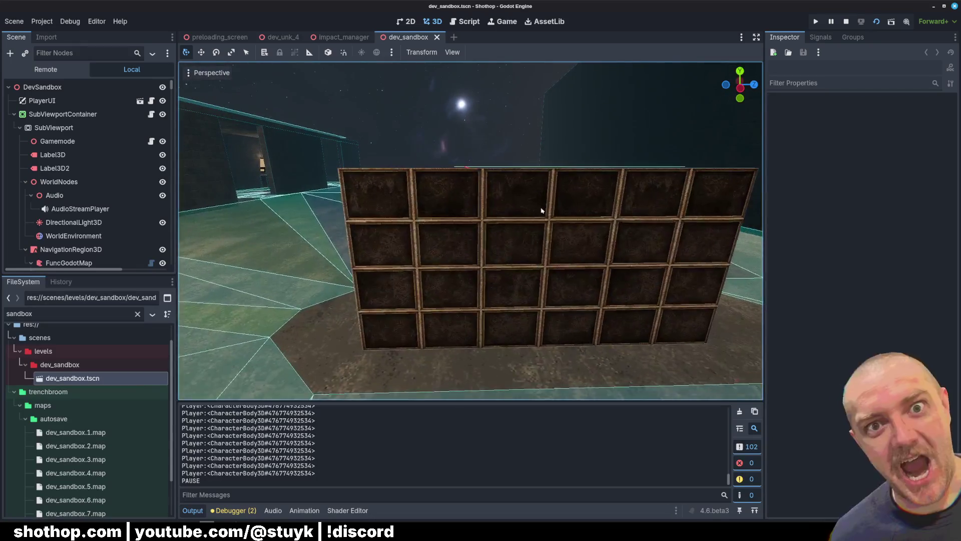
left_click(877, 21)
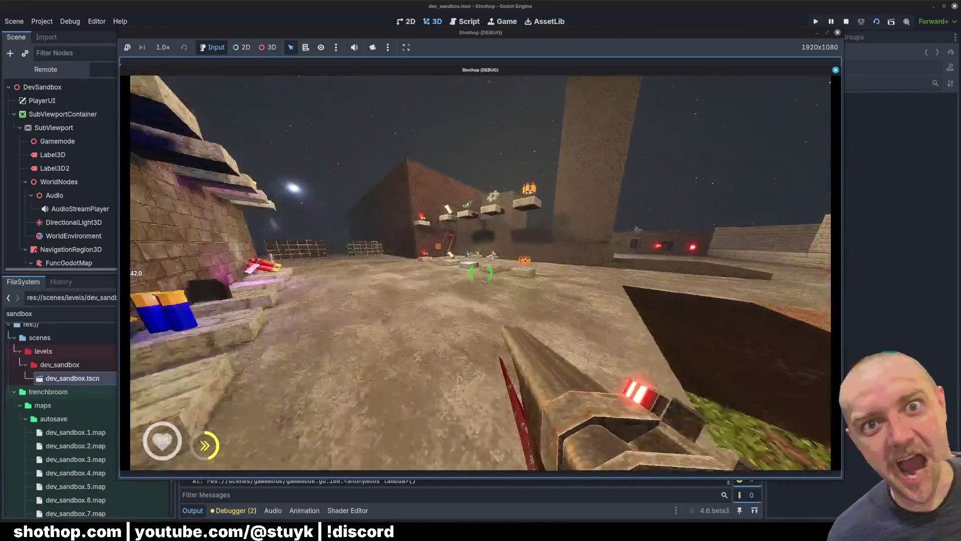
Fire the weapon in the sandbox playtest, pause with Esc, and return to the editor
left_click(480, 273)
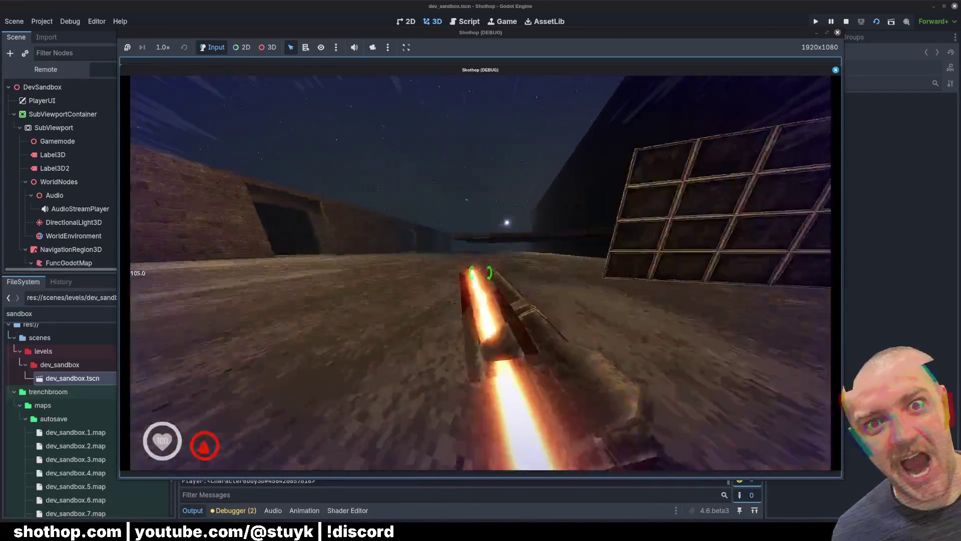
key("Escape")
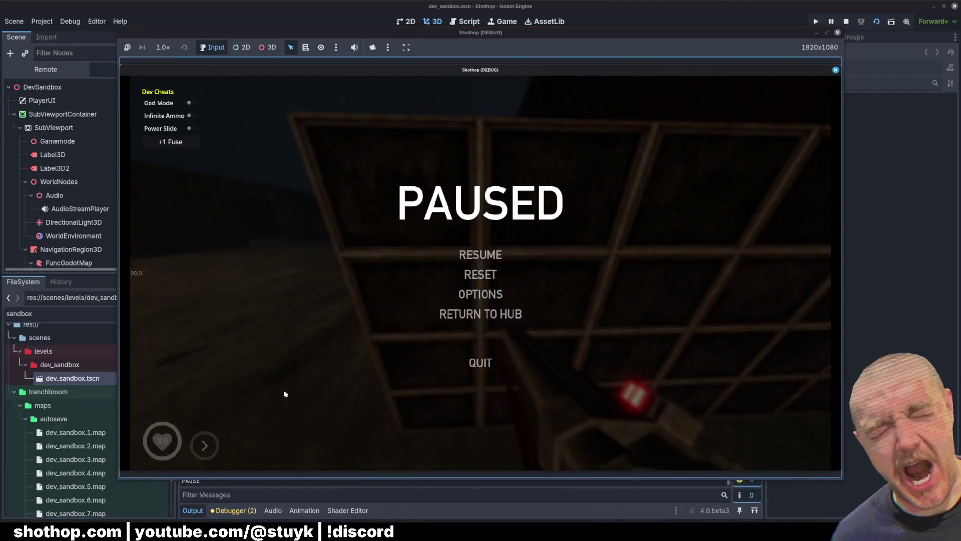
left_click(59, 447)
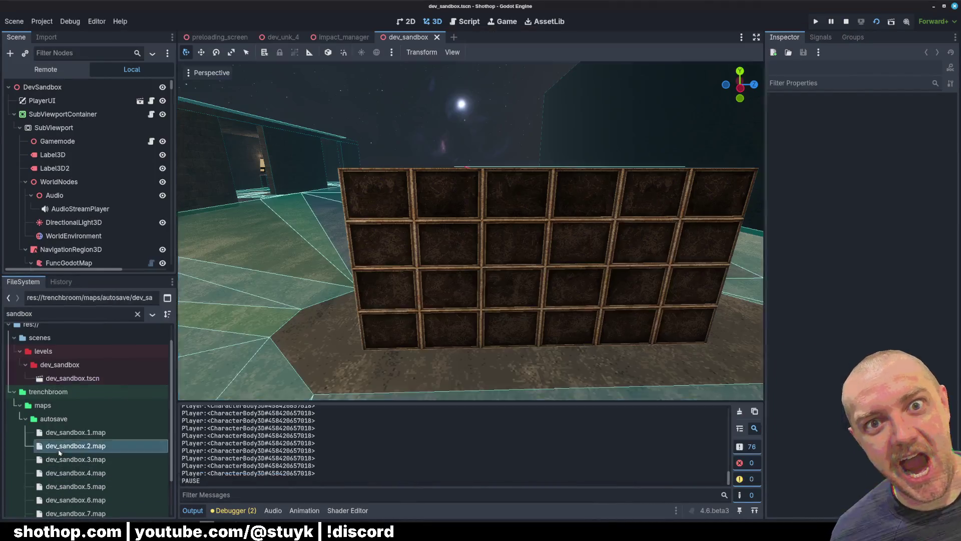
Clear the file filter, collapse the impact folder, try the filter 'gldw', and stop the game
left_click(139, 315)
scroll(131, 383, "up", 10)
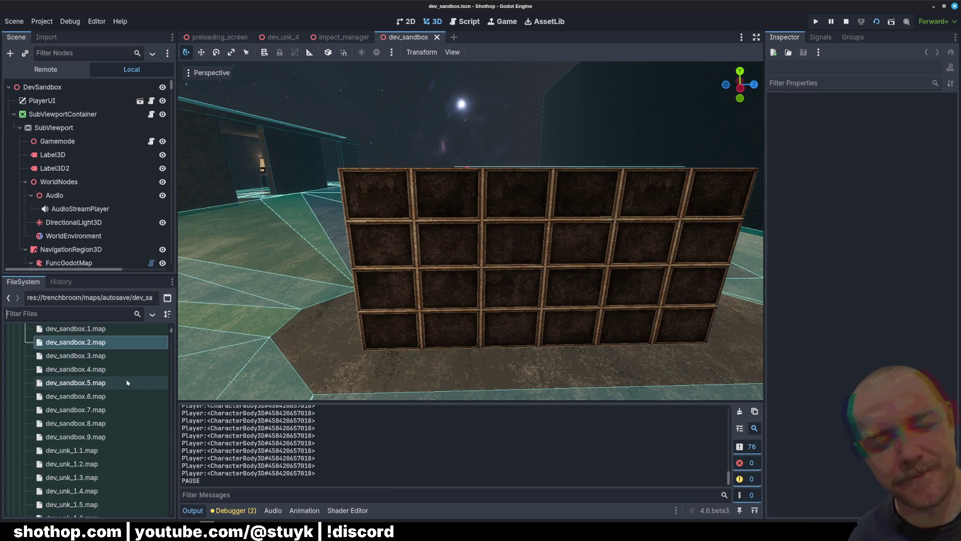
scroll(129, 386, "up", 15)
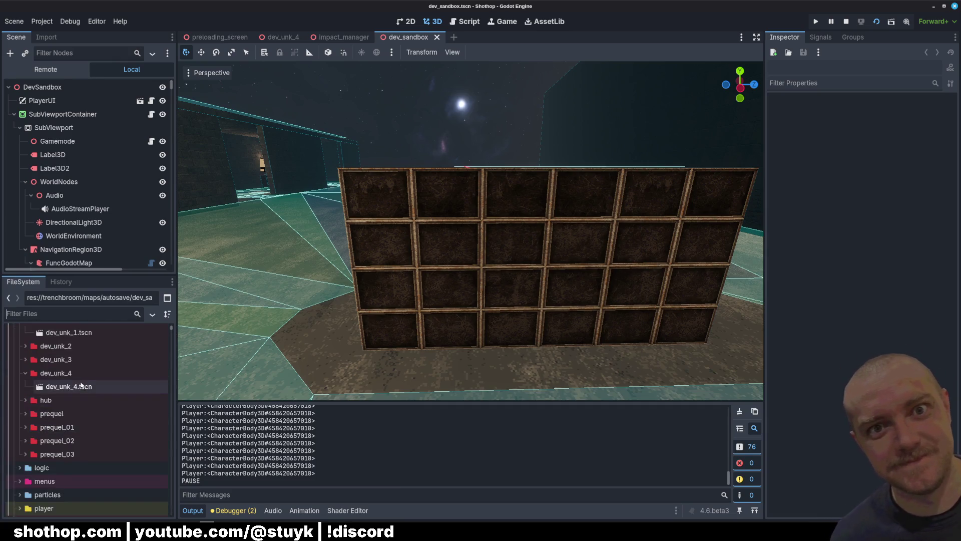
scroll(68, 384, "up", 15)
scroll(31, 415, "down", 6)
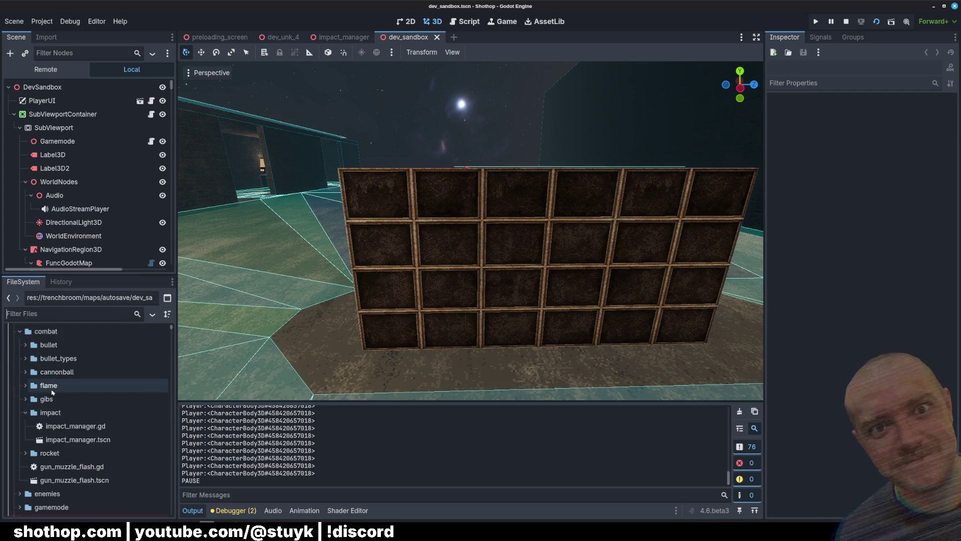
left_click(26, 413)
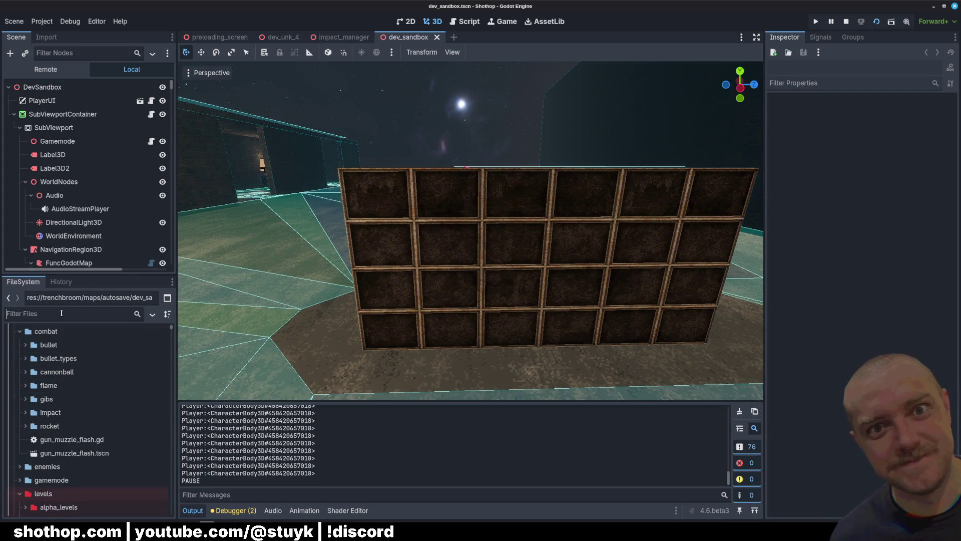
type("gldw")
key("BackSpace")
key("BackSpace")
key("BackSpace")
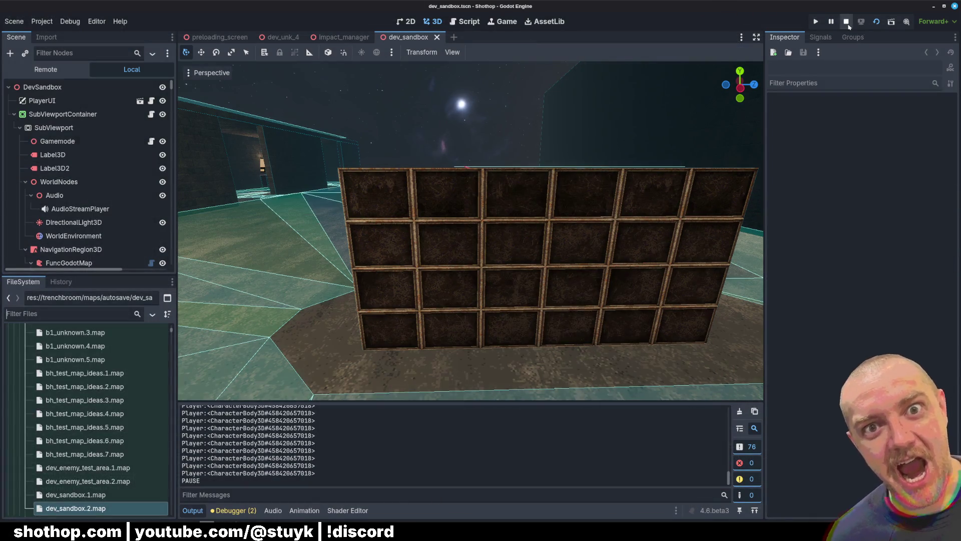
left_click(847, 23)
Launch the game, start a new run, shoot and walk into the crate room, then pause
left_click(822, 21)
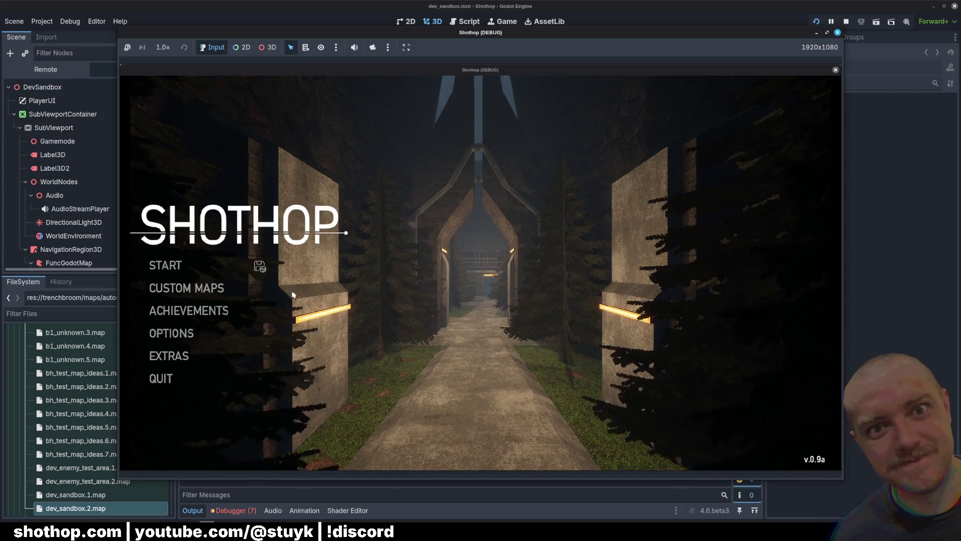
left_click(182, 271)
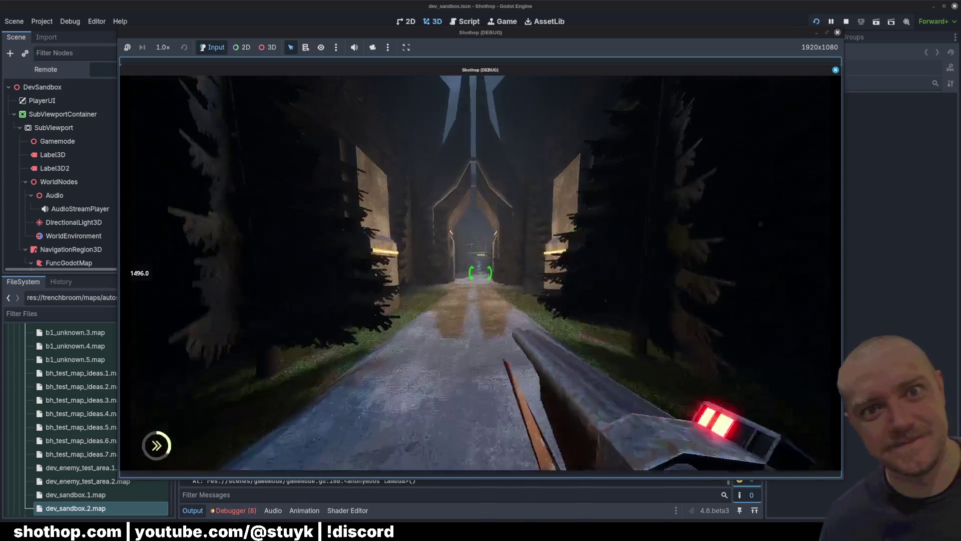
left_click(481, 273)
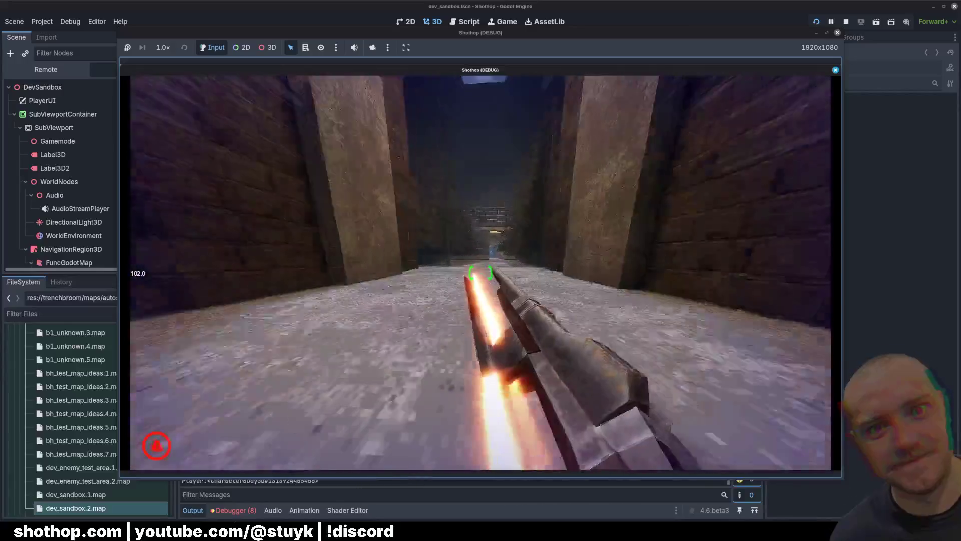
key("w")
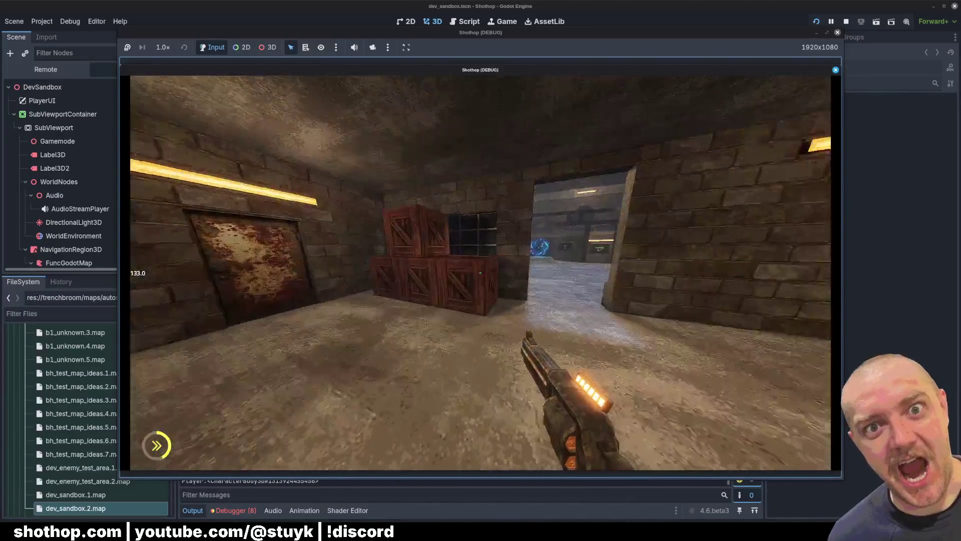
key("Escape")
Back in the editor, begin a 'gl' search in the FileSystem filter
left_click(44, 314)
type("gl")
key("BackSpace")
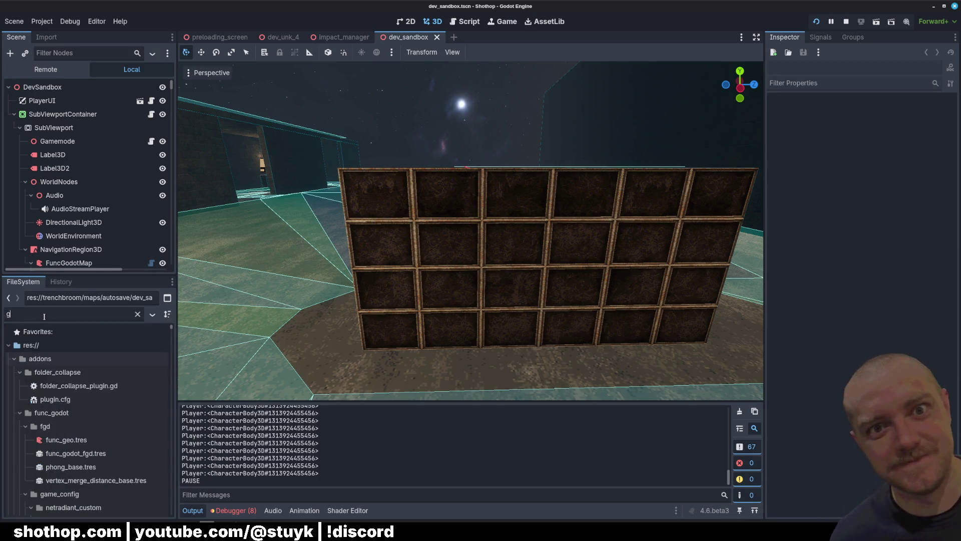
Filter for 'glwd2', select GLWD2.png, and show its folder in the file manager
type("lwd2")
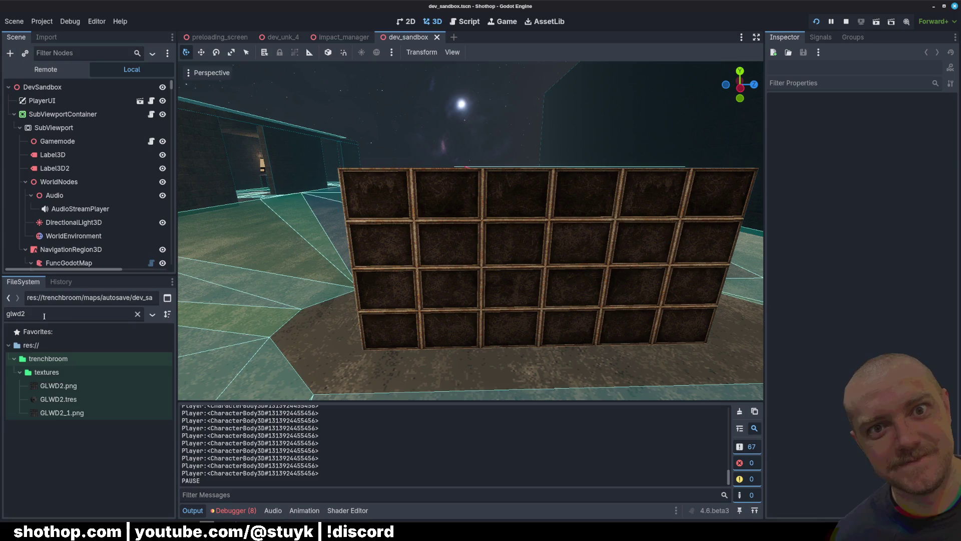
left_click(60, 386)
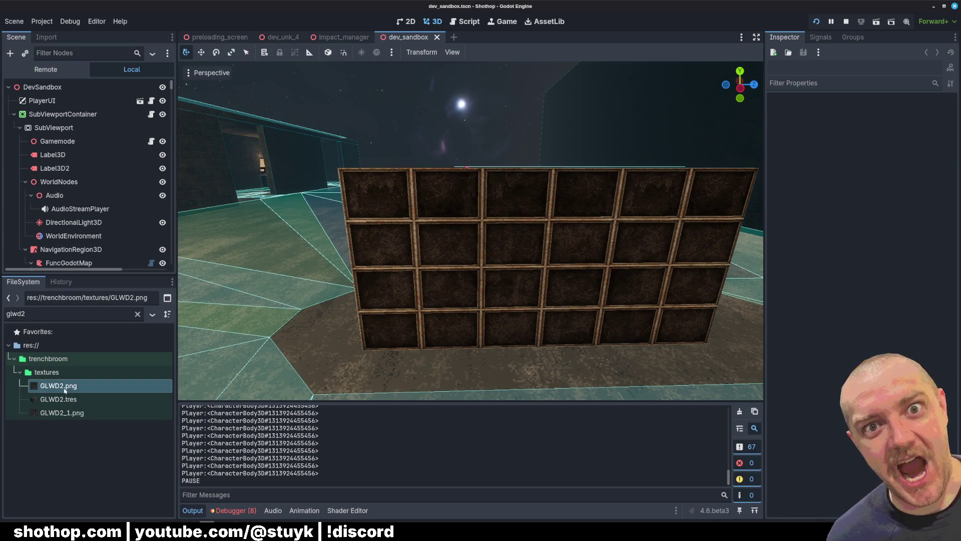
double_click(59, 387)
right_click(54, 386)
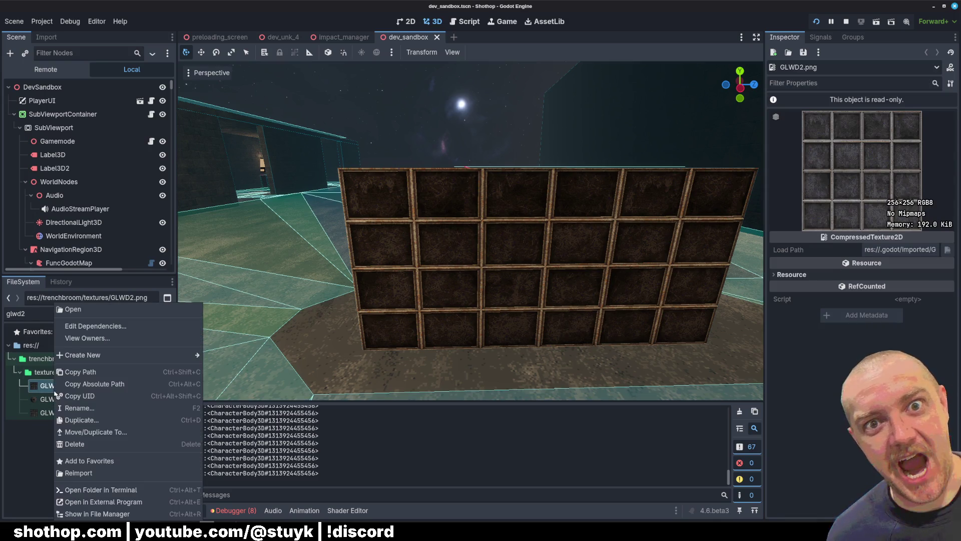
left_click(98, 511)
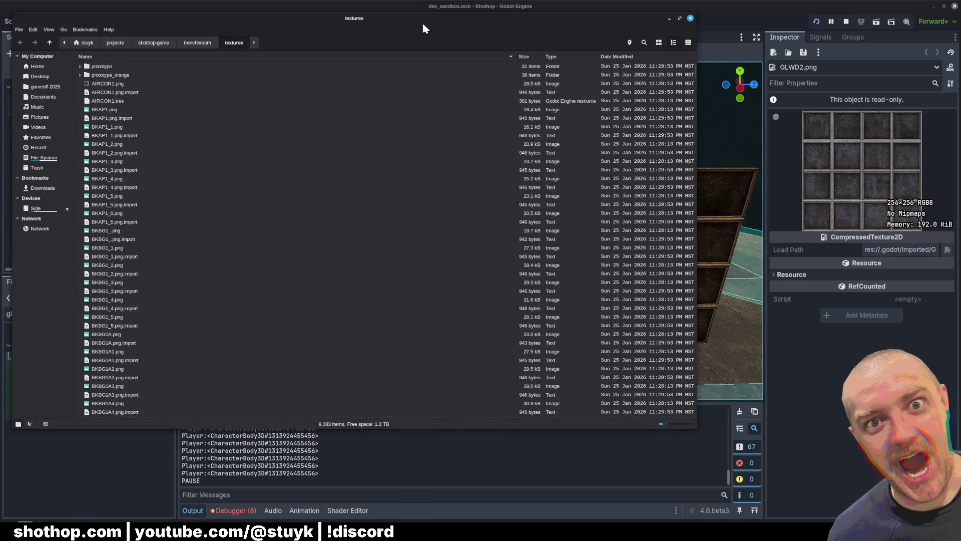
Close the Nemo file manager window
key("ctrl+w")
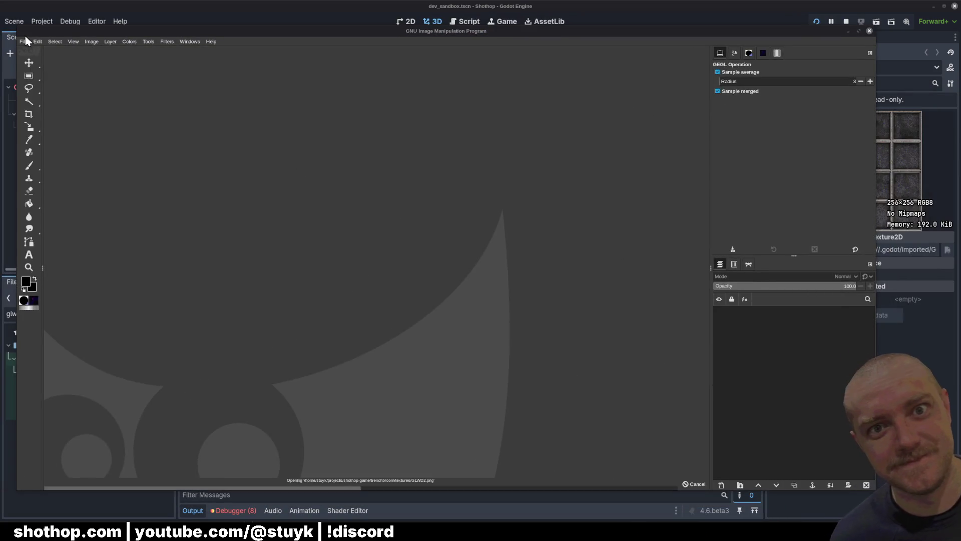
Maximize the GIMP window and switch to the Rectangle Select tool
key("alt+e")
key("Escape")
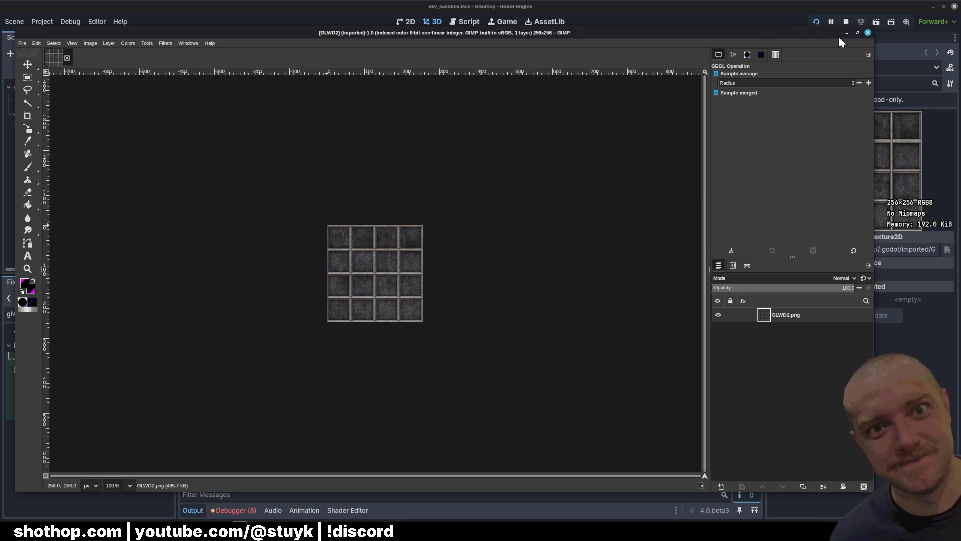
left_click(857, 33)
scroll(433, 288, "up", 5)
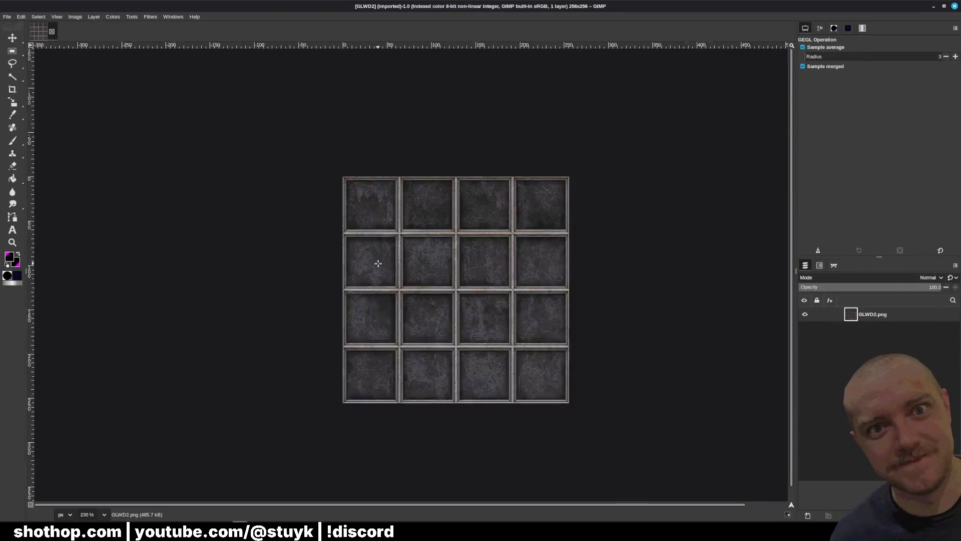
left_click(12, 52)
scroll(390, 176, "up", 5)
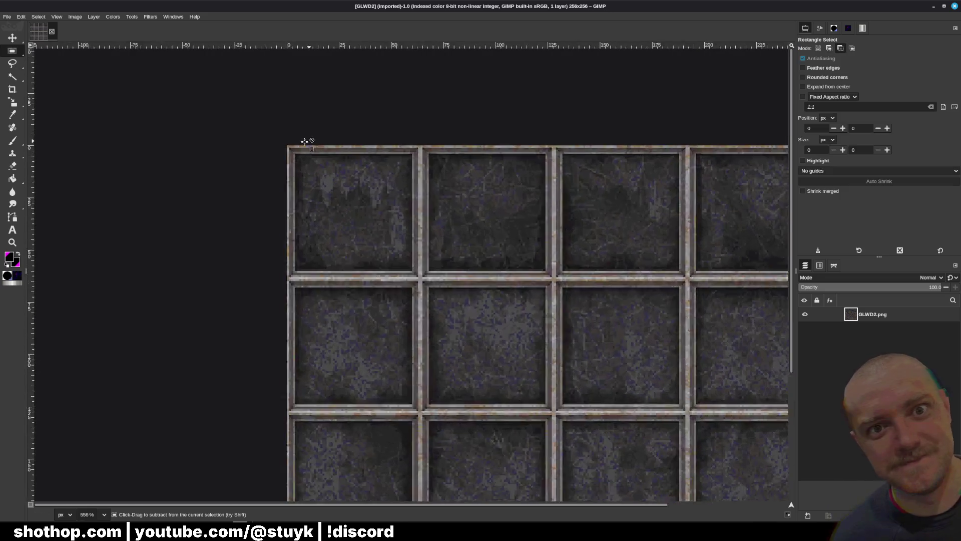
scroll(286, 144, "up", 2)
Select the inner panels of the top-left and second tiles
left_click_drag(325, 184, 499, 277)
mouse_move(279, 142)
left_mouse_down()
mouse_move(556, 280)
mouse_move(781, 350)
mouse_move(558, 495)
mouse_move(476, 423)
left_mouse_up()
scroll(457, 382, "right", 5)
scroll(457, 382, "up", 1)
mouse_move(270, 118)
left_mouse_down()
mouse_move(478, 280)
mouse_move(281, 117)
mouse_move(612, 414)
mouse_move(276, 116)
left_mouse_up()
mouse_move(477, 340)
left_mouse_down()
mouse_move(631, 476)
mouse_move(362, 218)
mouse_move(631, 477)
mouse_move(268, 114)
left_mouse_up()
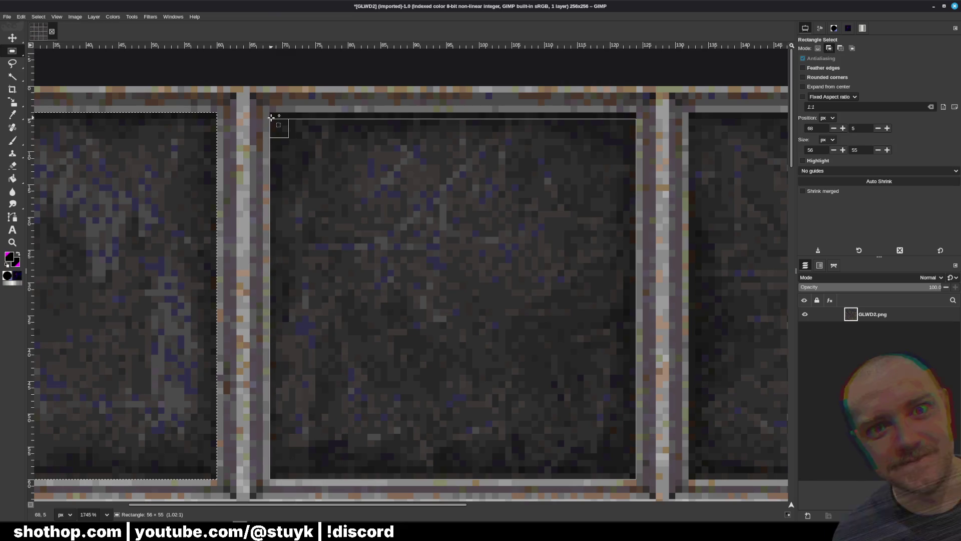
Add the remaining first-row panels, redrawing the top-right one after a subtraction
scroll(528, 230, "right", 5)
scroll(527, 230, "down", 1)
scroll(259, 149, "right", 2)
scroll(179, 93, "up", 1)
mouse_move(167, 83)
left_mouse_down()
mouse_move(378, 254)
mouse_move(527, 448)
left_mouse_up()
scroll(359, 153, "right", 5)
scroll(358, 154, "down", 1)
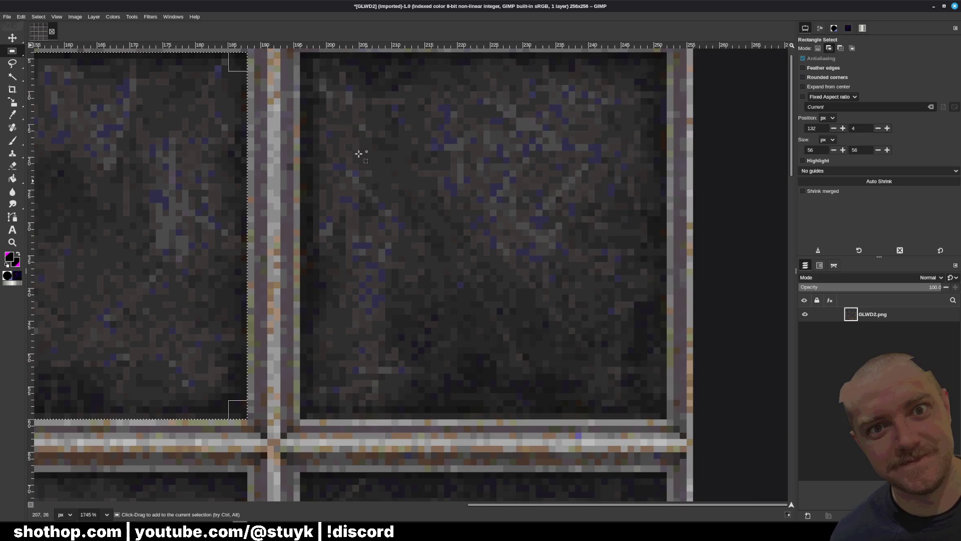
left_click_drag(300, 58, 627, 378)
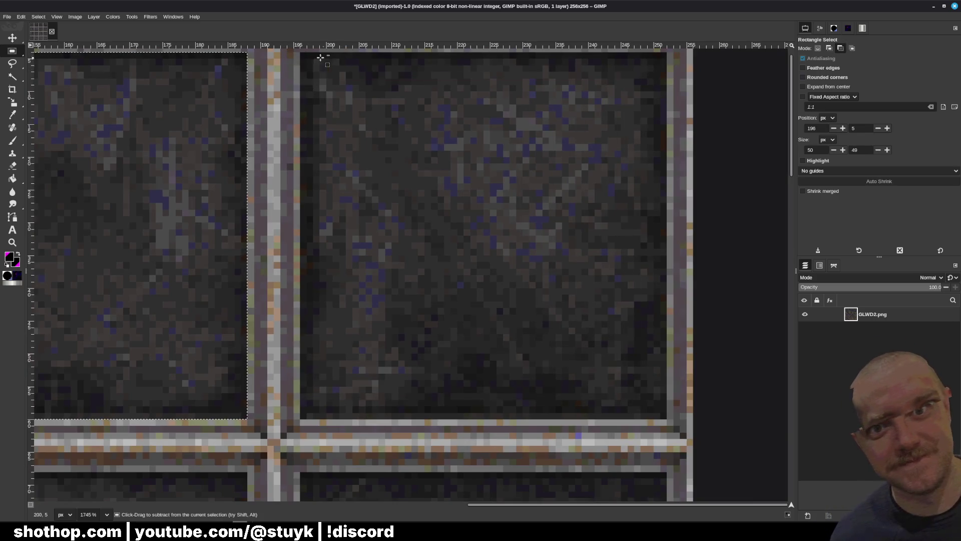
mouse_move(303, 54)
left_mouse_down()
mouse_move(646, 408)
mouse_move(671, 420)
left_mouse_up()
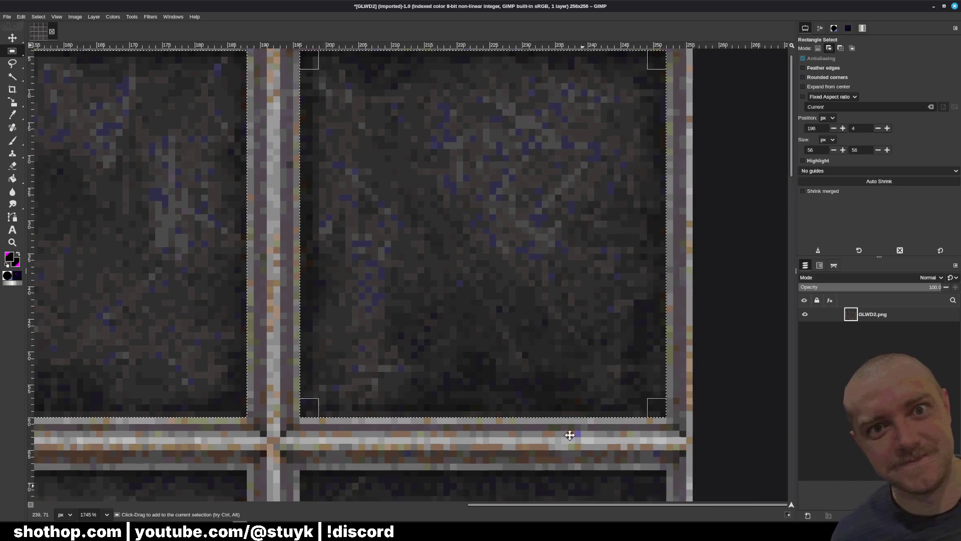
scroll(318, 159, "down", 5)
scroll(317, 159, "right", 1)
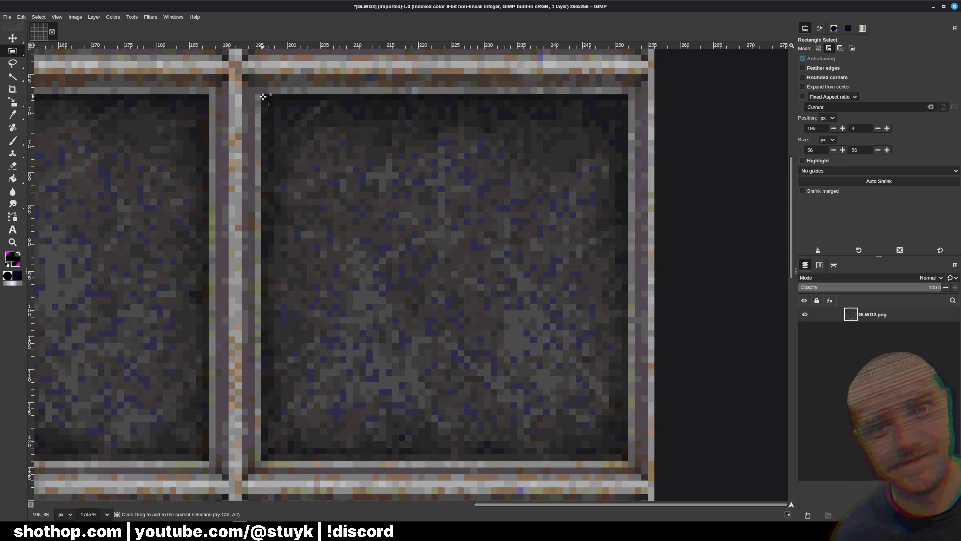
left_click_drag(319, 150, 631, 460)
scroll(627, 327, "left", 8)
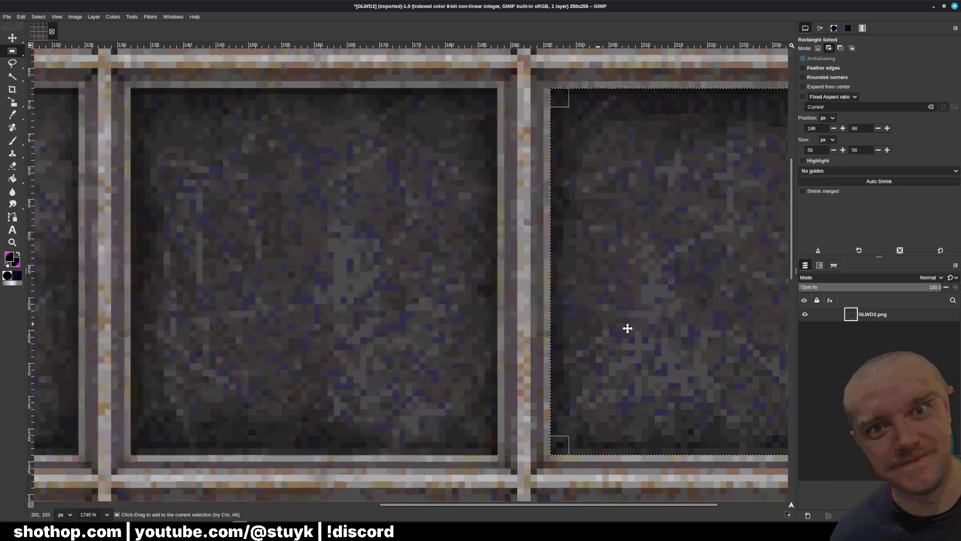
Add the second-row 56x56 panels at 132,68, 68,68 and the leftmost one
mouse_move(284, 98)
left_mouse_down()
mouse_move(623, 424)
mouse_move(629, 451)
mouse_move(646, 458)
left_mouse_up()
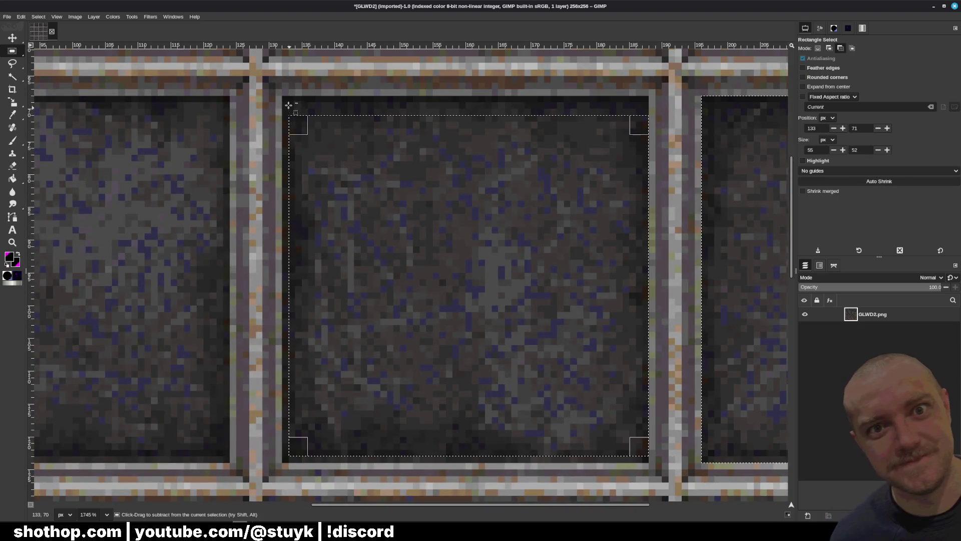
mouse_move(290, 100)
left_mouse_down()
mouse_move(661, 463)
mouse_move(644, 461)
left_mouse_up()
scroll(390, 324, "left", 6)
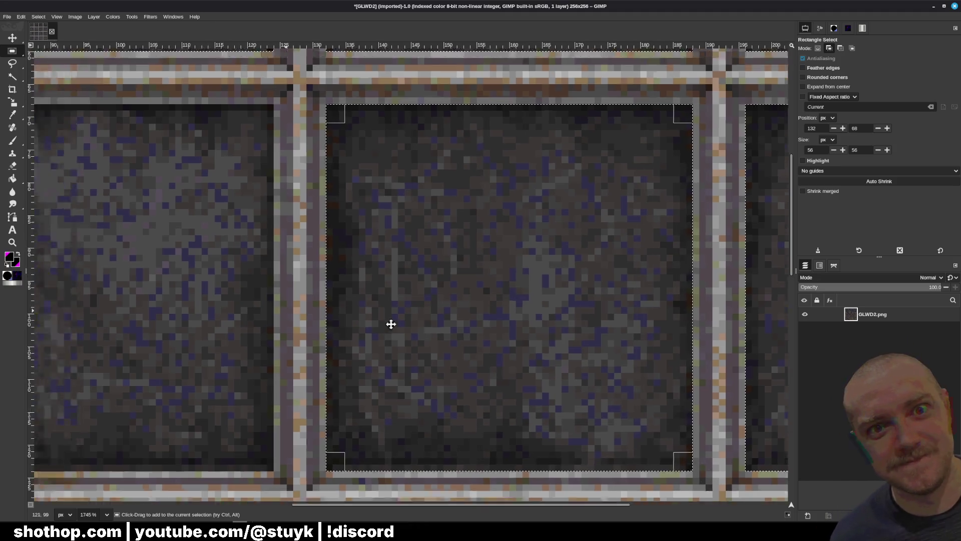
scroll(183, 79, "down", 1)
mouse_move(206, 58)
left_mouse_down()
mouse_move(409, 235)
mouse_move(570, 421)
left_mouse_up()
scroll(344, 163, "left", 6)
scroll(344, 163, "up", 1)
left_click_drag(166, 80, 523, 440)
scroll(295, 174, "down", 5)
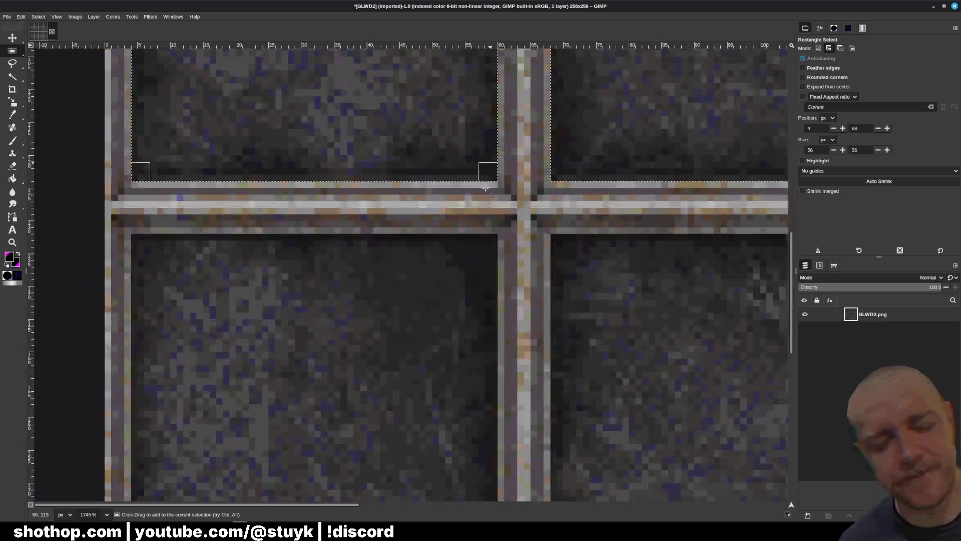
scroll(295, 173, "up", 5)
Add the third-row panels: the leftmost, 68,132 and 132,132
mouse_move(153, 80)
left_mouse_down()
mouse_move(472, 376)
mouse_move(508, 443)
mouse_move(520, 443)
left_mouse_up()
scroll(601, 350, "down", 3)
scroll(319, 224, "up", 3)
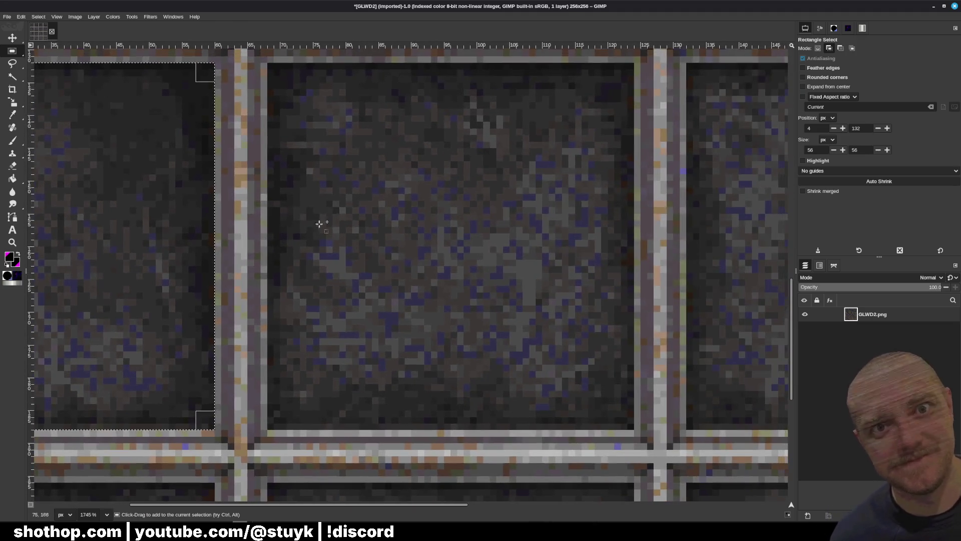
mouse_move(270, 67)
left_mouse_down()
mouse_move(300, 116)
mouse_move(634, 429)
left_mouse_up()
scroll(419, 337, "right", 5)
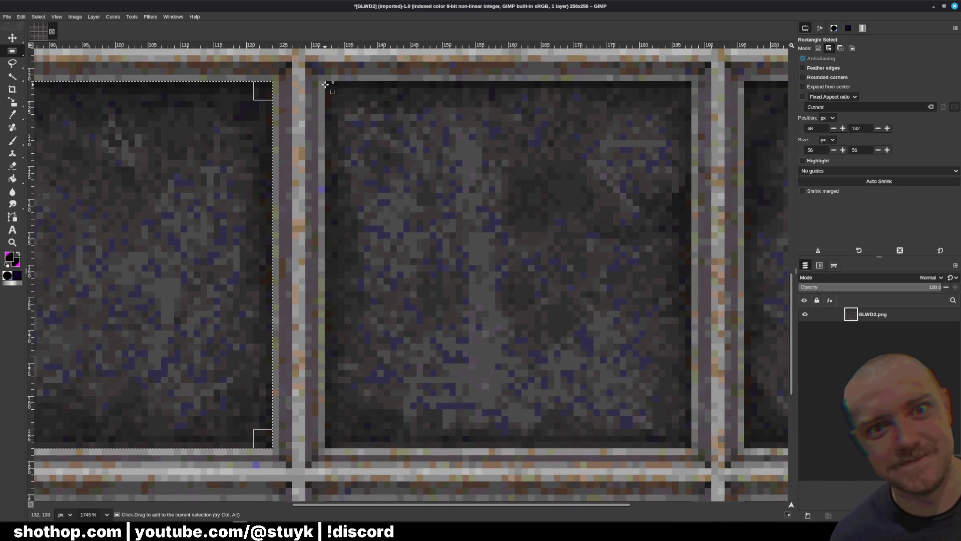
mouse_move(355, 119)
left_mouse_down()
mouse_move(672, 403)
mouse_move(692, 448)
left_mouse_up()
scroll(418, 376, "right", 4)
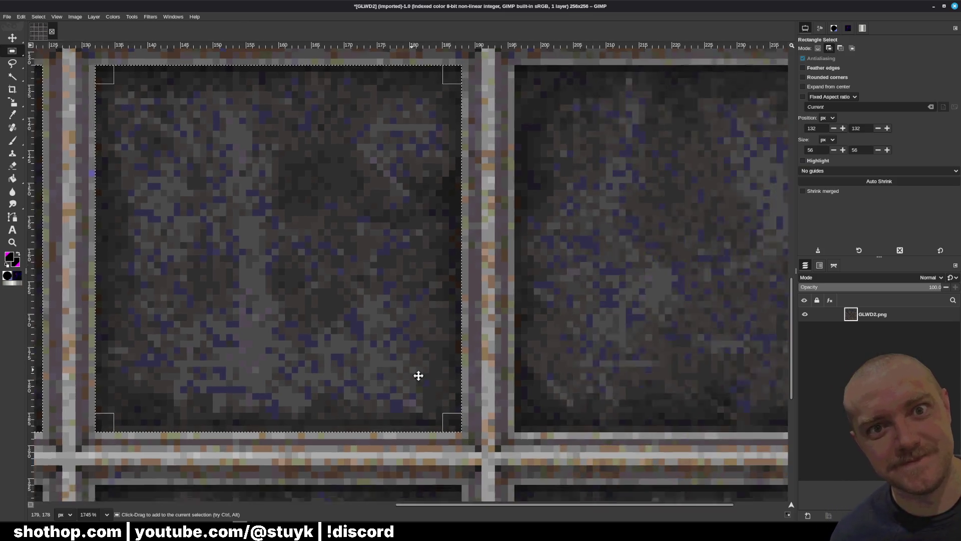
scroll(356, 103, "right", 2)
left_click_drag(333, 120, 649, 438)
scroll(491, 344, "down", 5)
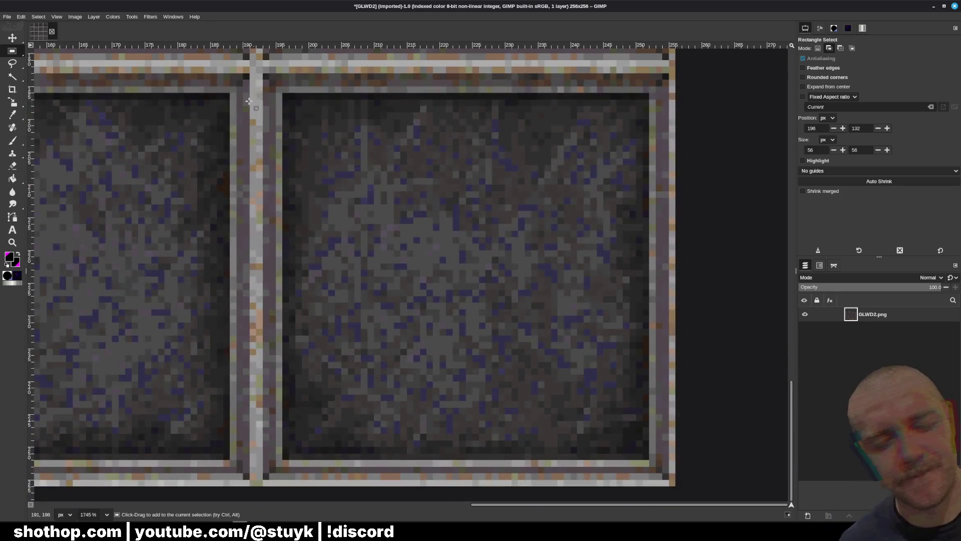
Add the bottom-row panels: bottom-right, 132,196, 68,196 and bottom-left
mouse_move(284, 95)
left_mouse_down()
mouse_move(575, 350)
mouse_move(649, 458)
left_mouse_up()
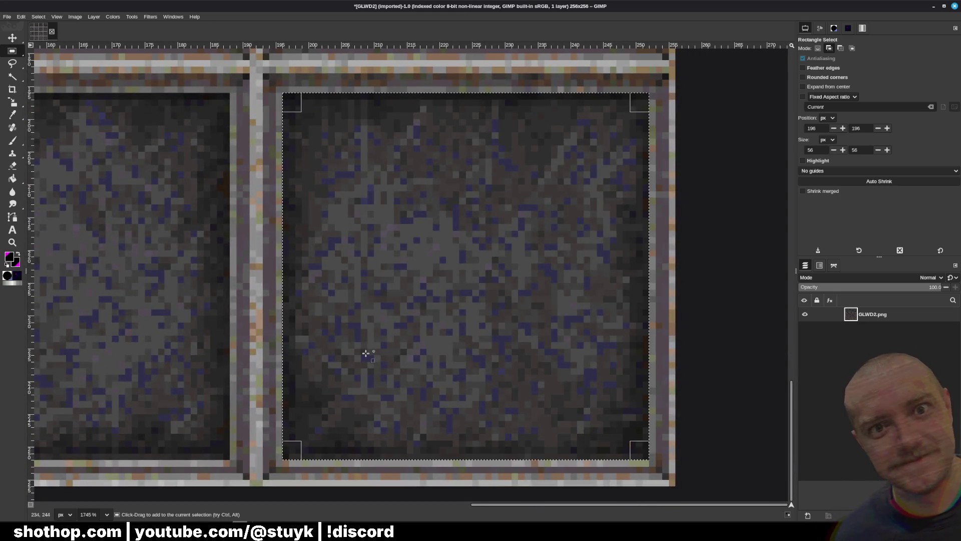
scroll(485, 335, "left", 2)
scroll(486, 335, "left", 2)
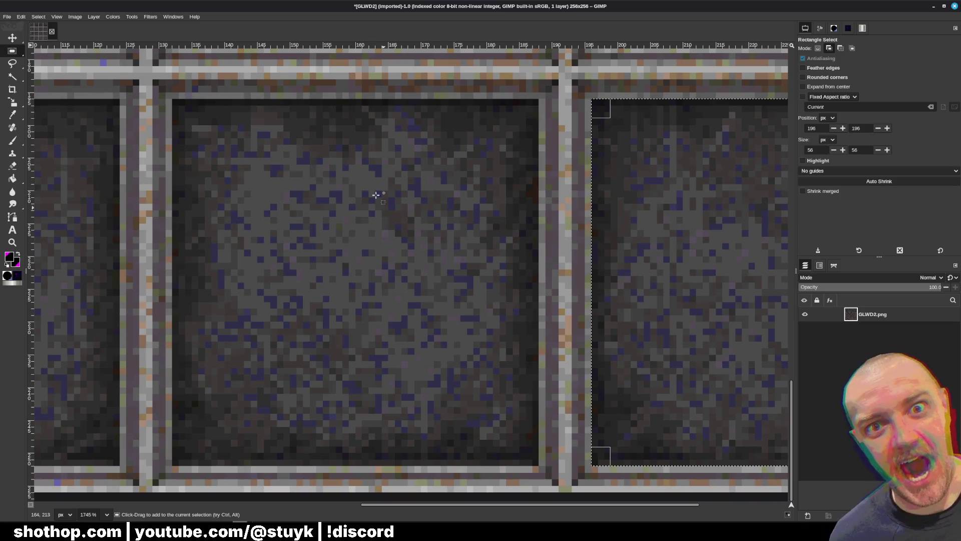
left_click_drag(174, 101, 539, 466)
scroll(281, 301, "left", 5)
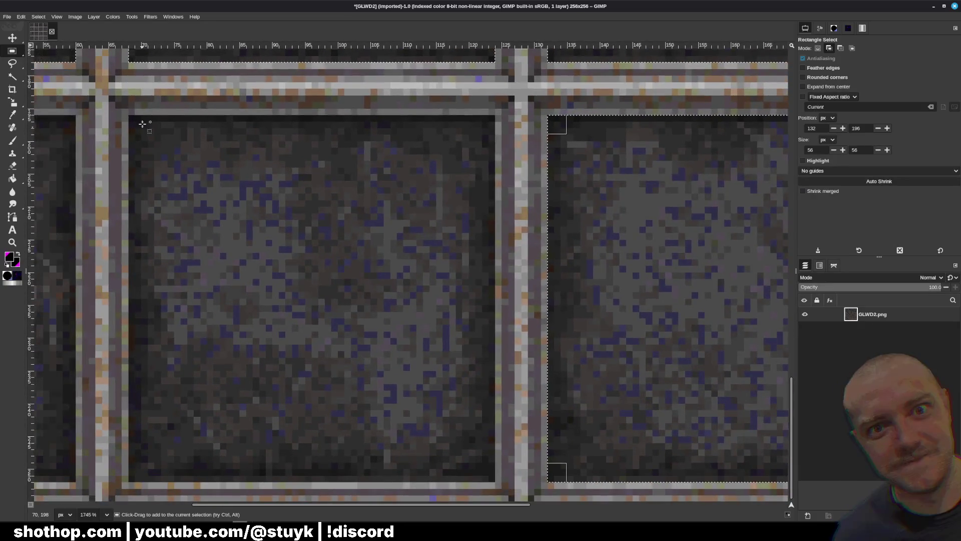
left_click_drag(129, 116, 502, 481)
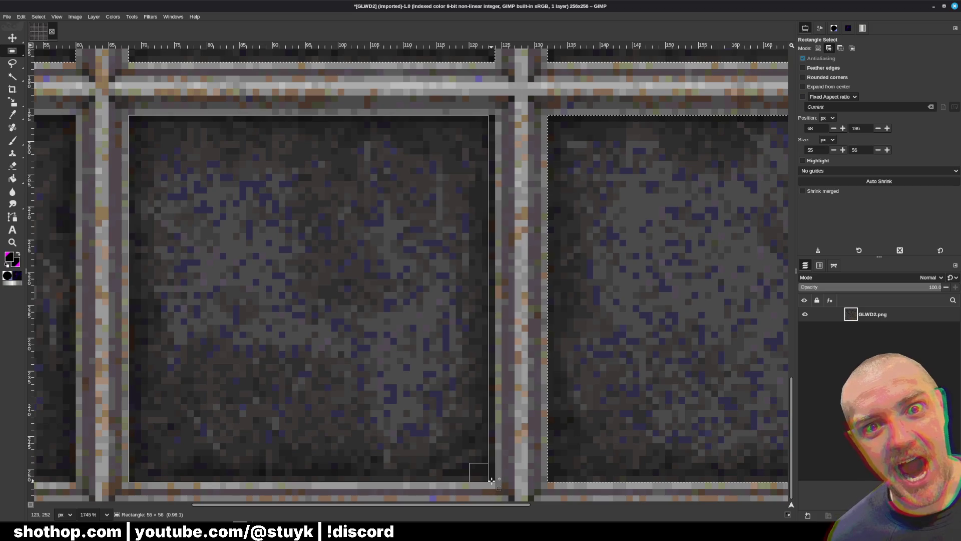
scroll(494, 305, "left", 2)
scroll(553, 282, "left", 5)
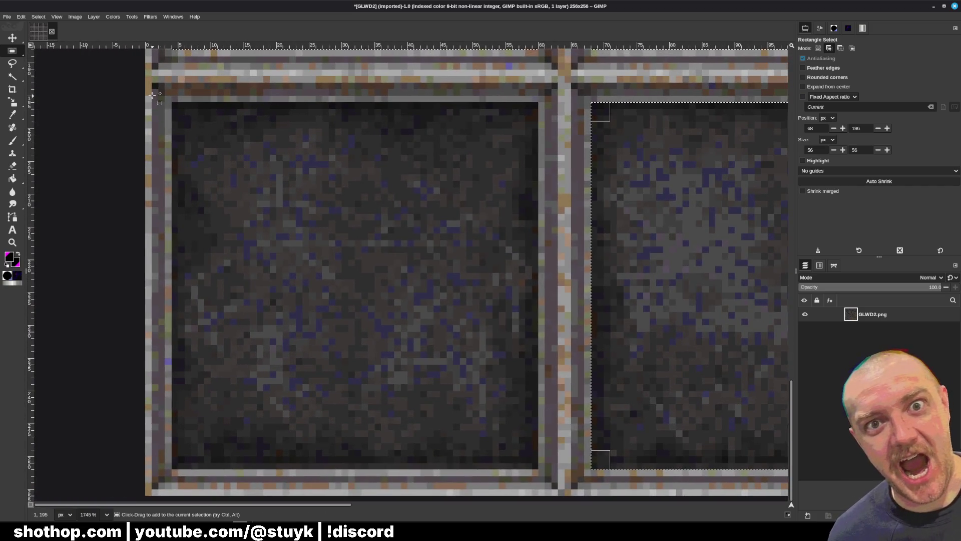
left_click_drag(172, 109, 536, 467)
Add a one-pixel row above the bottom-left panel to the selection
scroll(530, 254, "down", 3)
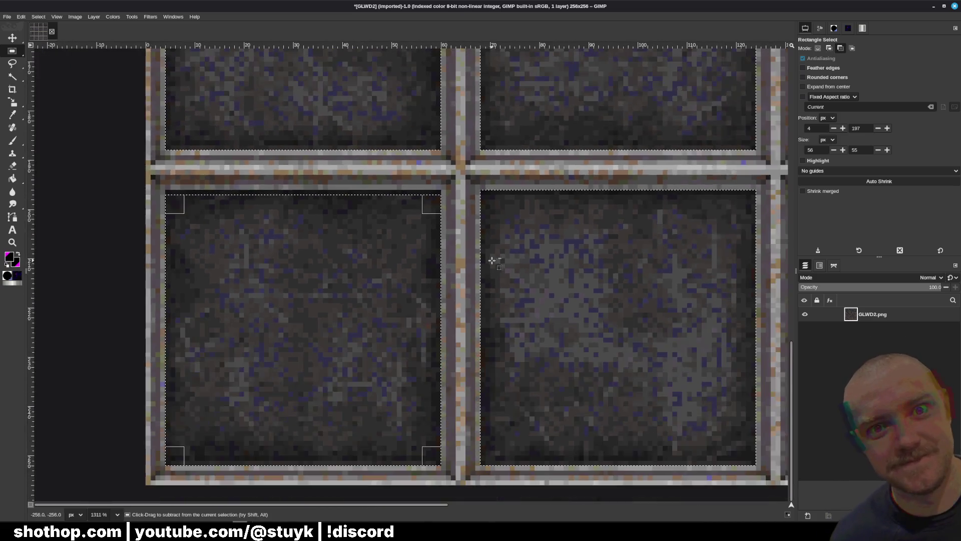
scroll(246, 208, "up", 5)
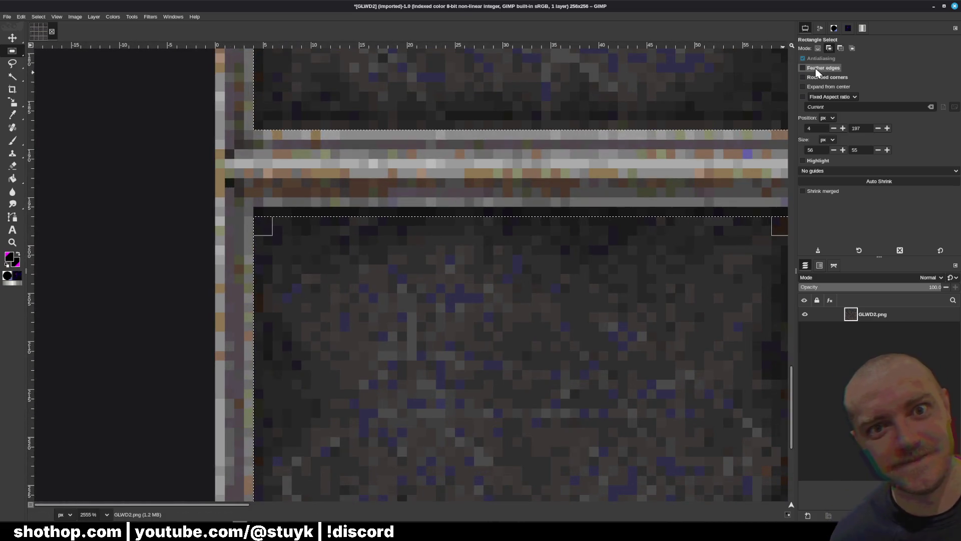
scroll(438, 231, "down", 3)
mouse_move(439, 230)
left_mouse_down()
mouse_move(488, 215)
mouse_move(540, 257)
left_mouse_up()
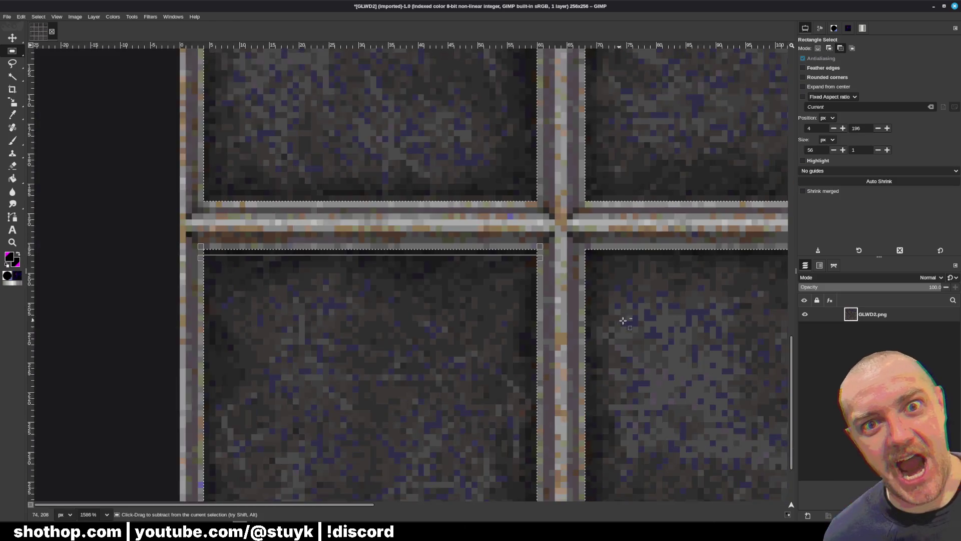
scroll(623, 319, "down", 2)
scroll(450, 268, "down", 2)
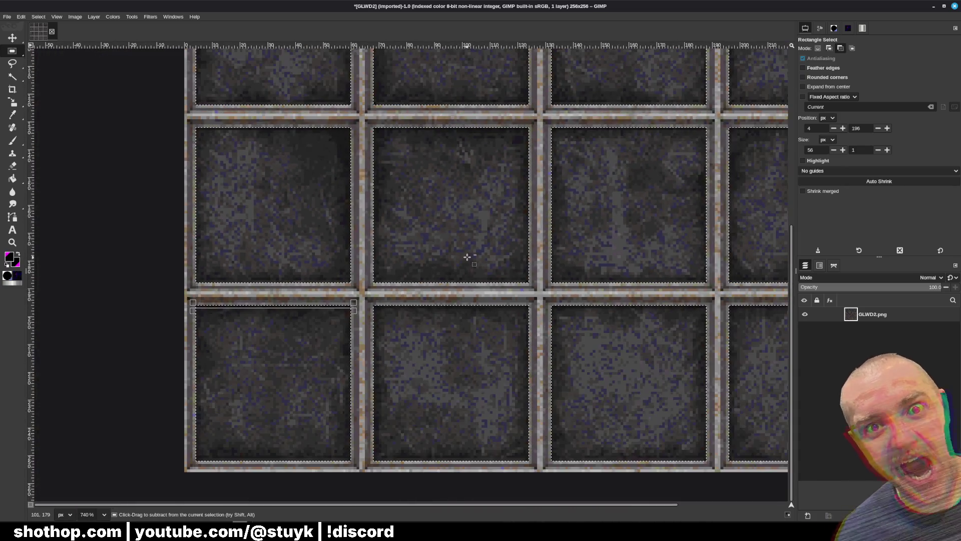
scroll(458, 261, "up", 3)
scroll(453, 265, "right", 3)
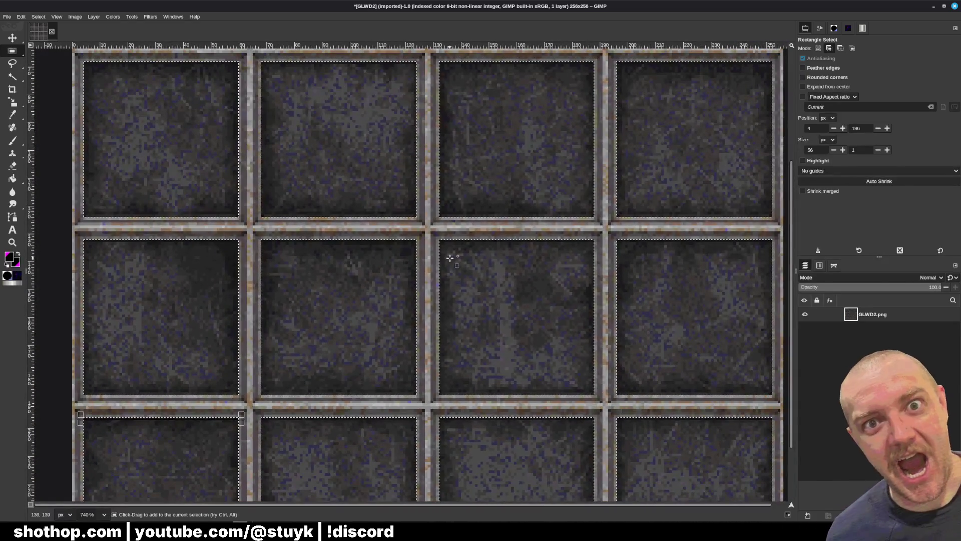
scroll(451, 260, "down", 1)
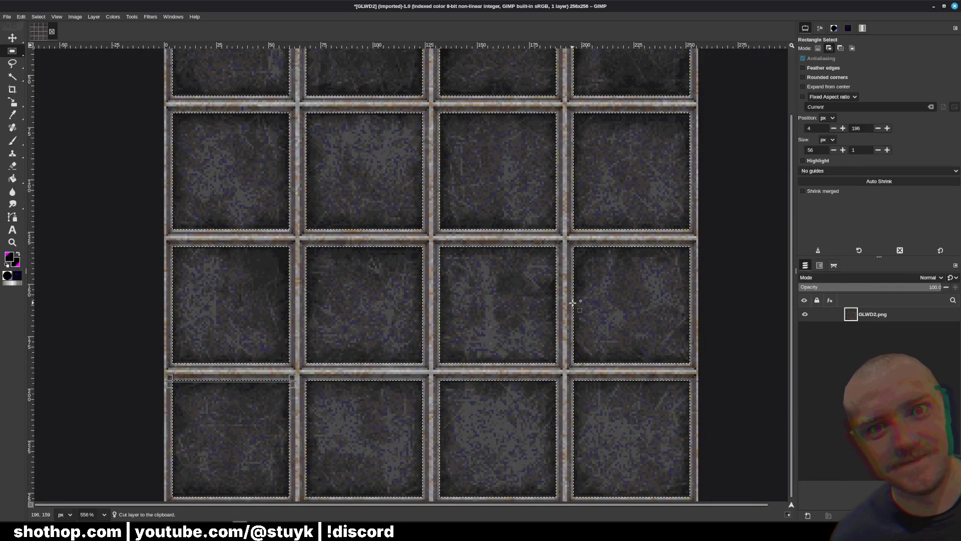
Delete the selected panel interiors, add a new layer, and paste the tiles onto it
key("Delete")
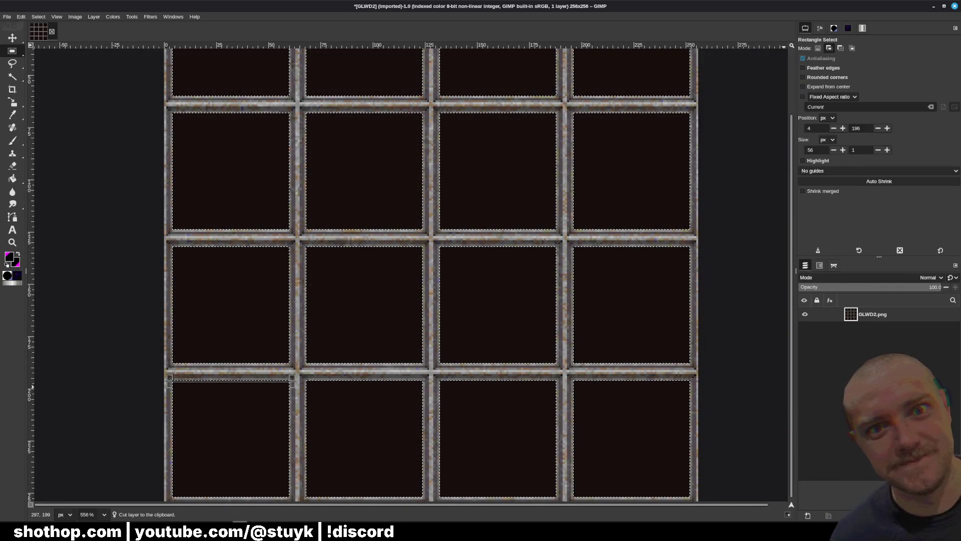
left_click(808, 515)
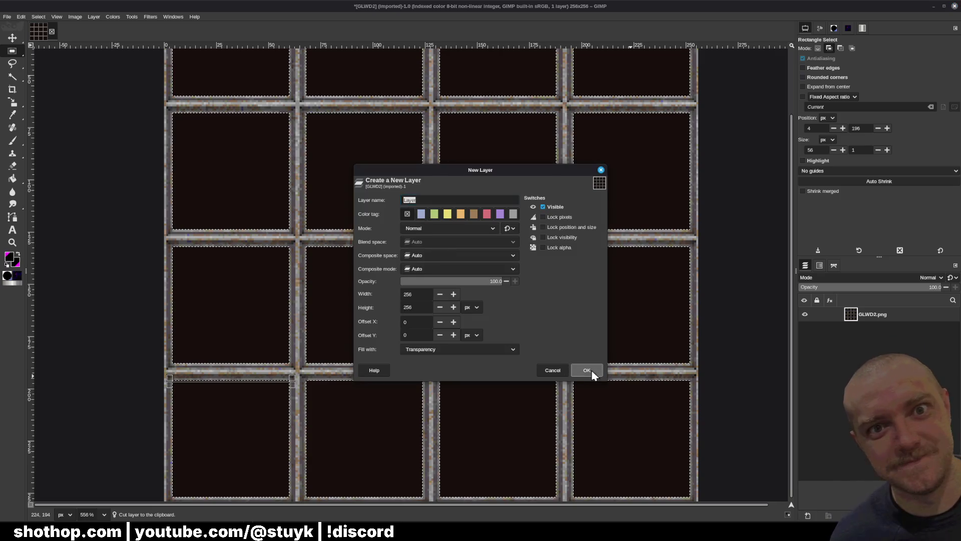
left_click(587, 371)
key("ctrl+v")
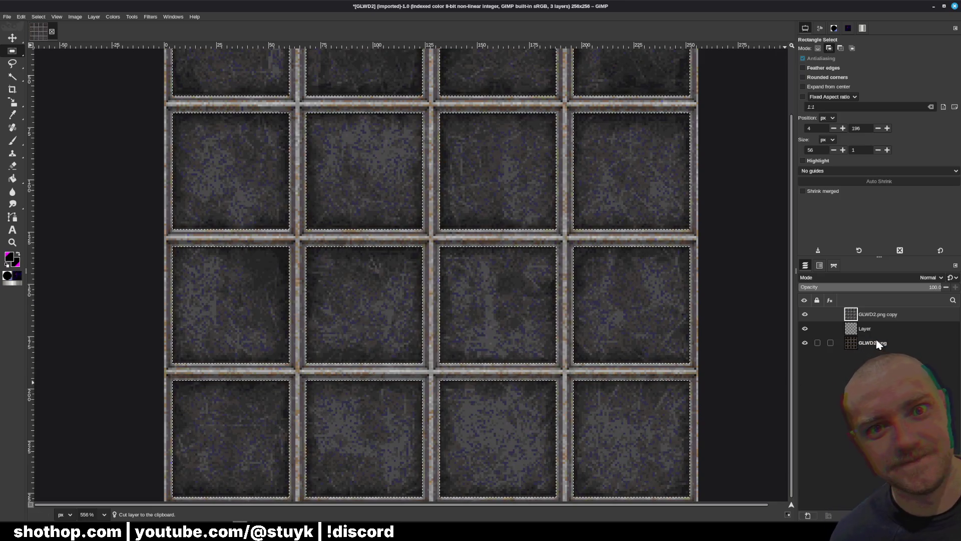
left_click(878, 345)
key("ctrl+shift+a")
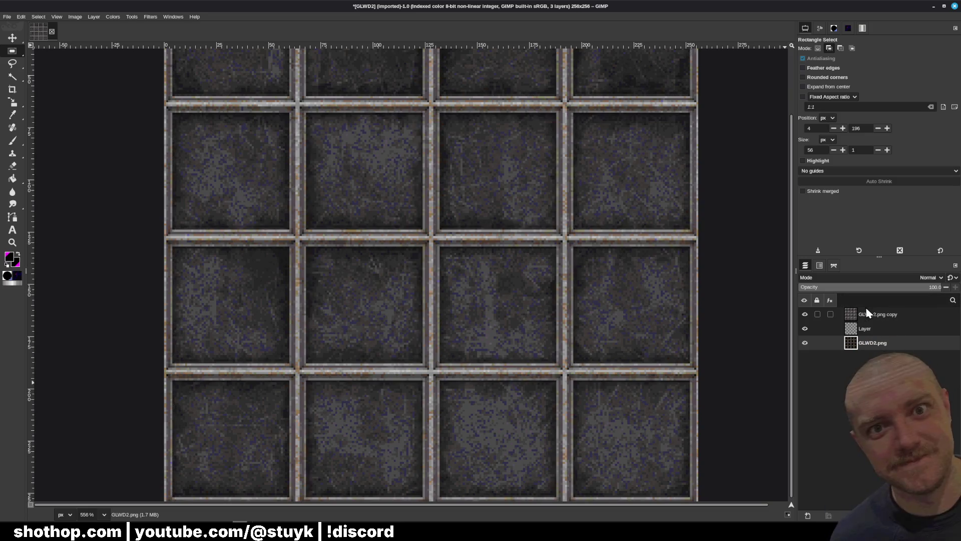
Restore the selection and cut and re-paste layers so GLWD2.png copy is active on top
key("ctrl+z")
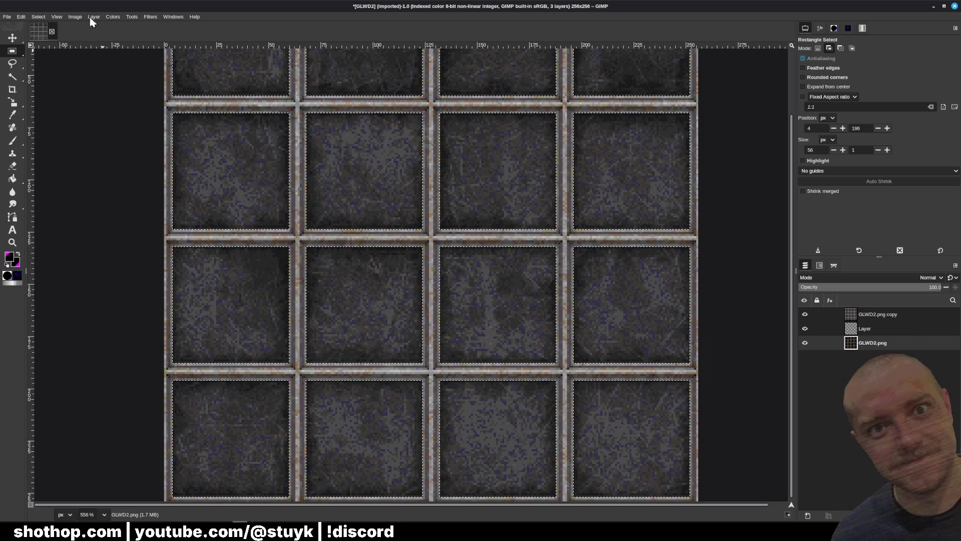
left_click(22, 17)
left_click(43, 59)
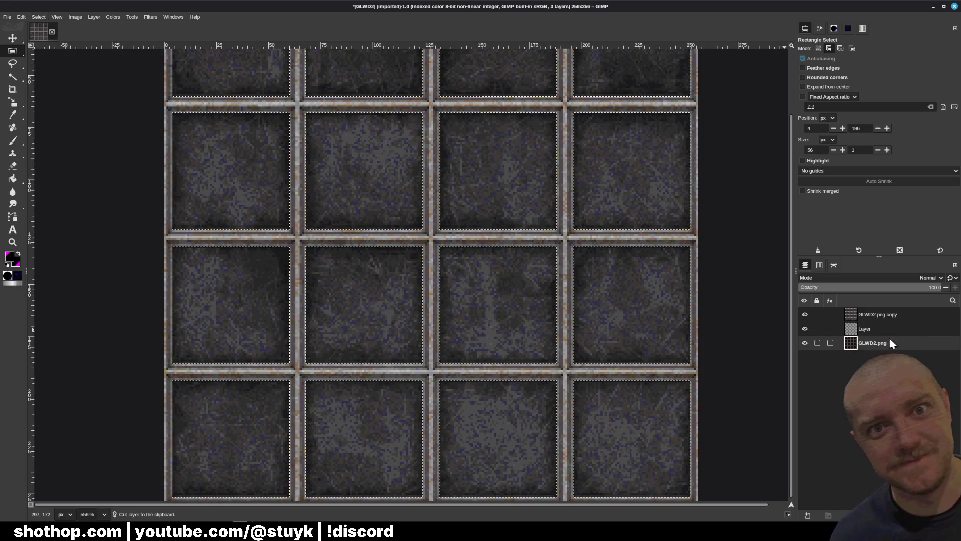
key("ctrl+v")
key("ctrl+x")
key("ctrl+x")
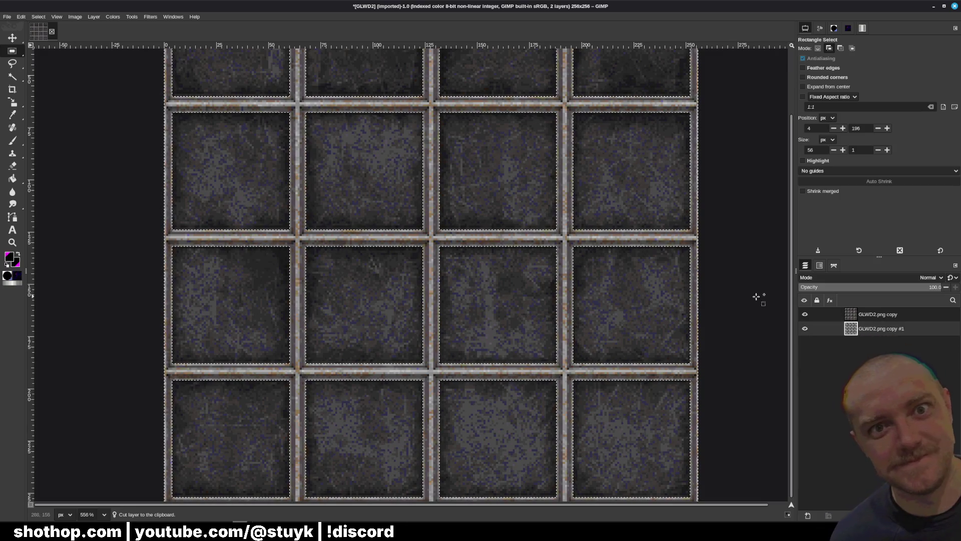
left_click(879, 314)
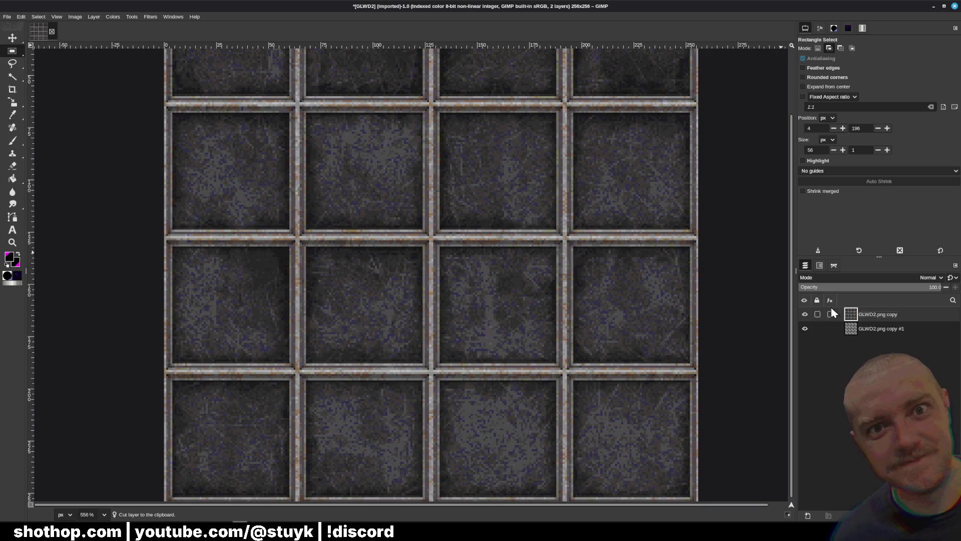
Set the top layer's opacity to 50 and overwrite GLWD2.png
left_click(935, 287)
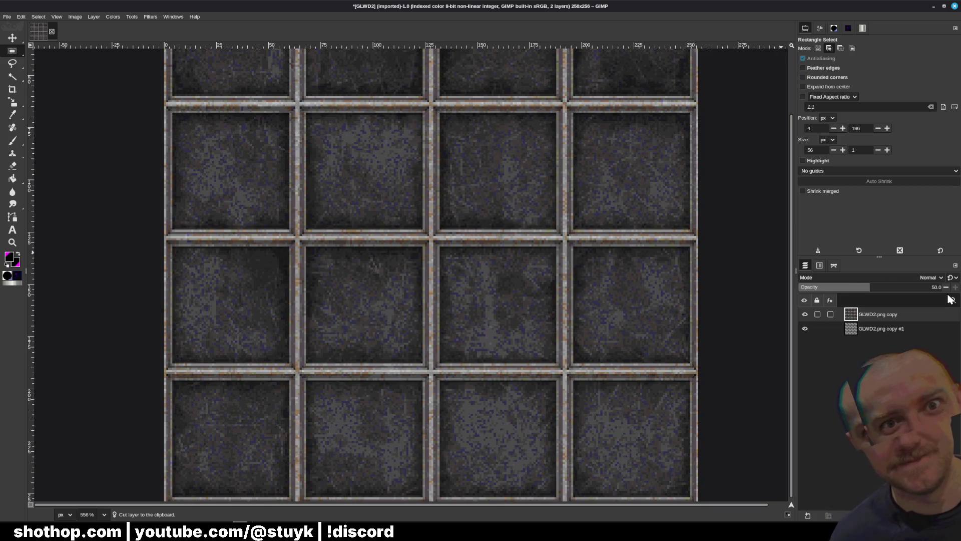
type("50")
key("Return")
left_click(7, 16)
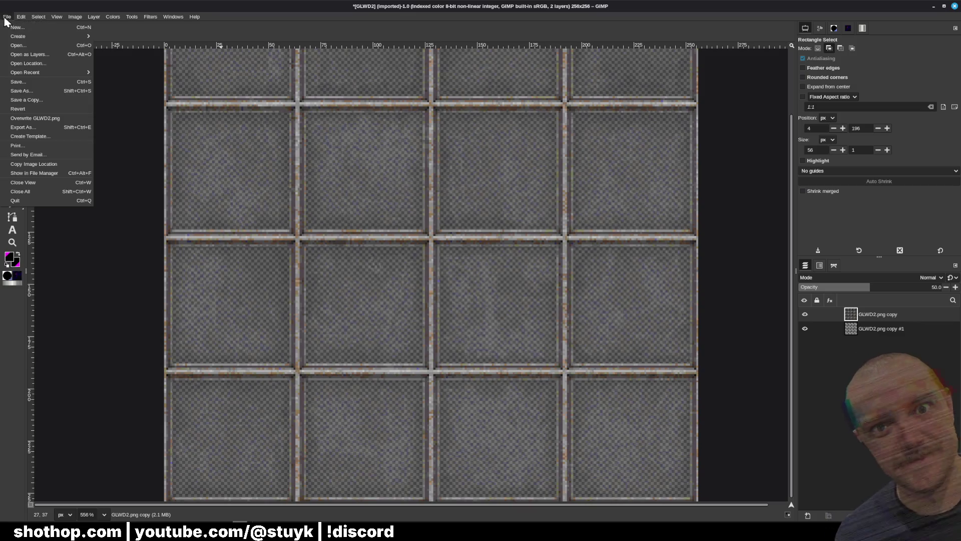
left_click(35, 119)
mouse_move(207, 531)
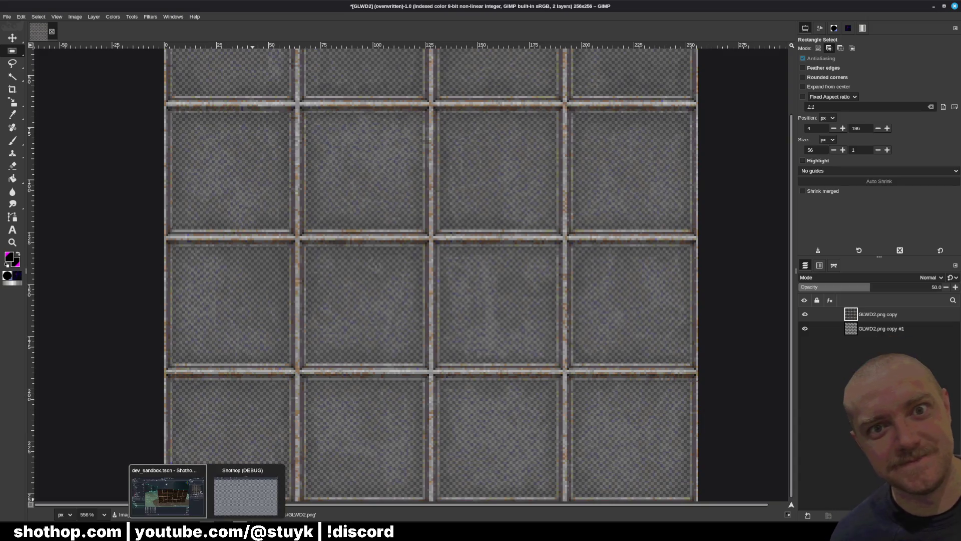
Open the GLWD2.tres material in Godot and confirm its transparency stays Alpha
left_click(168, 493)
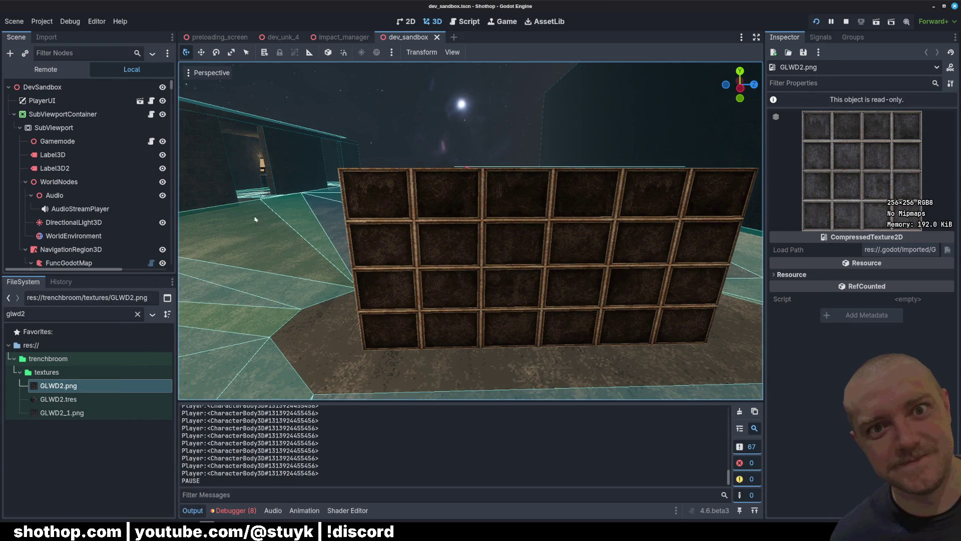
left_click(58, 399)
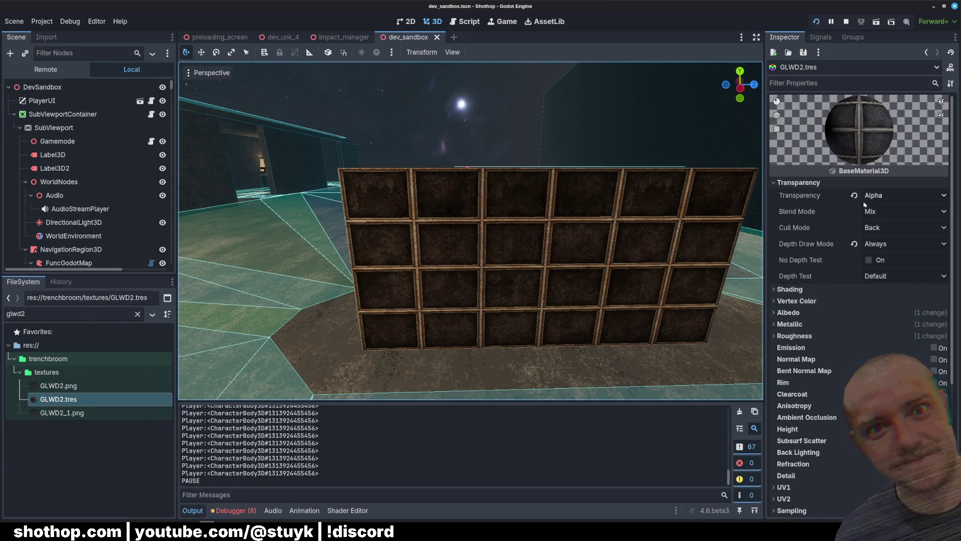
left_click(879, 196)
left_click(879, 200)
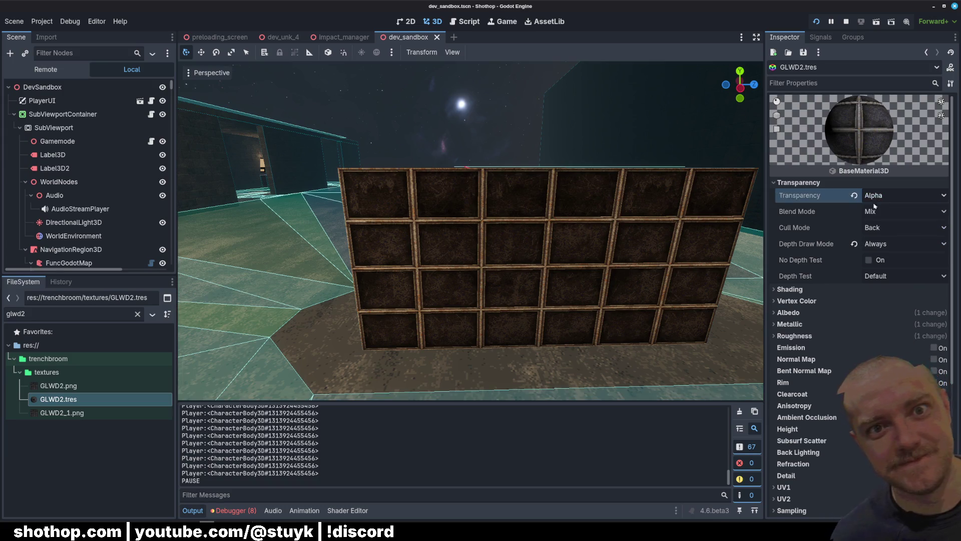
Select the entity_48 glass wall, then try Front culling on GLWD2 and restore Back
key("w")
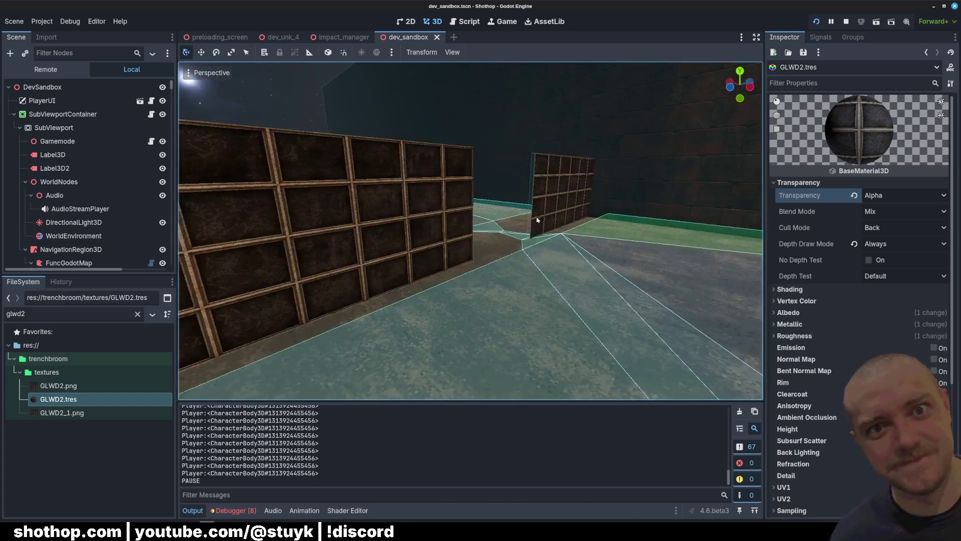
left_click(547, 251)
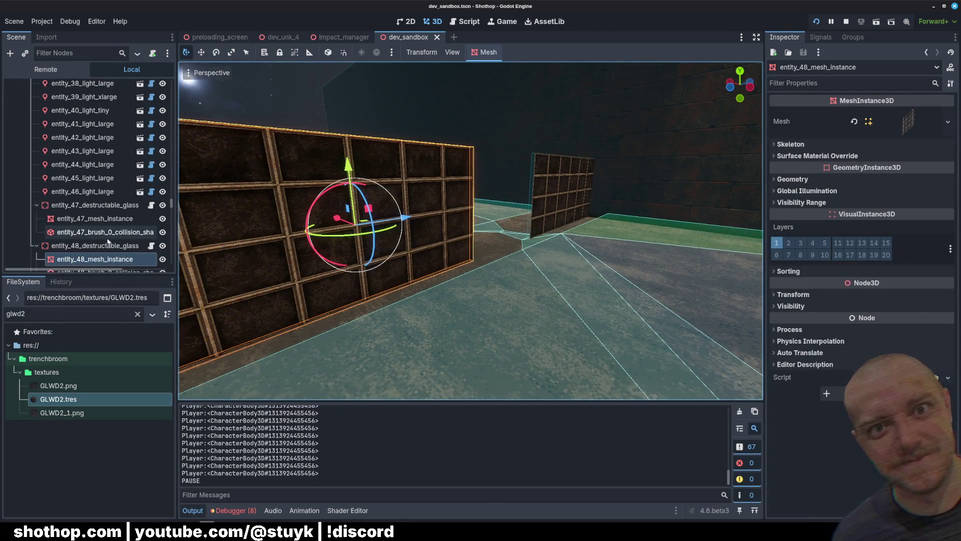
left_click(70, 399)
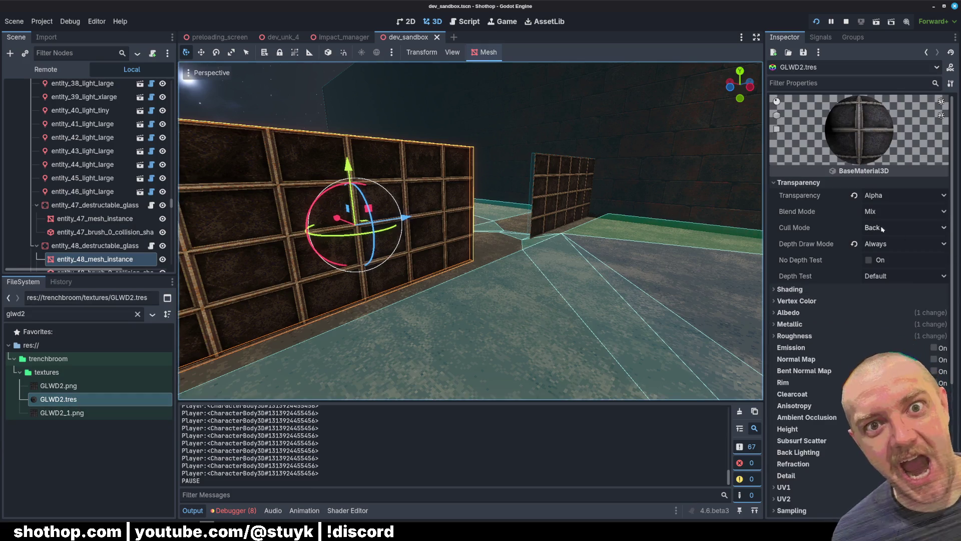
left_click(882, 228)
left_click(881, 248)
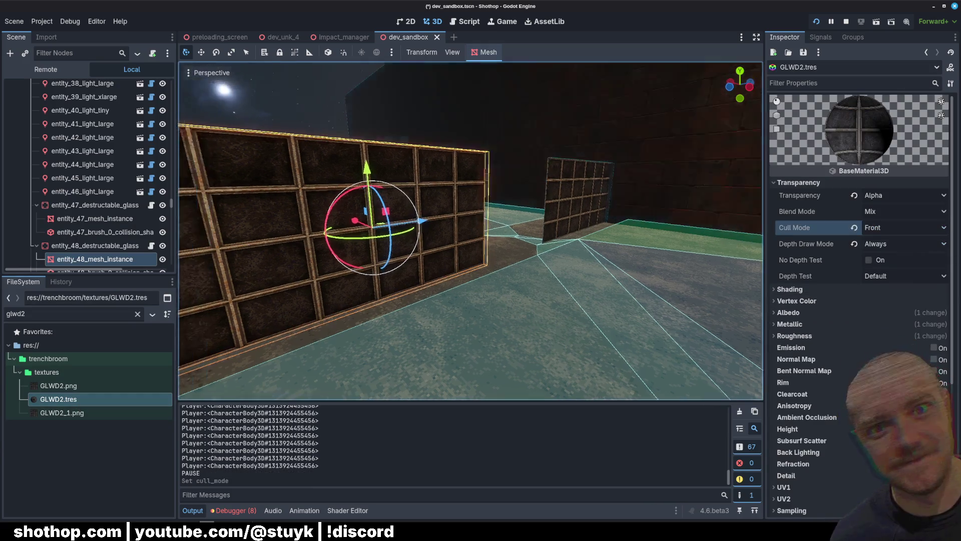
left_click(854, 227)
Set GLWD2's depth draw mode to Opaque Only and keep Mix blending after trying Add
left_click(864, 244)
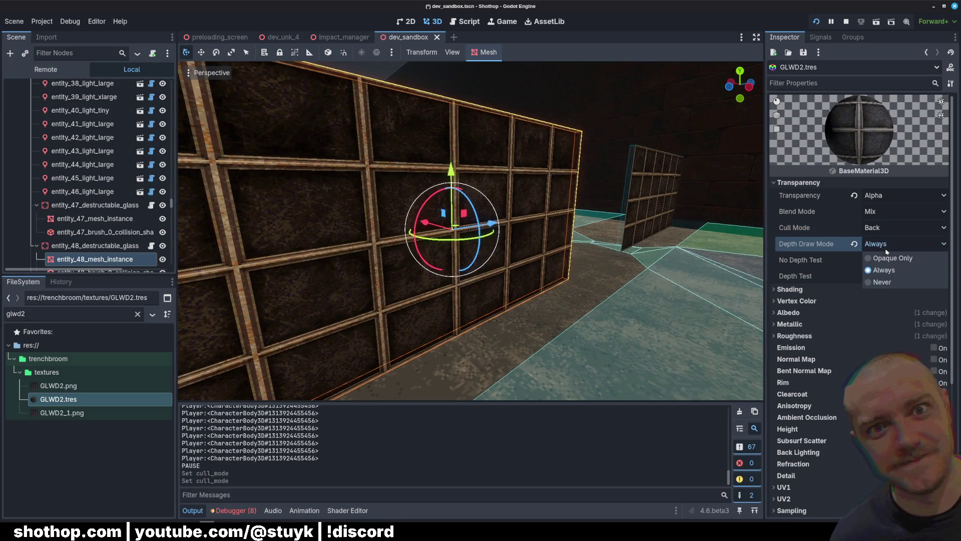
left_click(876, 255)
left_click(870, 209)
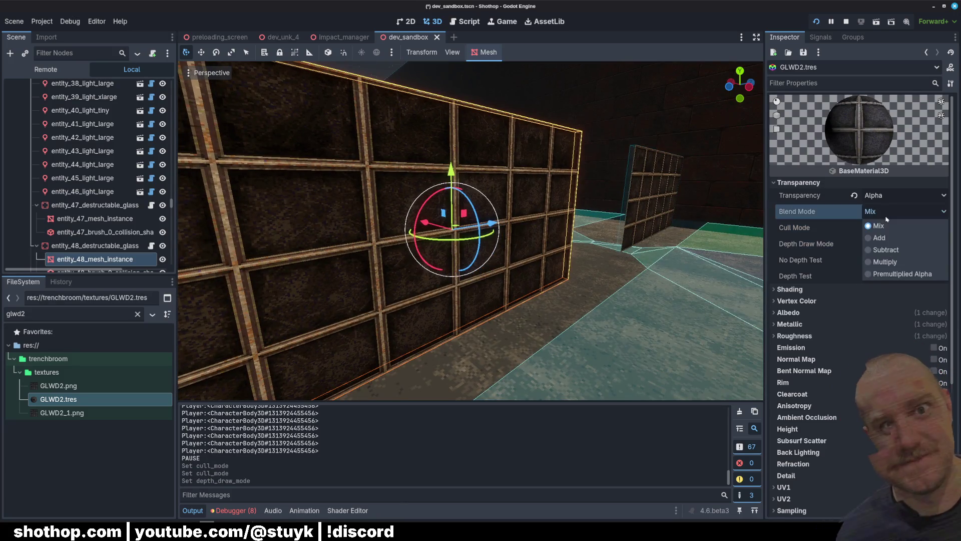
left_click(883, 243)
left_click(854, 212)
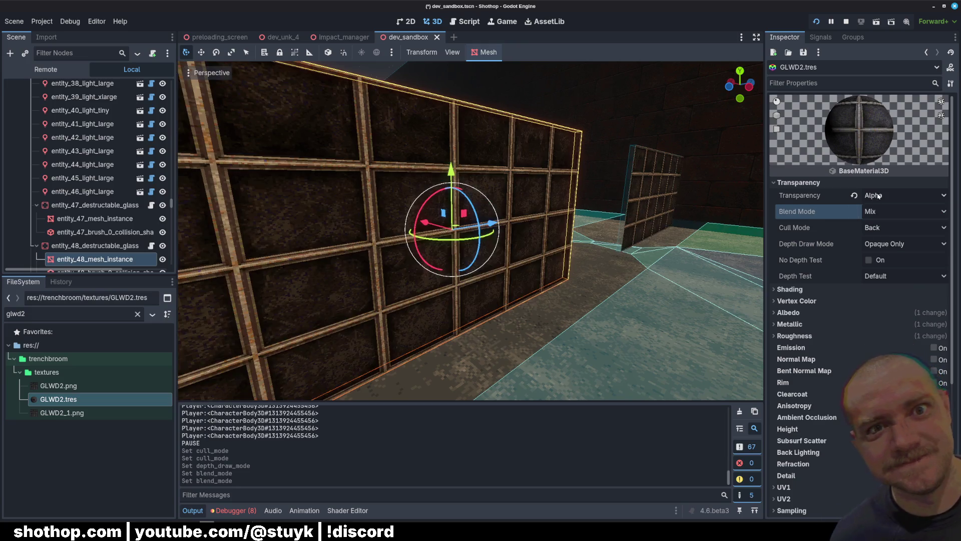
Try Alpha Scissor transparency on GLWD2, then set it back to Alpha
left_click(879, 195)
left_click(887, 233)
left_click(855, 195)
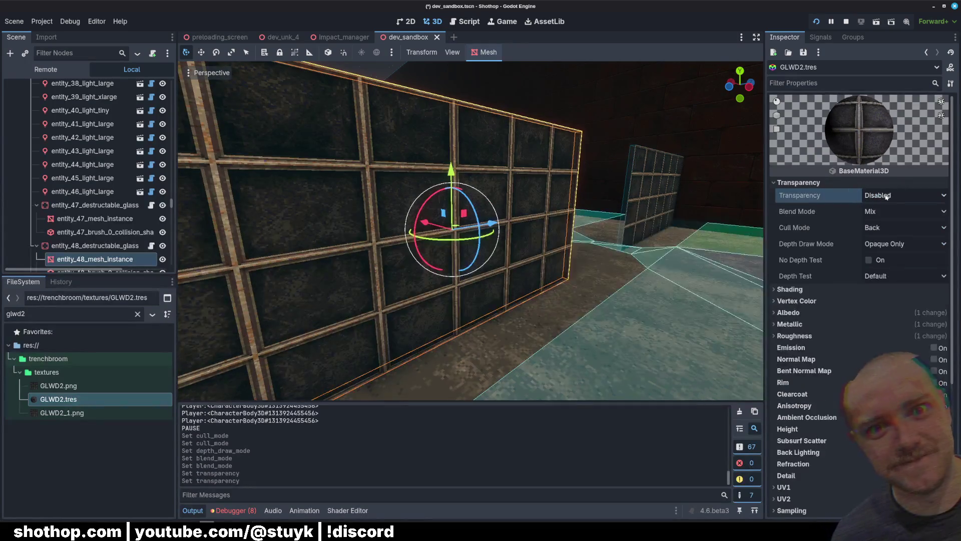
left_click(881, 195)
left_click(882, 215)
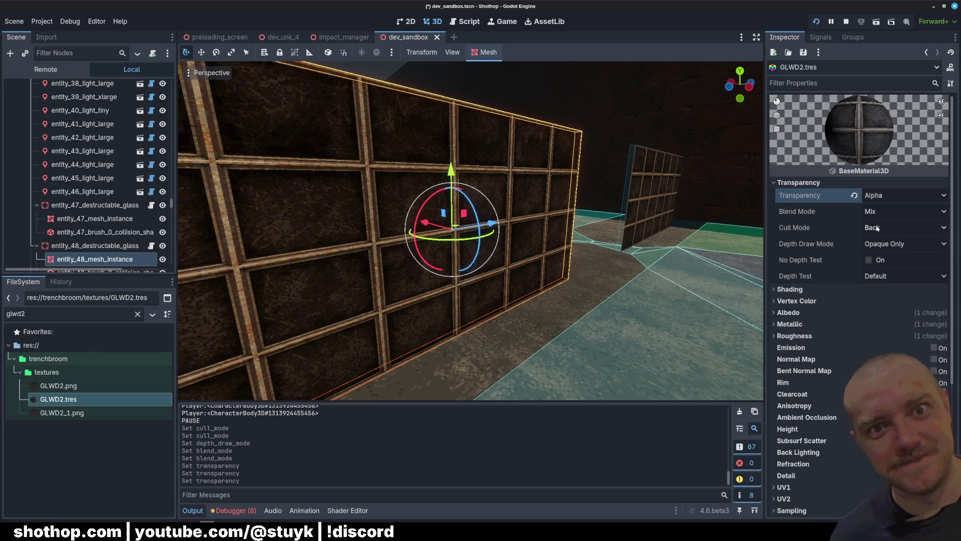
Inspect the Vertex Color, Albedo and Metallic sections, leaving Albedo expanded to check its texture
left_click(816, 301)
left_click(816, 300)
left_click(817, 312)
left_click(817, 312)
left_click(819, 324)
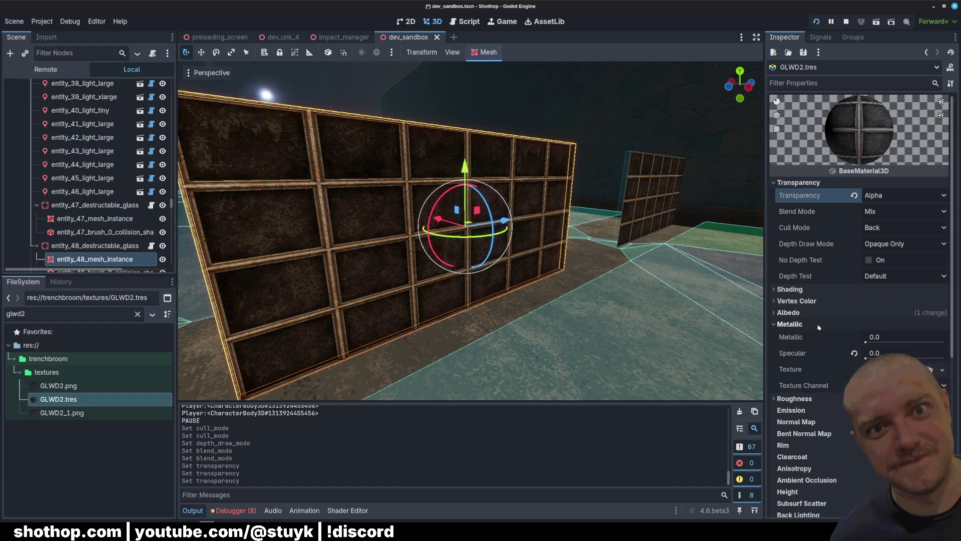
left_click(814, 325)
left_click(803, 325)
left_click(804, 325)
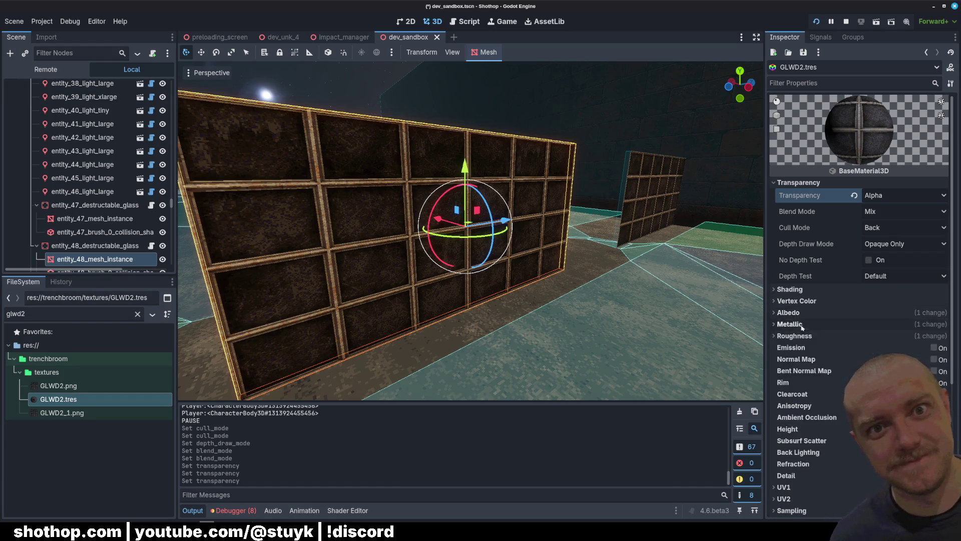
left_click(796, 312)
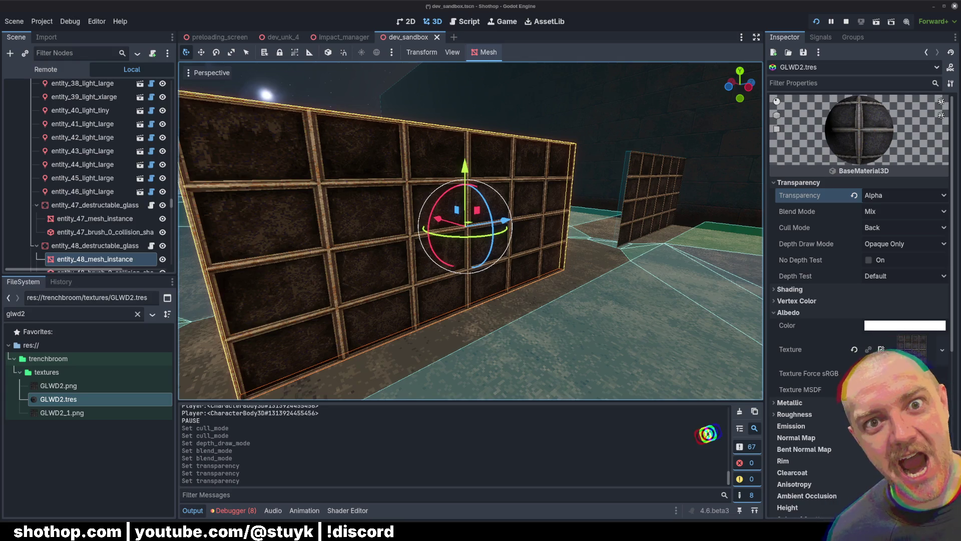
Export the GIMP image over GLWD2.png in the textures folder
left_click(239, 528)
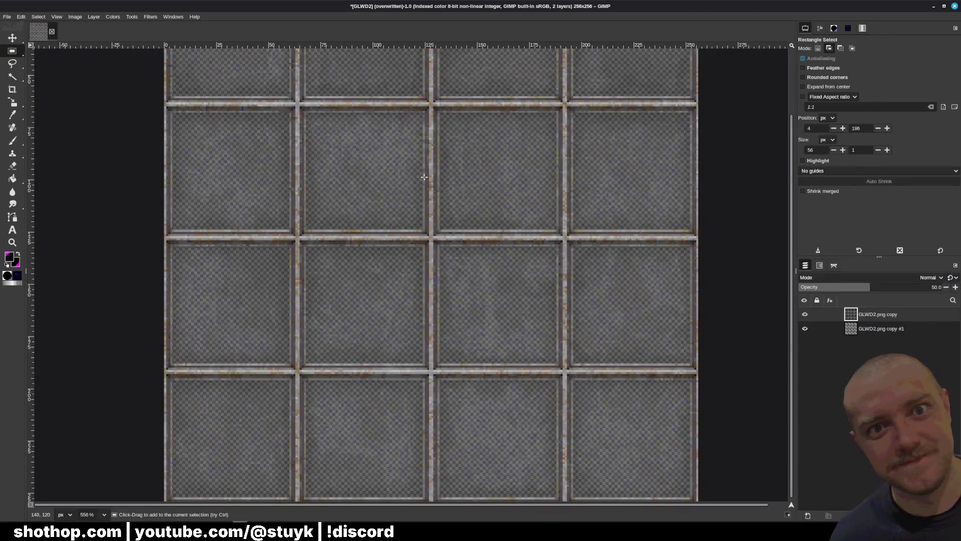
left_click(7, 17)
left_click(60, 128)
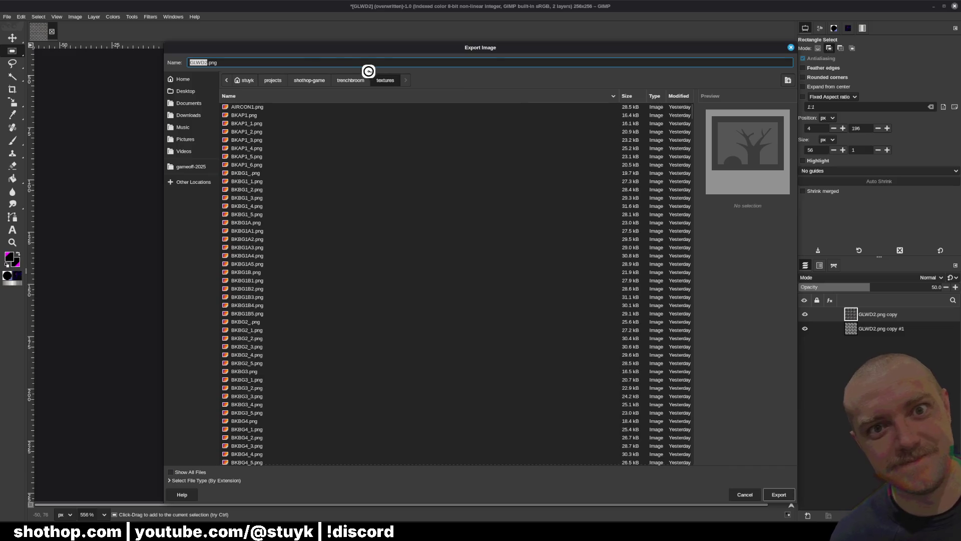
left_click(777, 491)
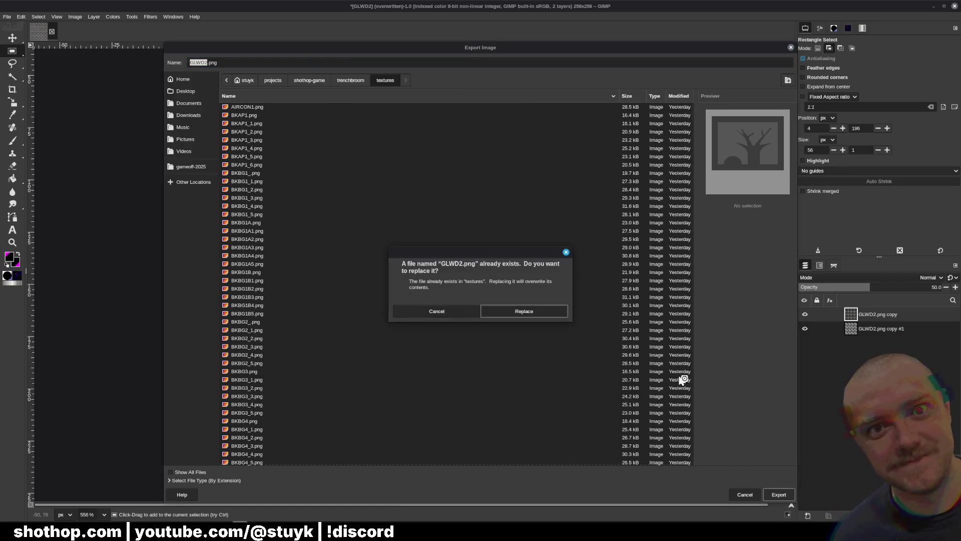
left_click(521, 313)
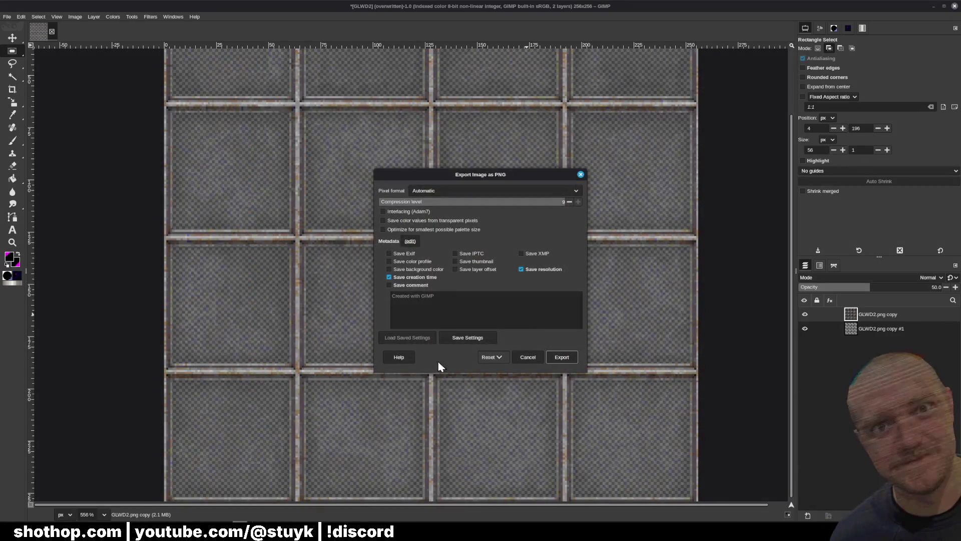
left_click(559, 359)
Convert the GIMP image from indexed to RGB color
key("alt+Tab")
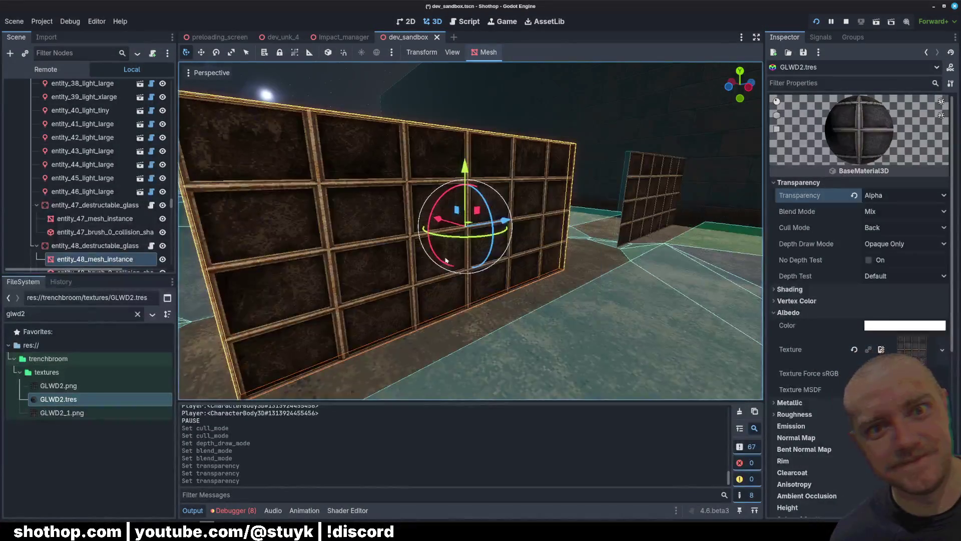
key("alt+Tab")
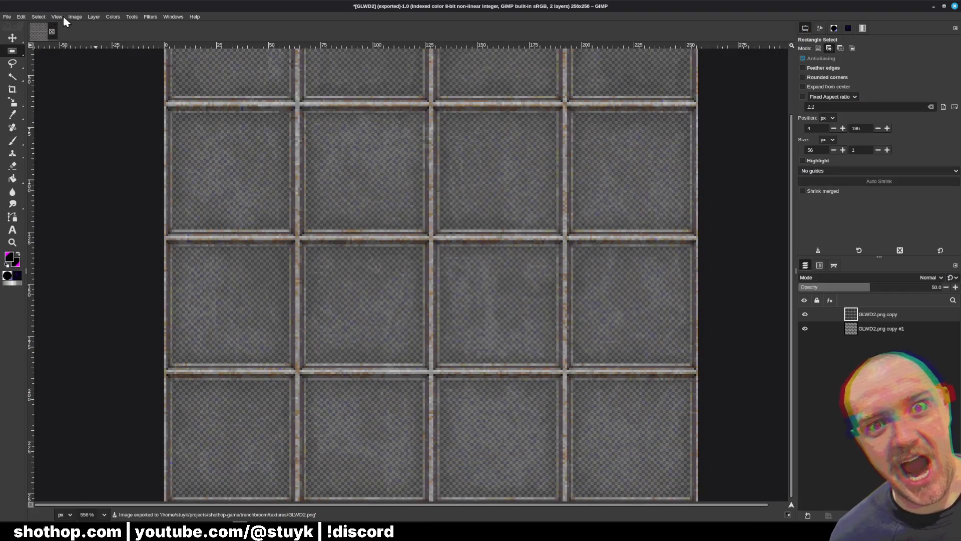
left_click(58, 17)
mouse_move(70, 17)
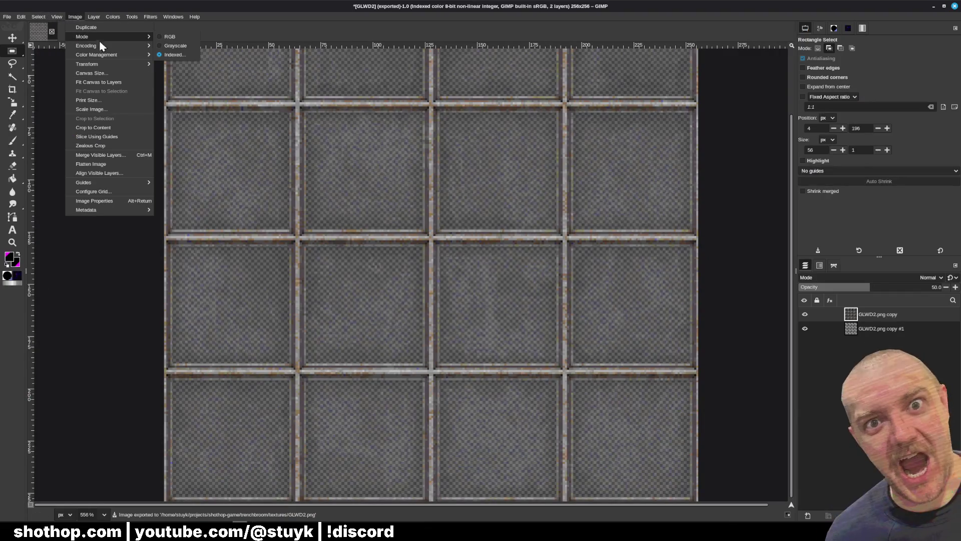
mouse_move(111, 37)
left_click(159, 38)
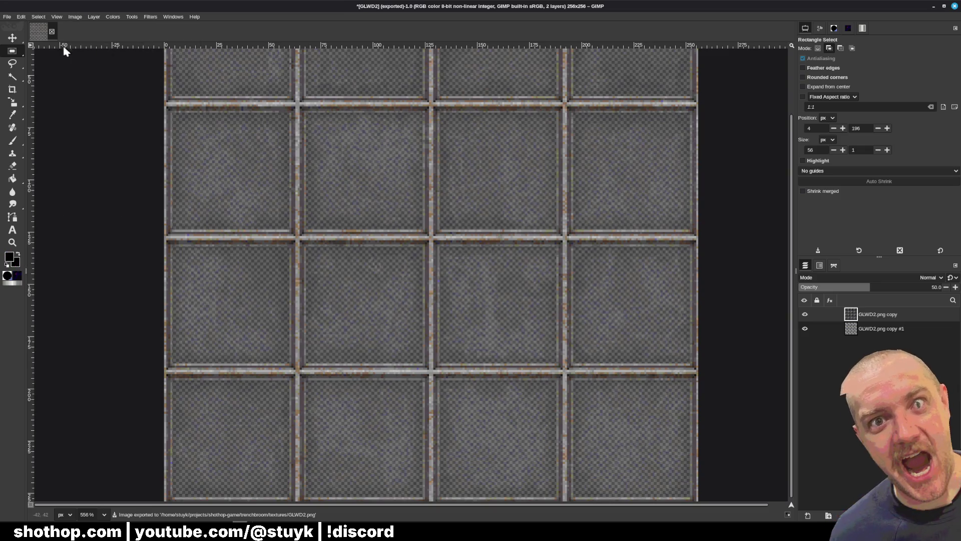
Cancel saving a GIMP project and check the updated glass wall edge-on in Godot
key("ctrl+s")
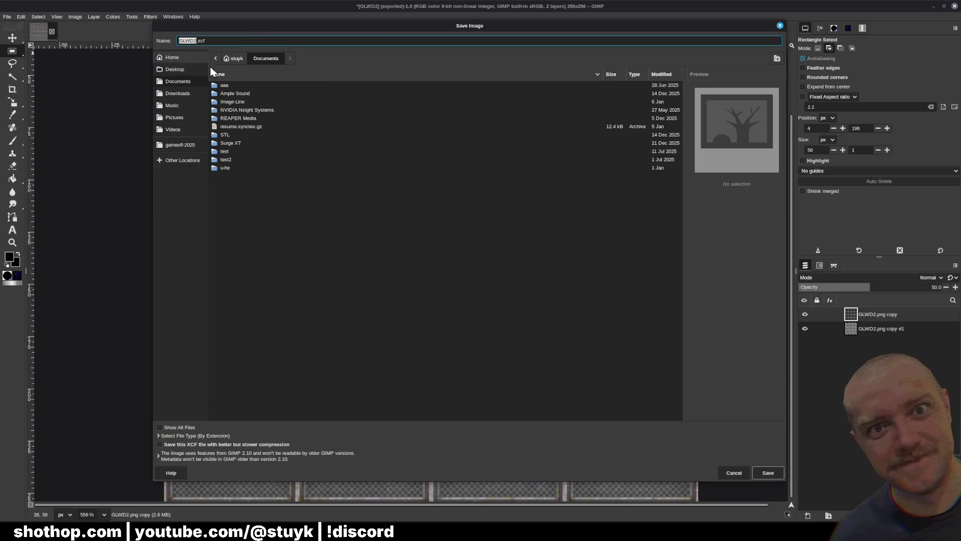
left_click(734, 473)
key("ctrl+e")
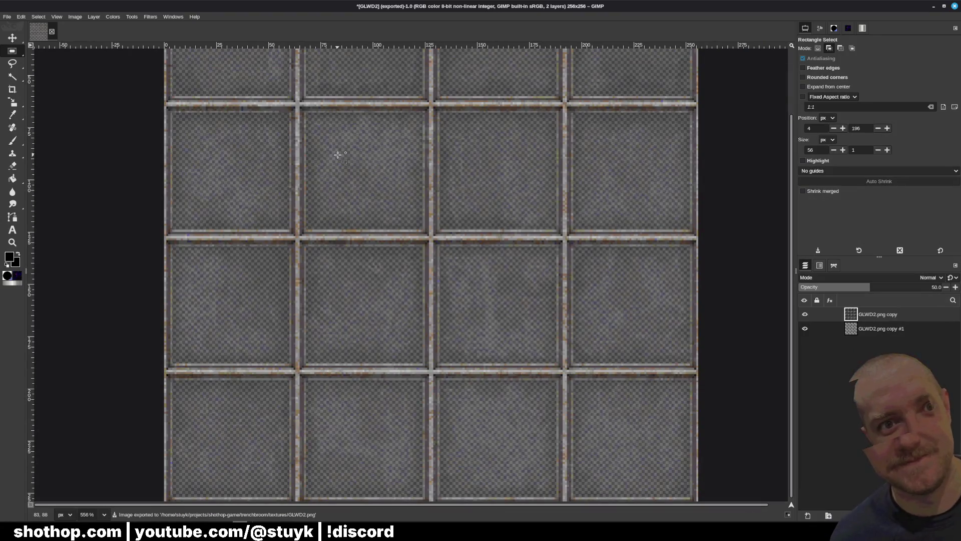
key("alt+Tab")
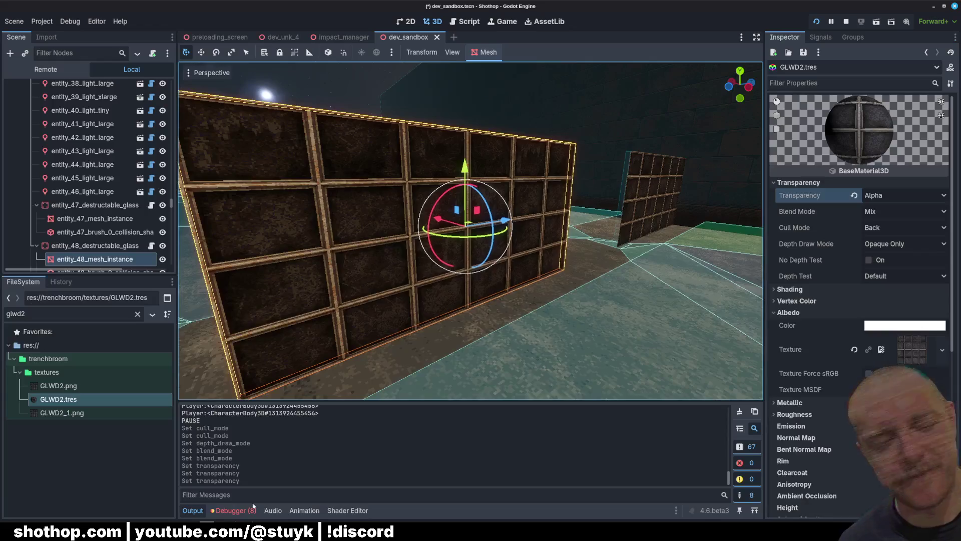
left_click_drag(422, 289, 571, 278)
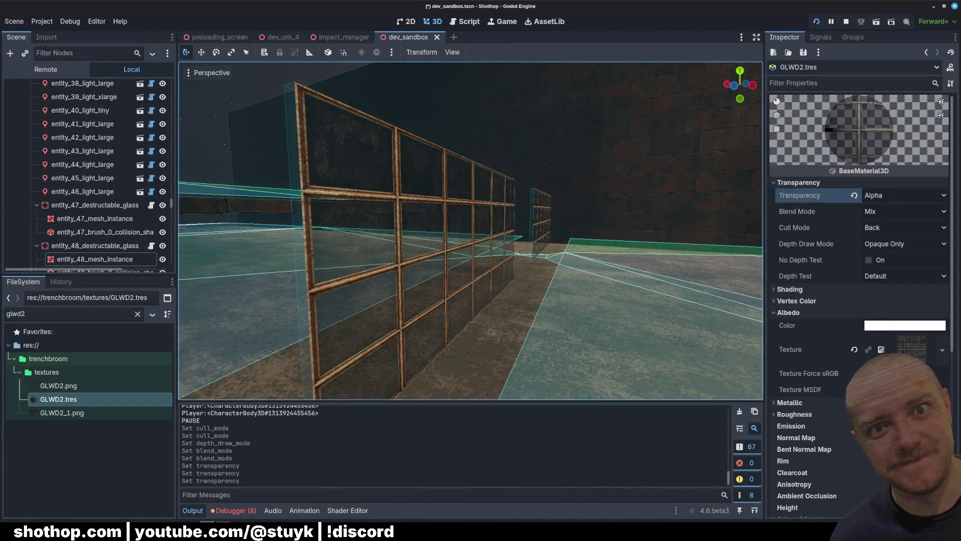
key("alt+Tab")
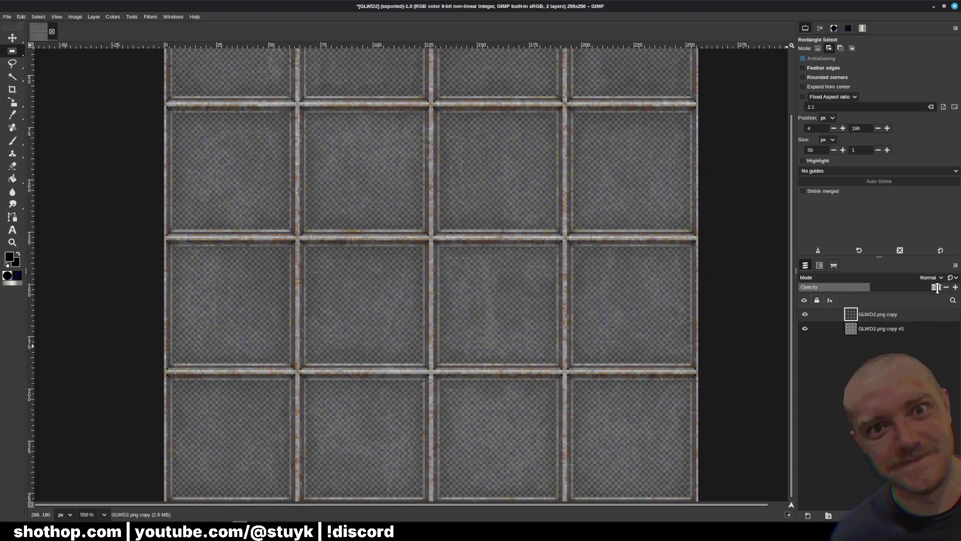
Set the layer opacity to 75, re-export GLWD2.png and view the glass head-on in Godot
type("75")
key("Return")
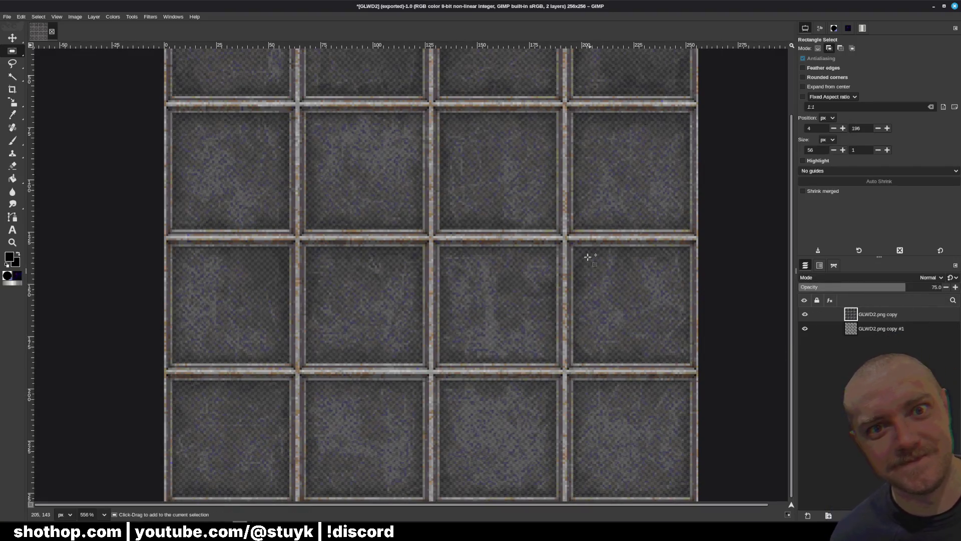
key("ctrl+e")
key("alt+Tab")
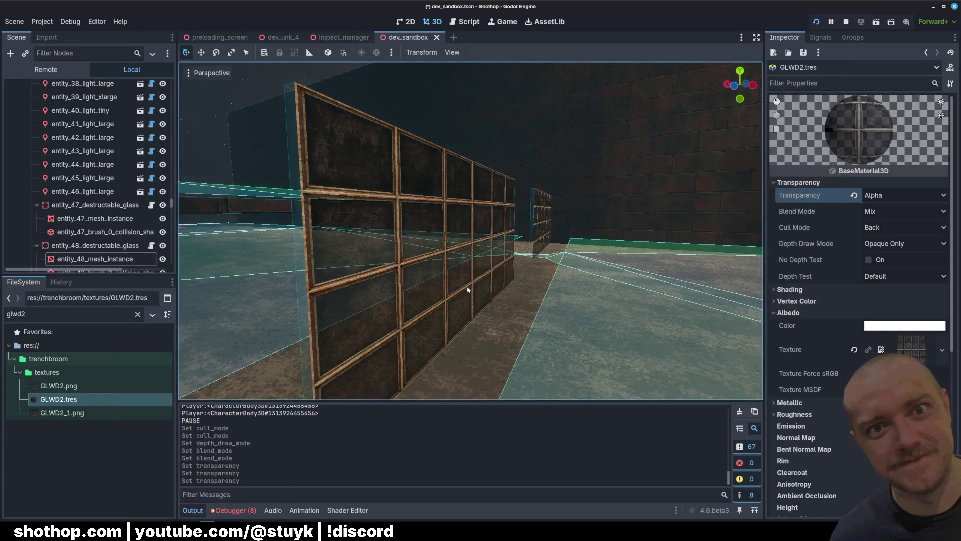
left_click_drag(536, 268, 536, 269)
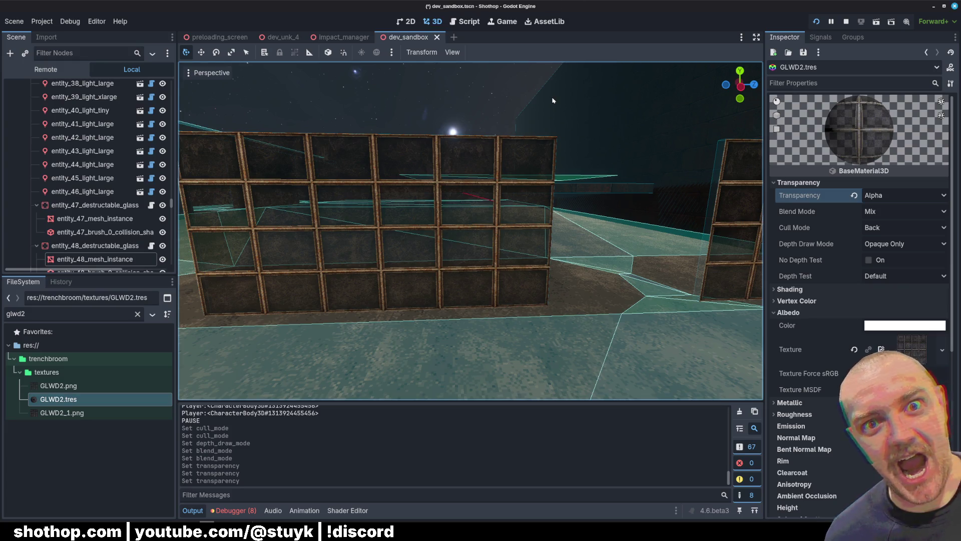
Save the sandbox scene, then open dev_unk_4, orbit to the barred window and save it
key("ctrl+s")
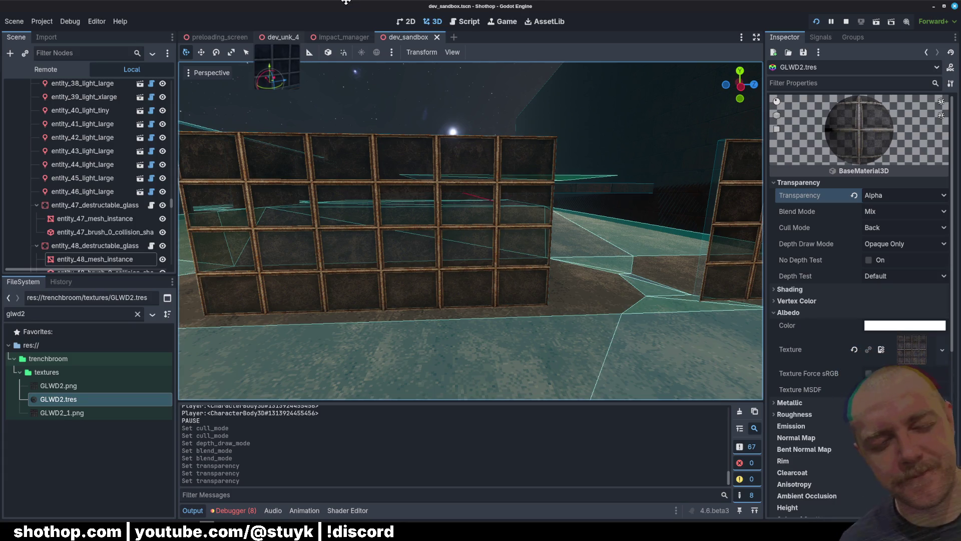
left_click(281, 37)
mouse_move(551, 222)
left_mouse_down()
mouse_move(503, 232)
mouse_move(493, 223)
mouse_move(319, 462)
left_mouse_up()
key("ctrl+s")
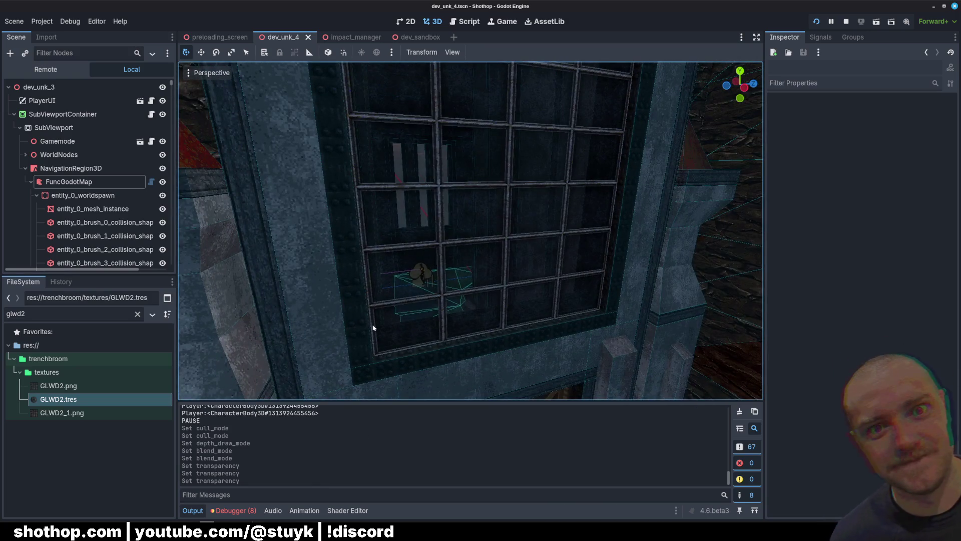
key("F6")
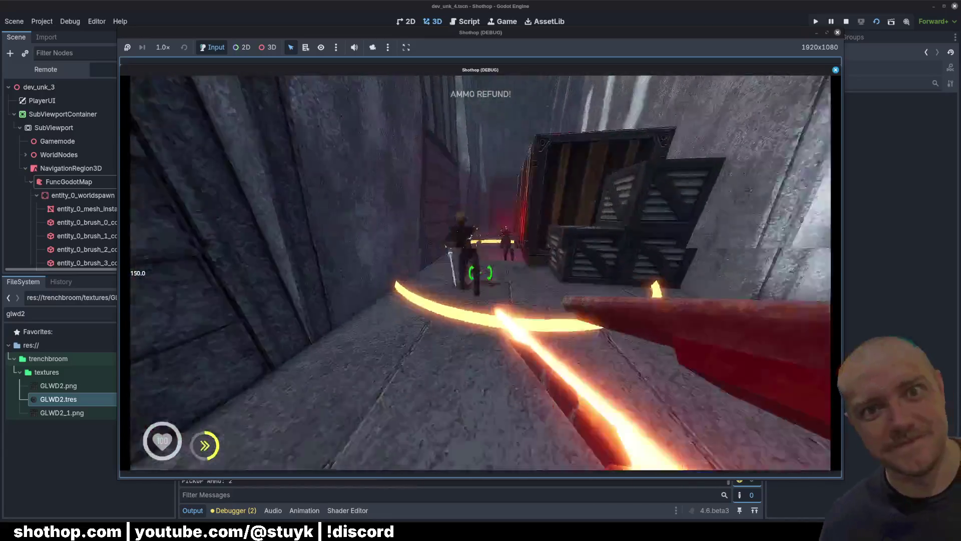
left_click(481, 273)
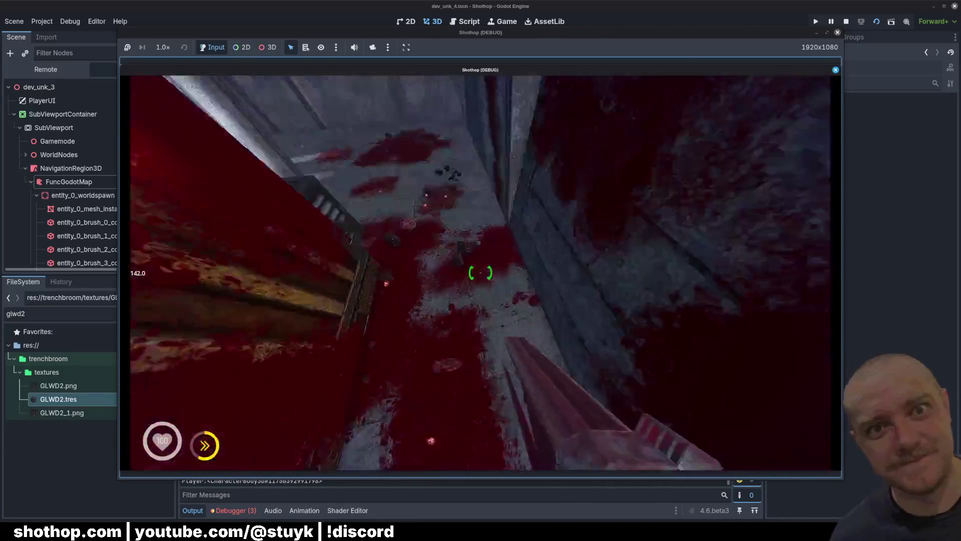
key("Escape")
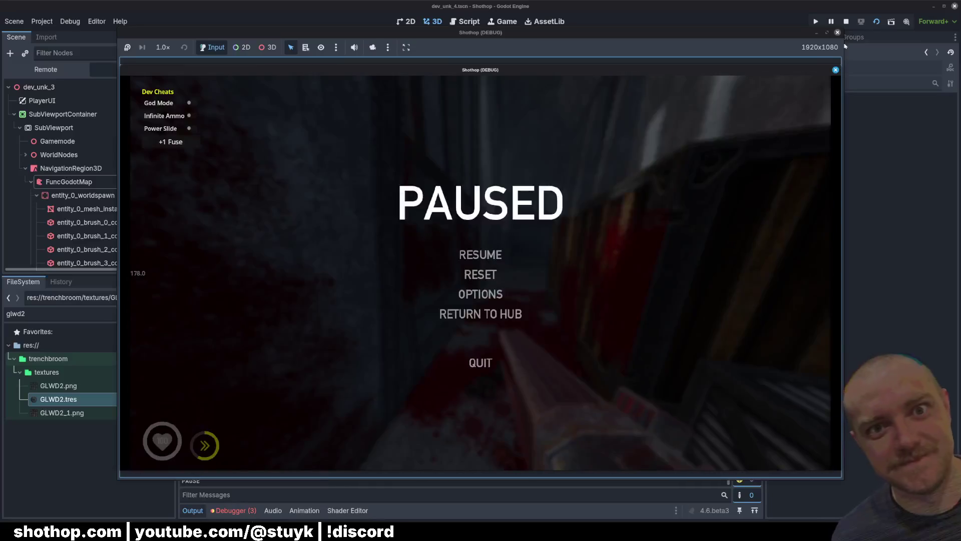
left_click(847, 21)
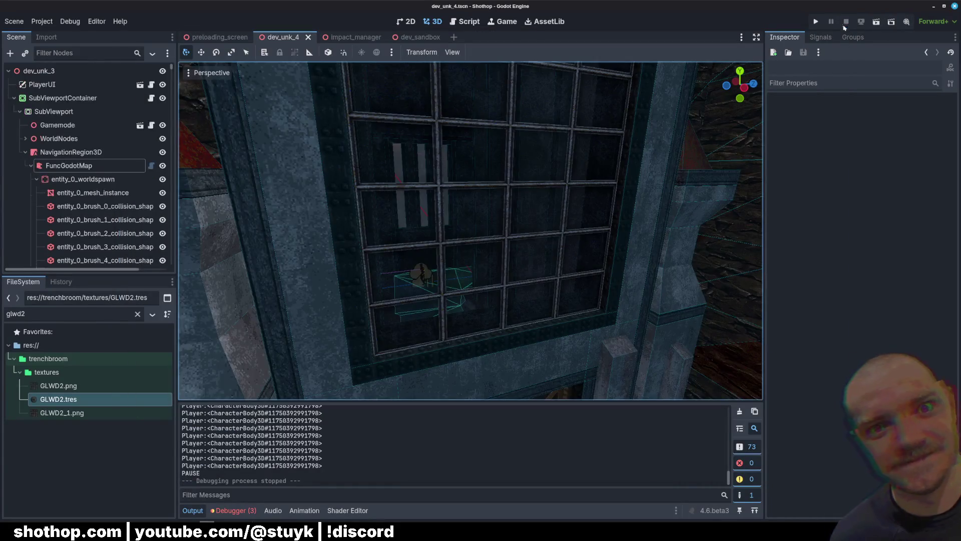
Put away dev_sandbox.map, bring up dev_unk_4.map, reload its textures and save it
key("alt+Tab")
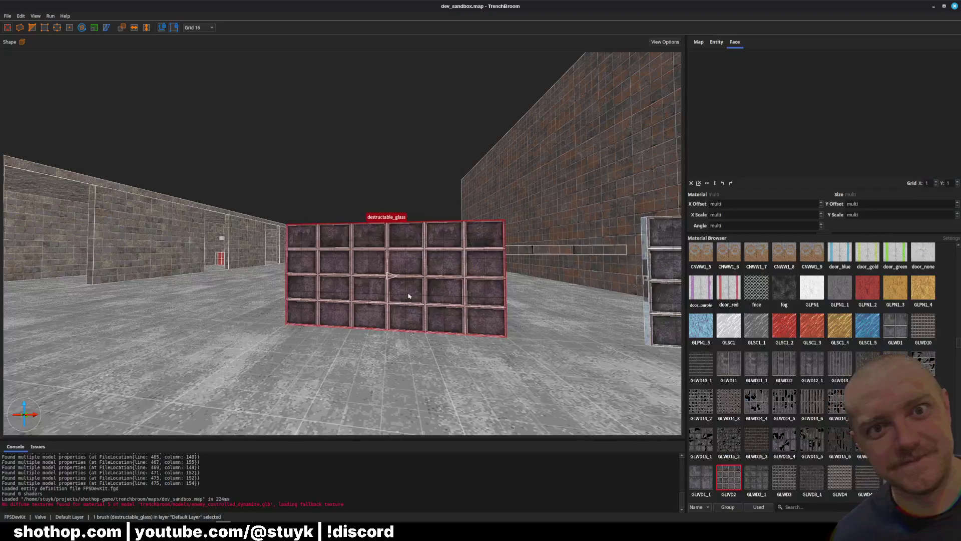
key("w")
key("a")
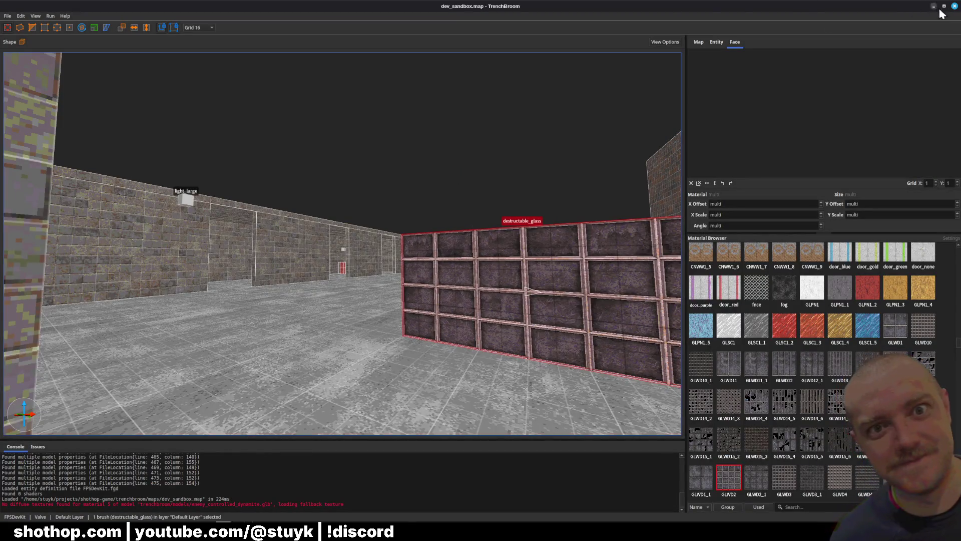
left_click(954, 7)
mouse_move(222, 532)
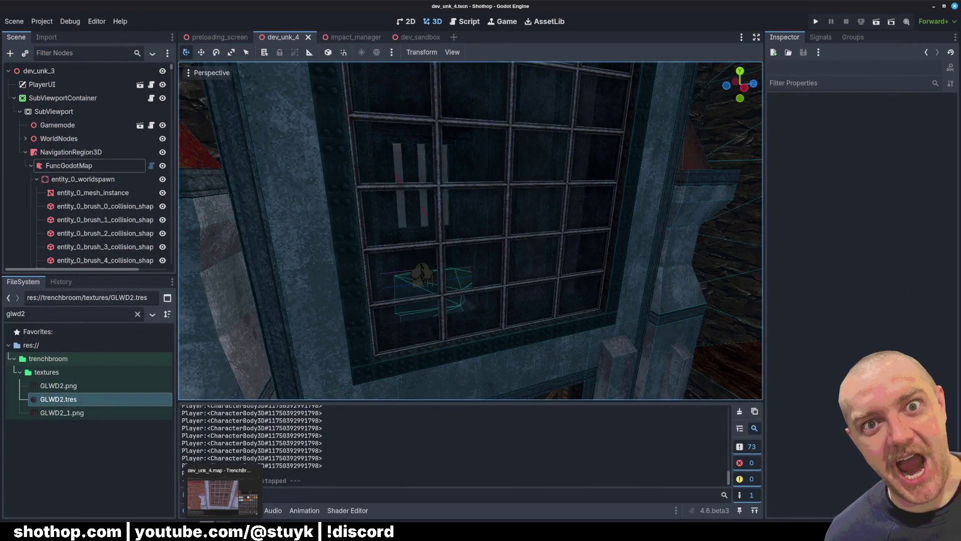
left_click(223, 495)
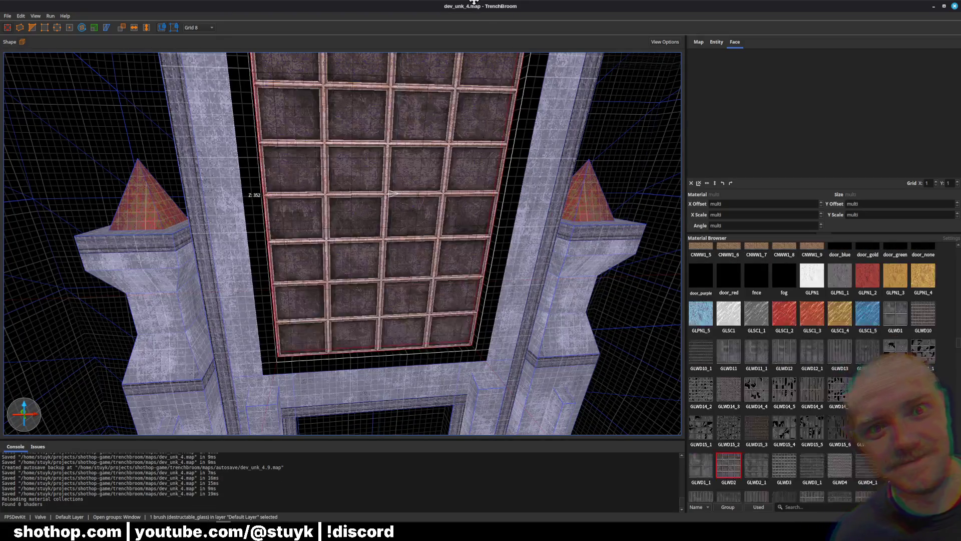
key("ctrl+s")
scroll(399, 313, "up", 3)
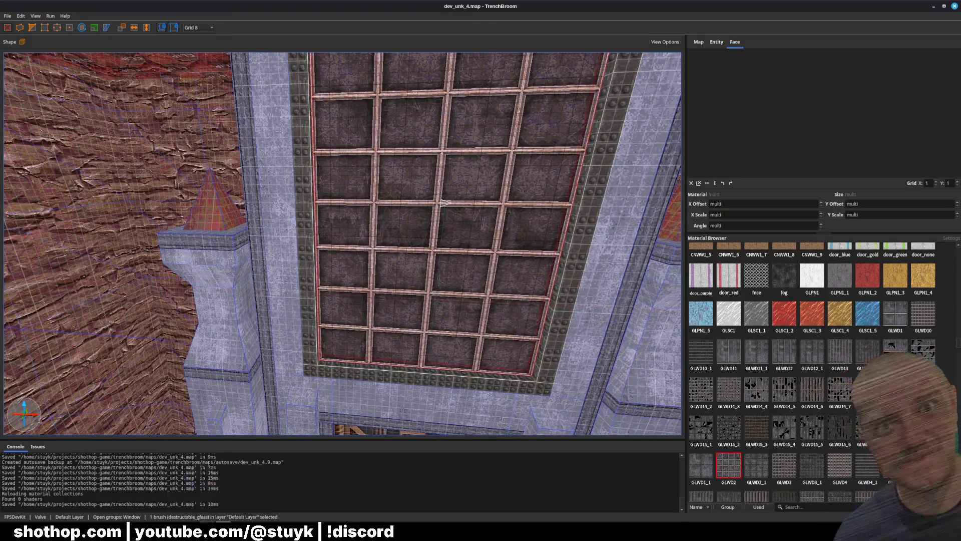
key("alt+Tab")
Fly the view from the window past the player's spawn, then run the dev_unk_4 scene
key("w")
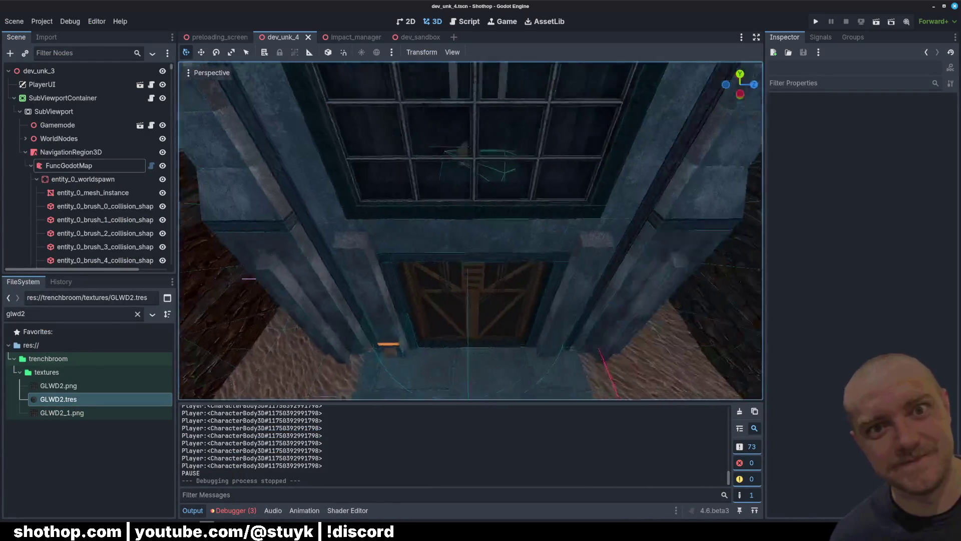
key("w")
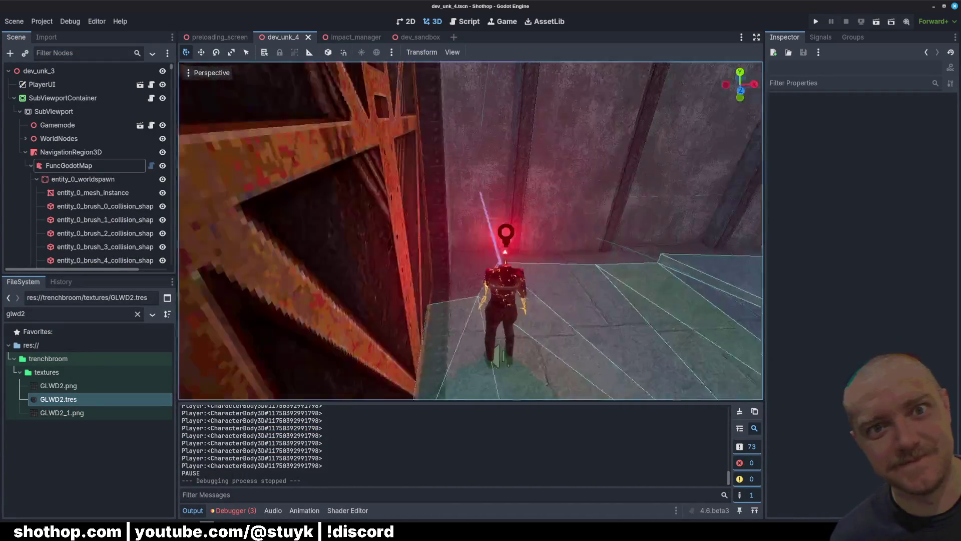
key("w")
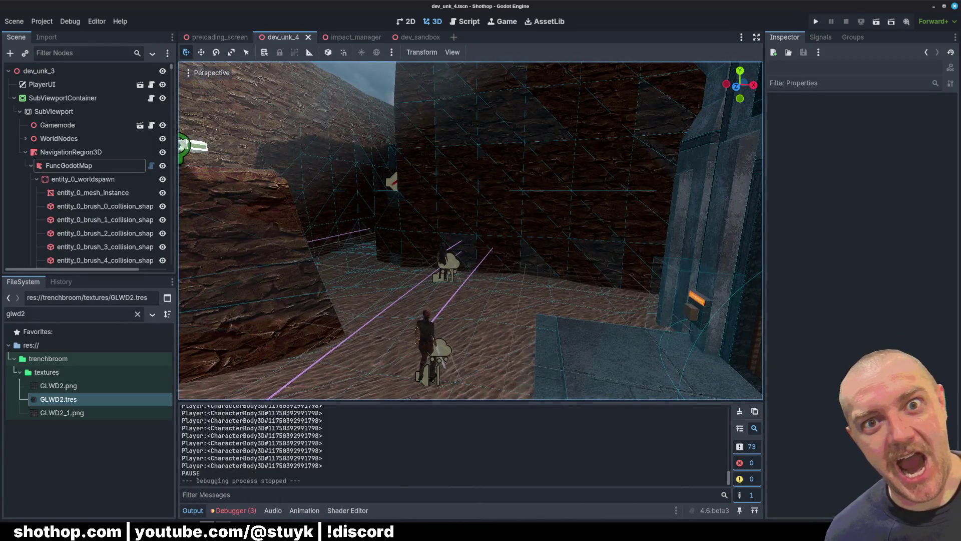
key("alt+Tab")
key("alt+Tab")
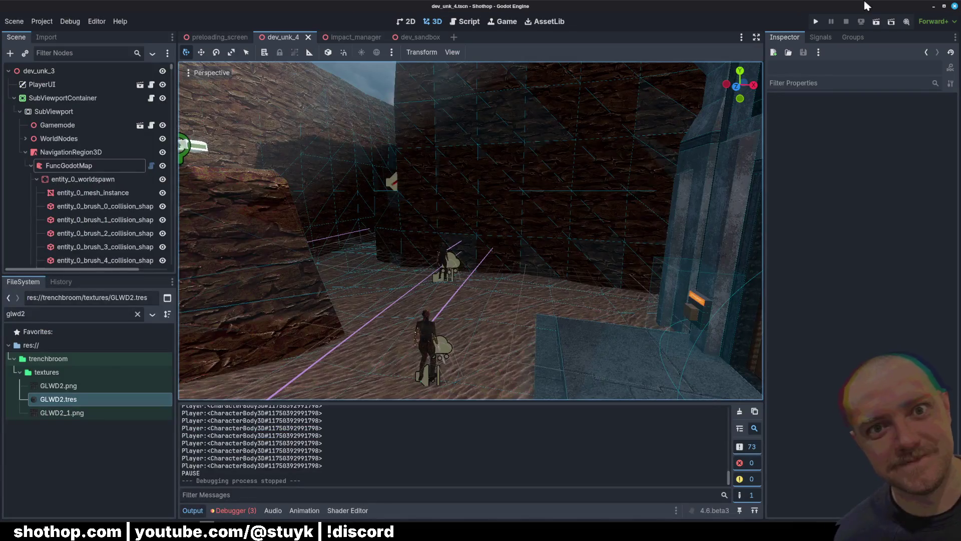
left_click(876, 21)
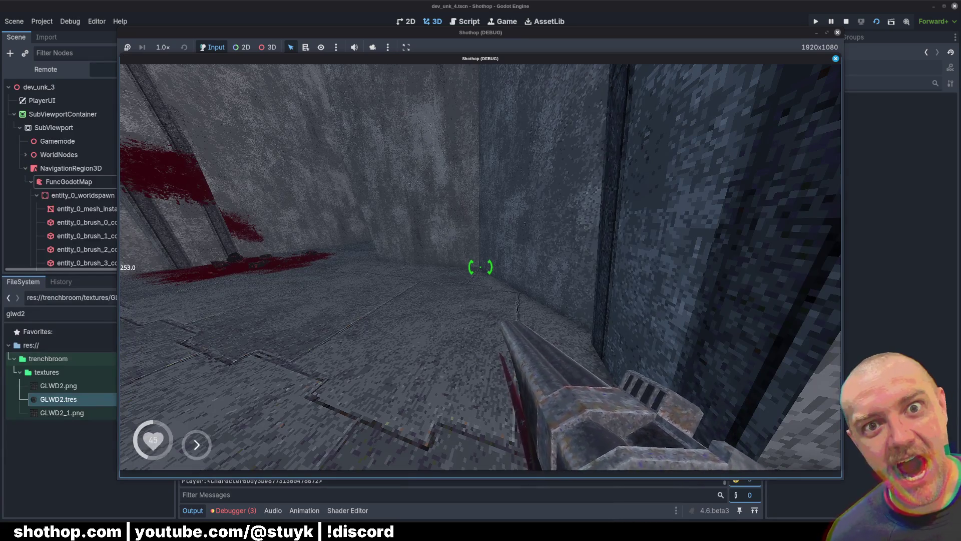
Walk down the corridor to the shaft, pause, stop the game and open dev_sandbox
key("w")
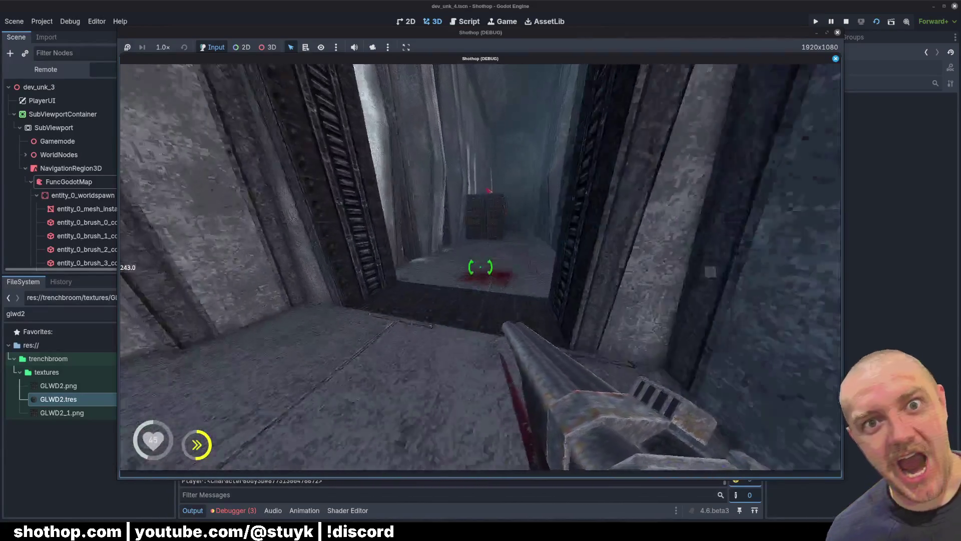
key("w")
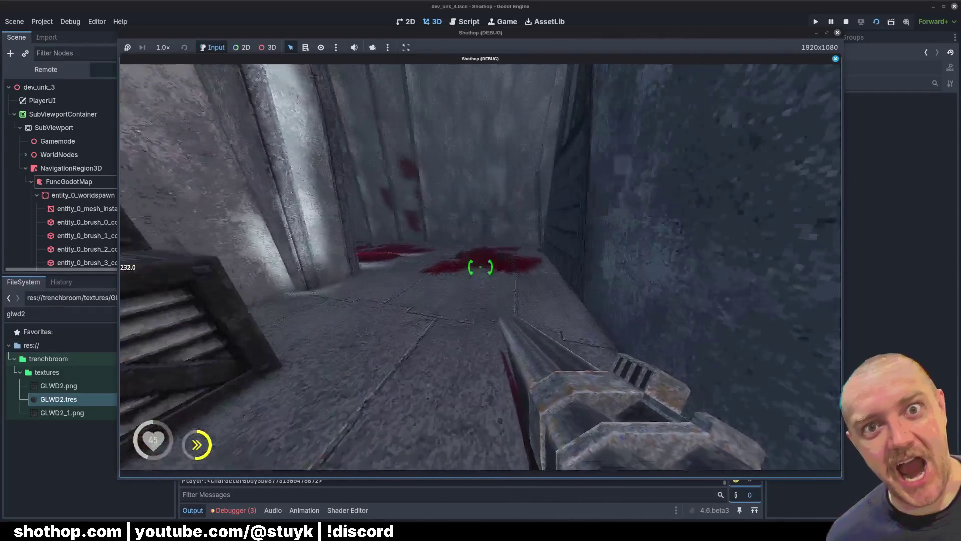
key("w")
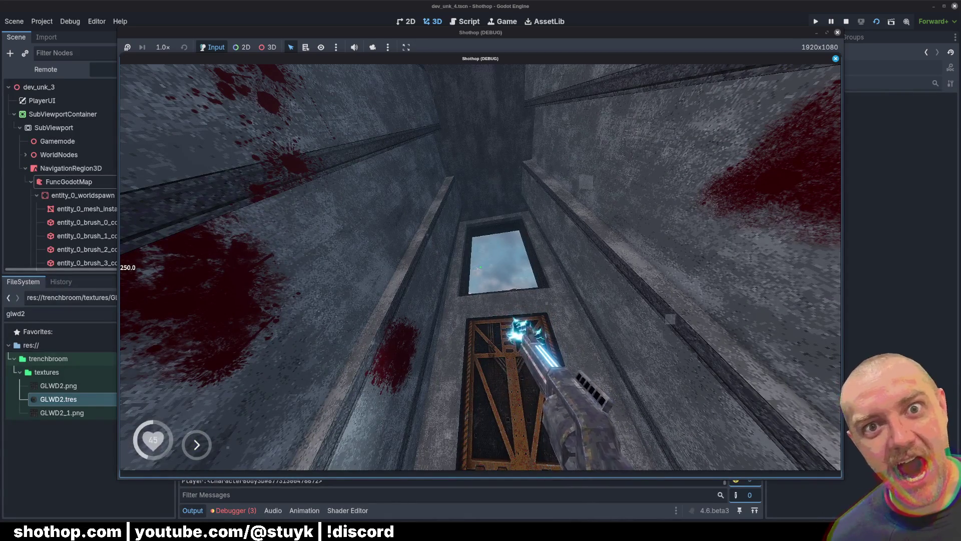
key("Escape")
key("F8")
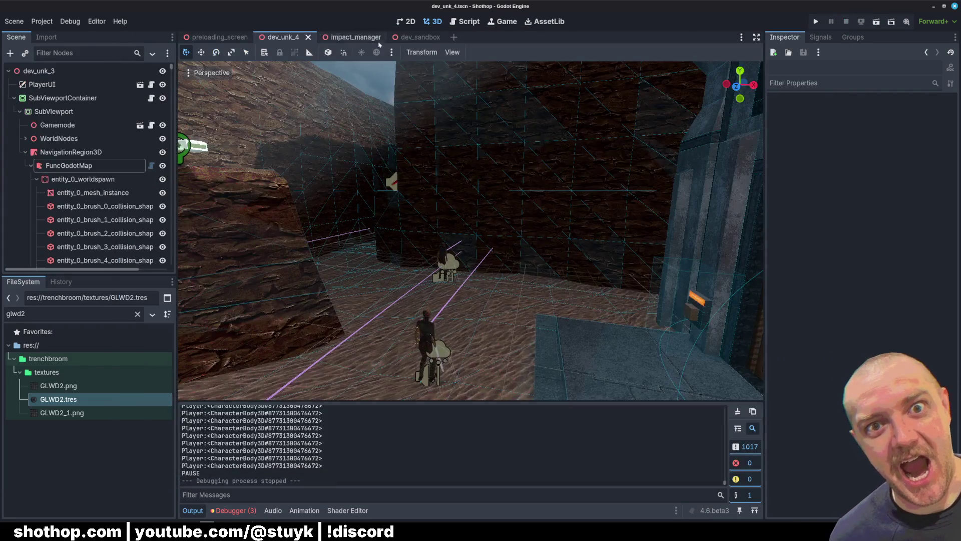
left_click(419, 37)
Run the sandbox scene and shoot down the crate tower
left_click(876, 21)
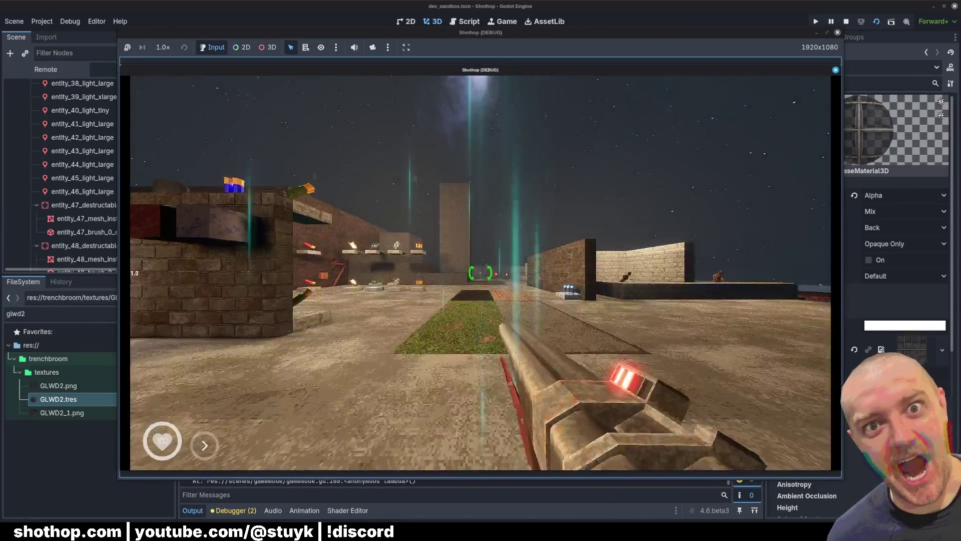
key("w")
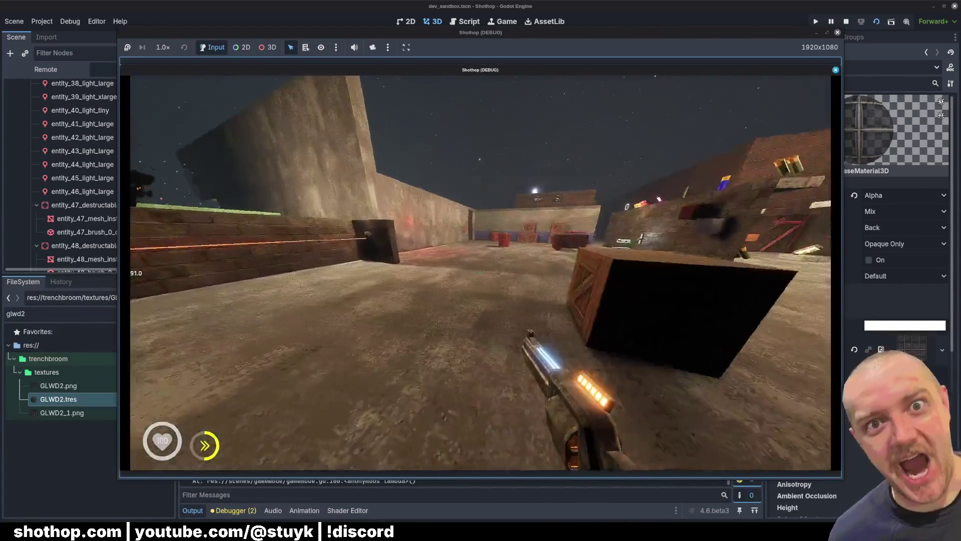
key("shift")
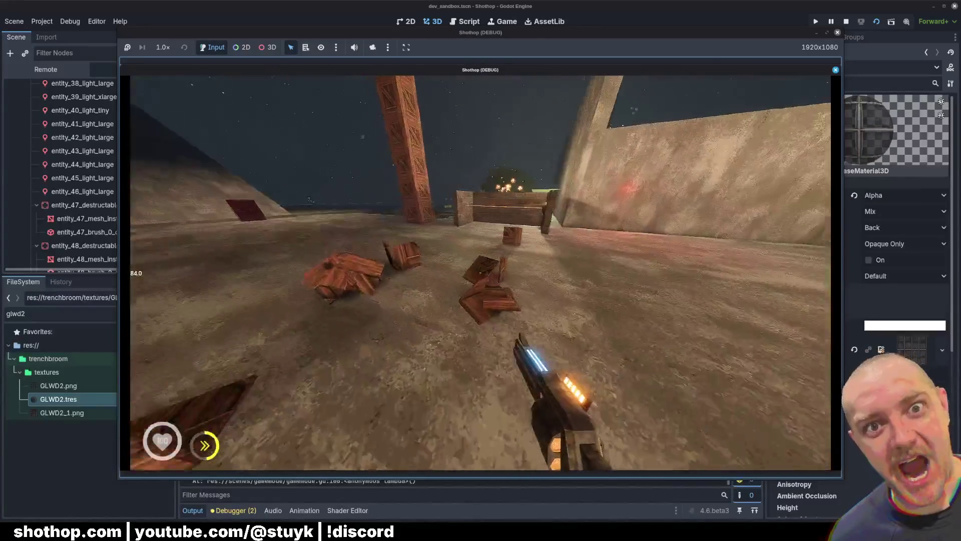
left_click(480, 272)
left_click(481, 272)
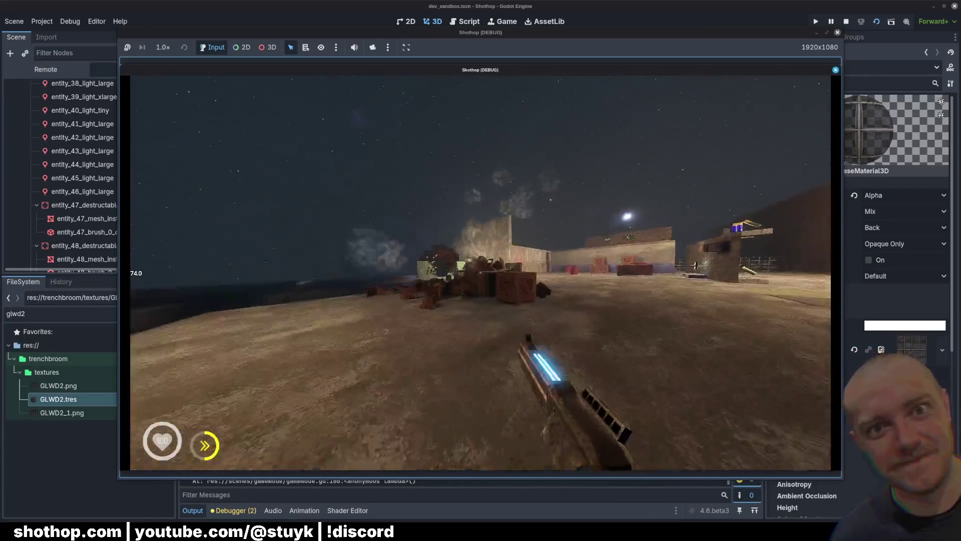
Attack the crates with the blade, shotgun and golden launcher's rocket
key("1")
left_click(480, 273)
key("2")
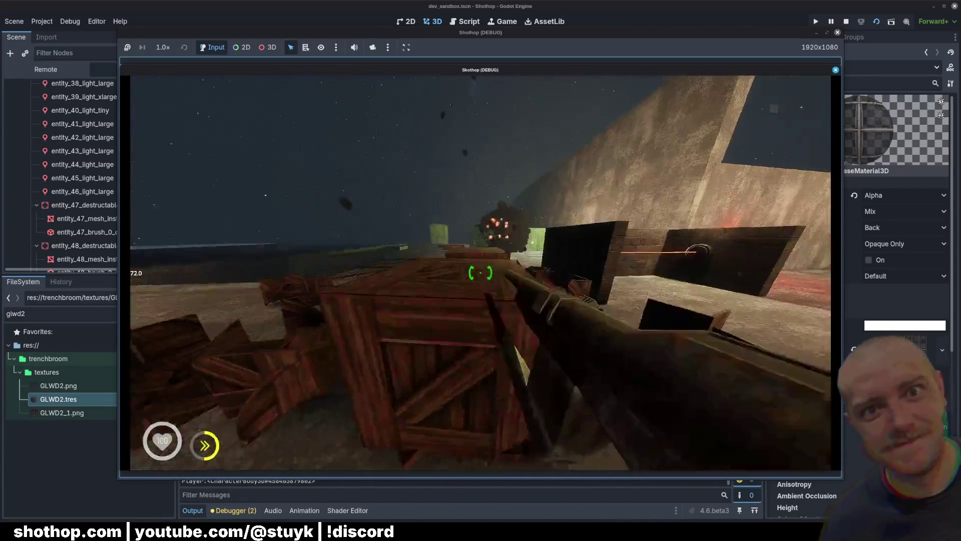
left_click(481, 273)
key("3")
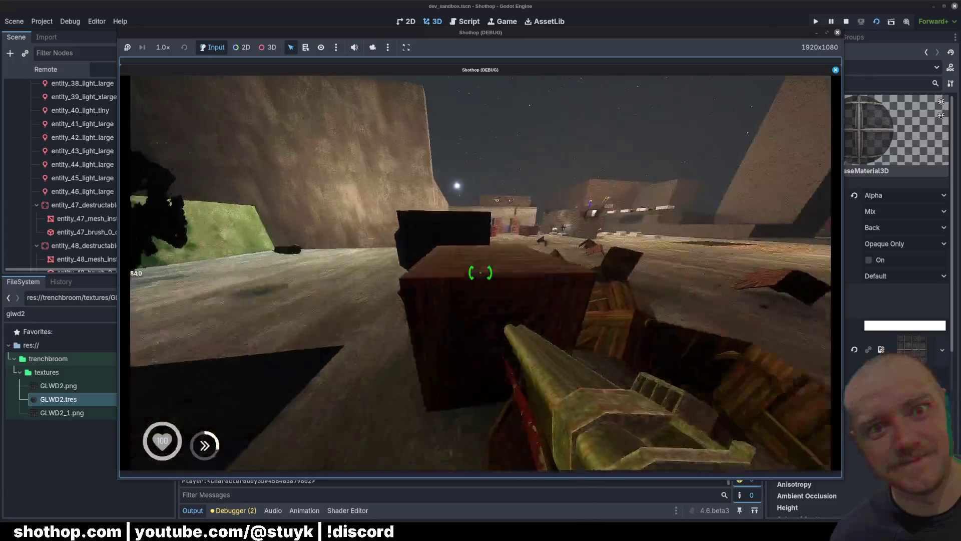
key("w")
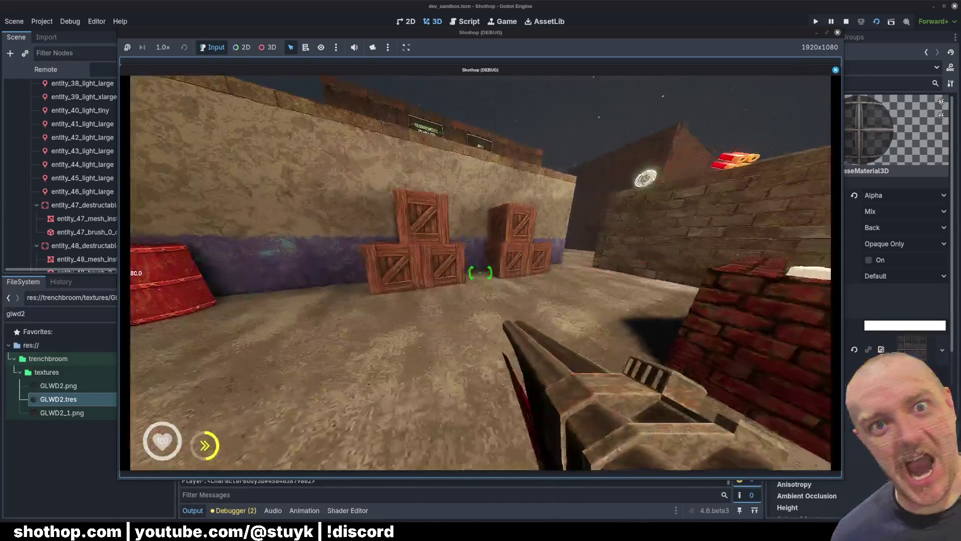
left_click(480, 273)
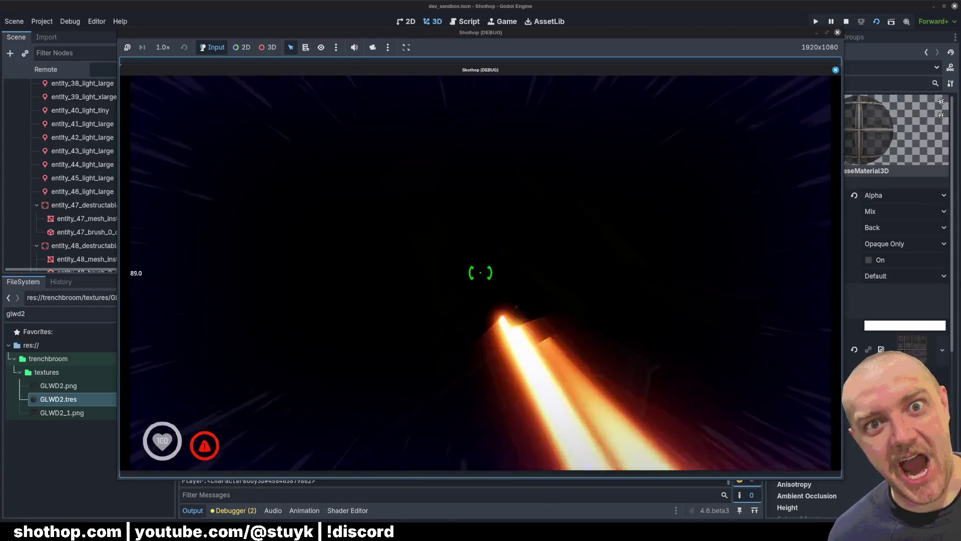
Move into the open arena, switch weapons, then pause and stop the game
key("w")
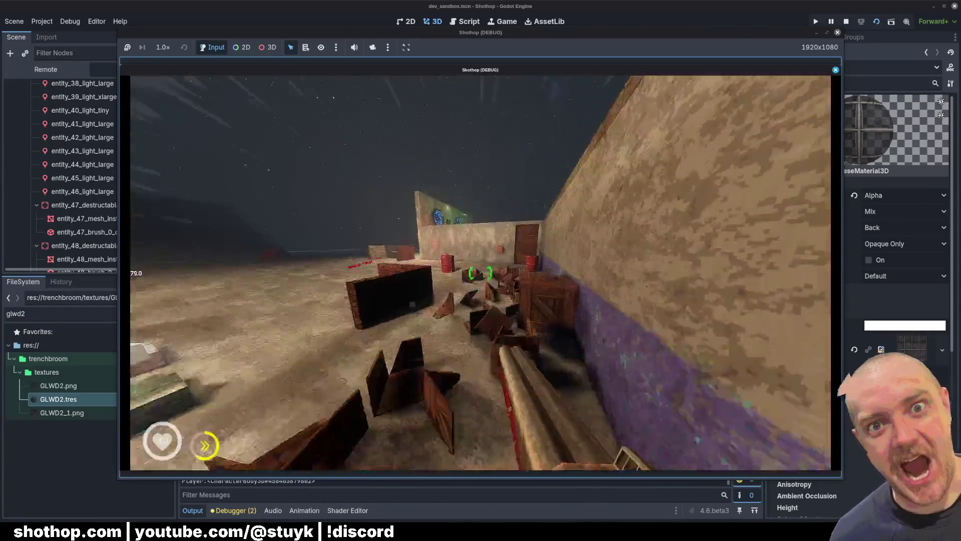
key("w")
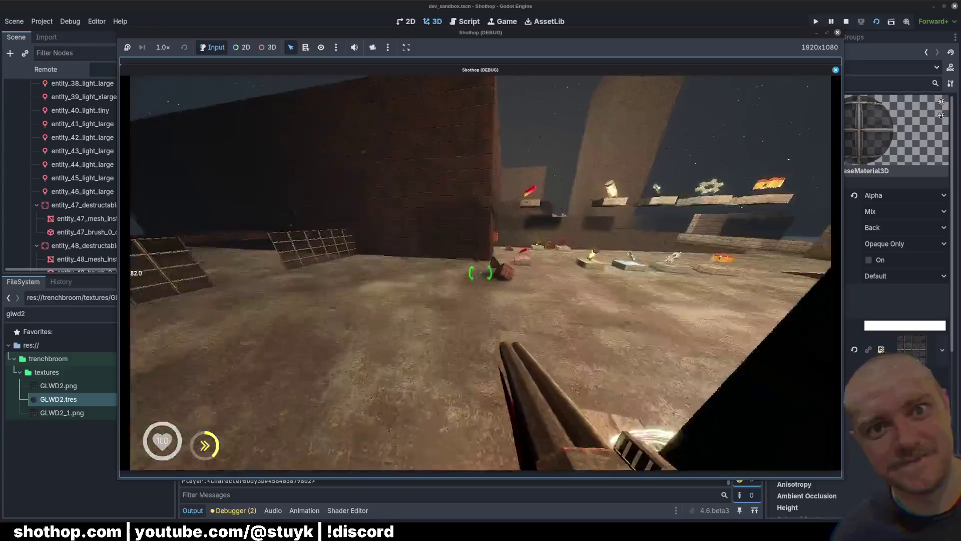
key("w")
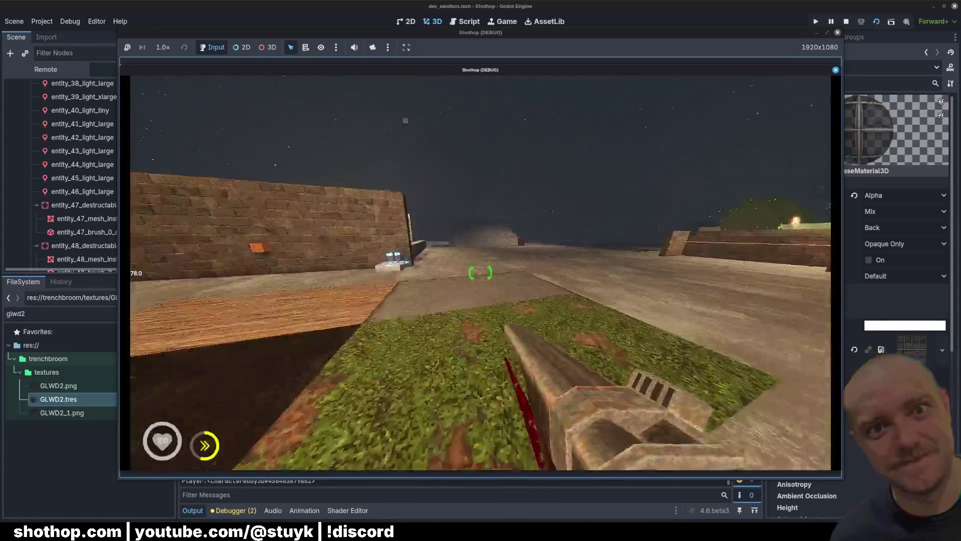
scroll(481, 273, "down", 1)
key("Escape")
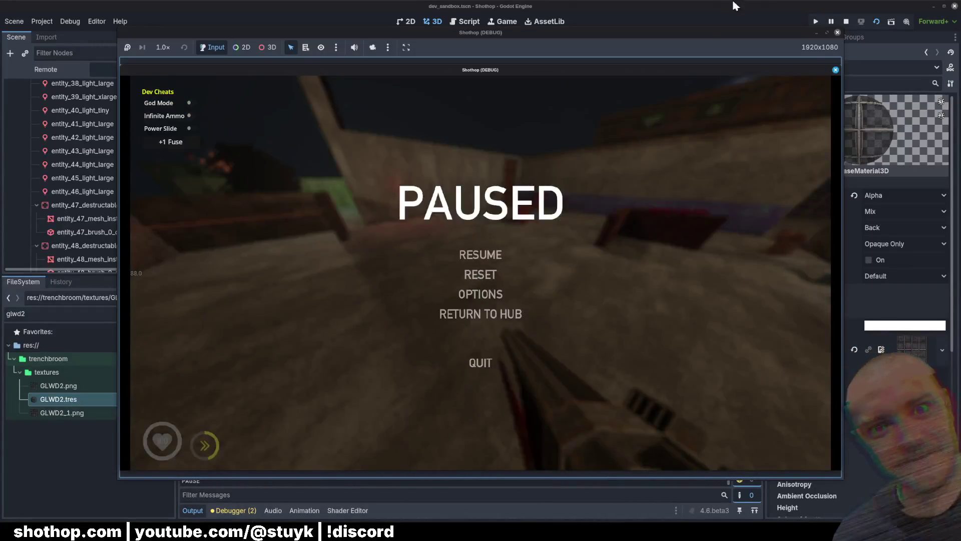
key("F8")
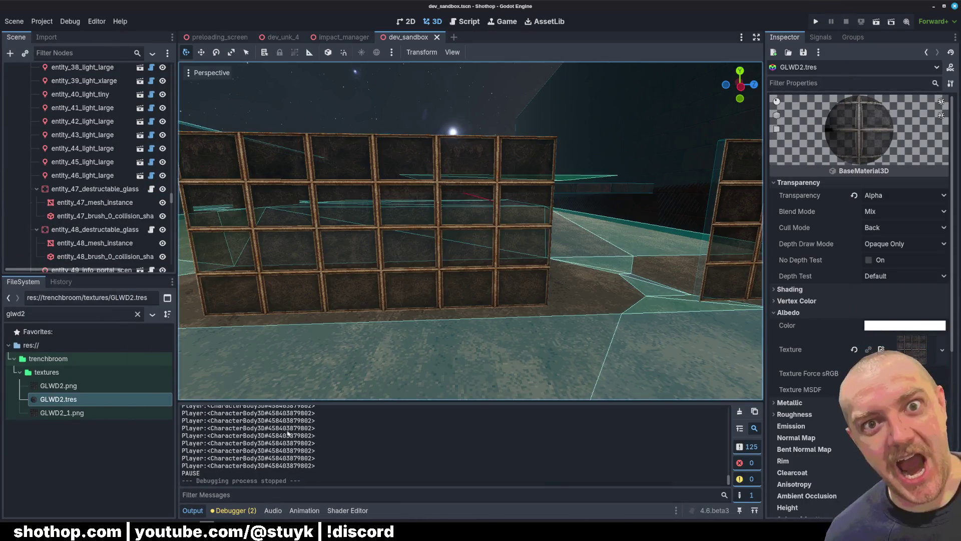
In TrenchBroom, lower two girder pillar brushes by one grid step and save the map
key("alt+Tab")
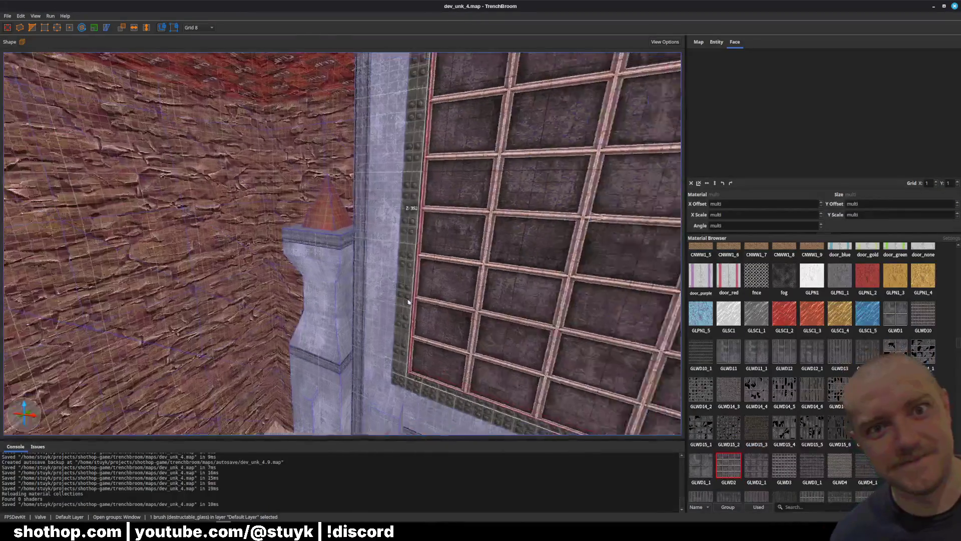
key("ctrl+s")
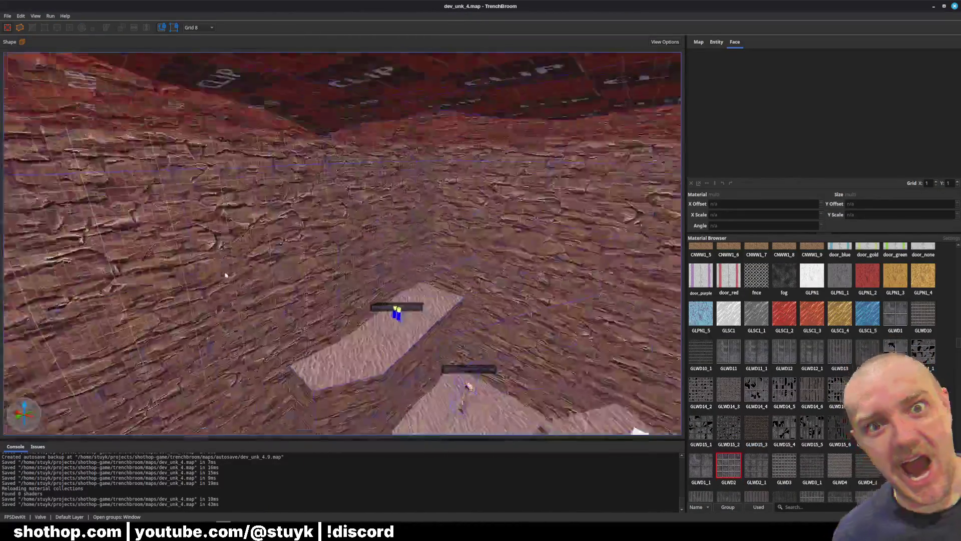
key("w")
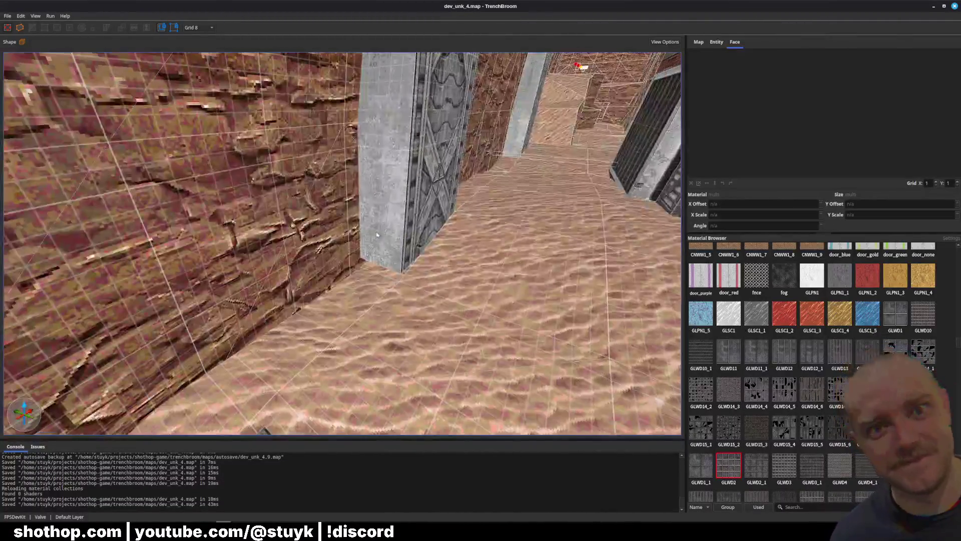
left_click(377, 234)
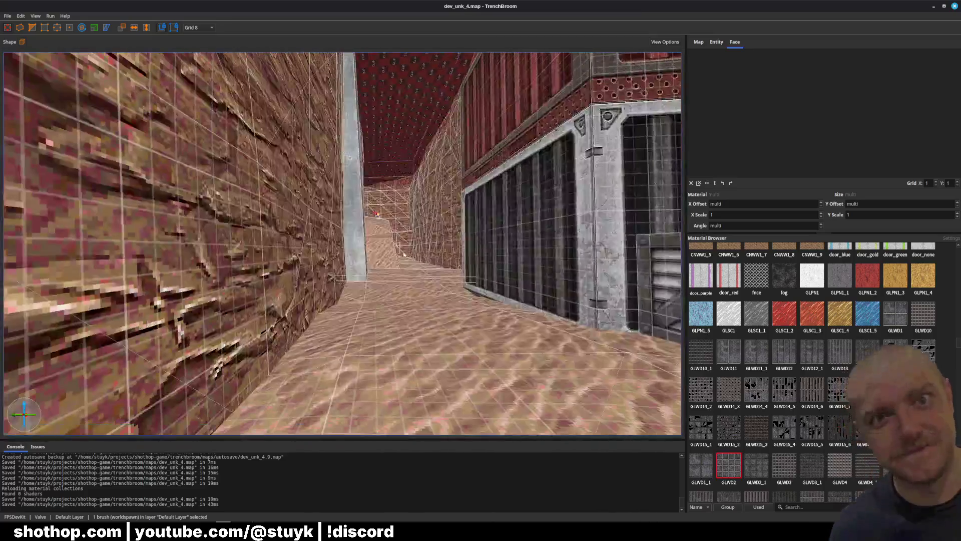
left_click(358, 264, "ctrl")
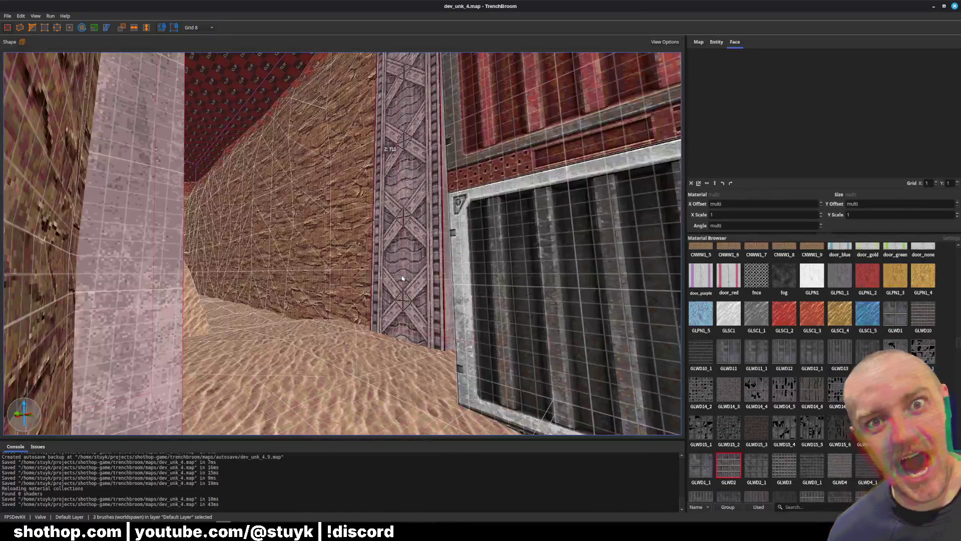
key("Page_Down")
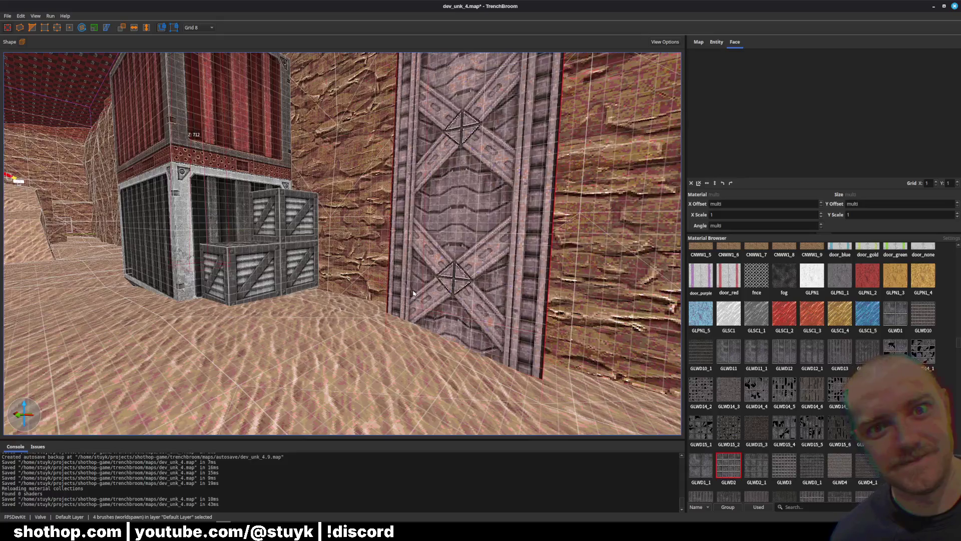
key("Escape")
key("ctrl+s")
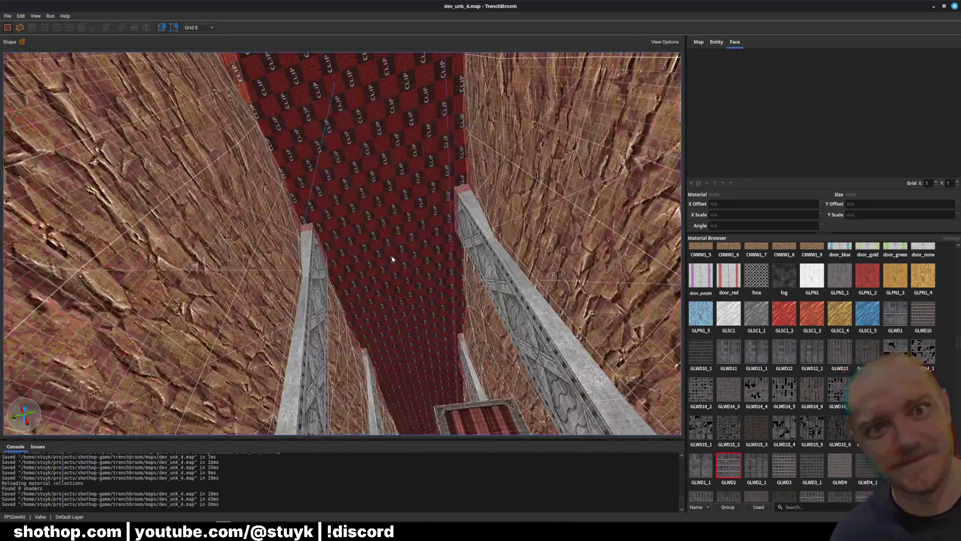
Raise the lower-left and middle pillar brushes, deselect them and save the map
left_click(277, 411)
left_click(449, 365, "ctrl")
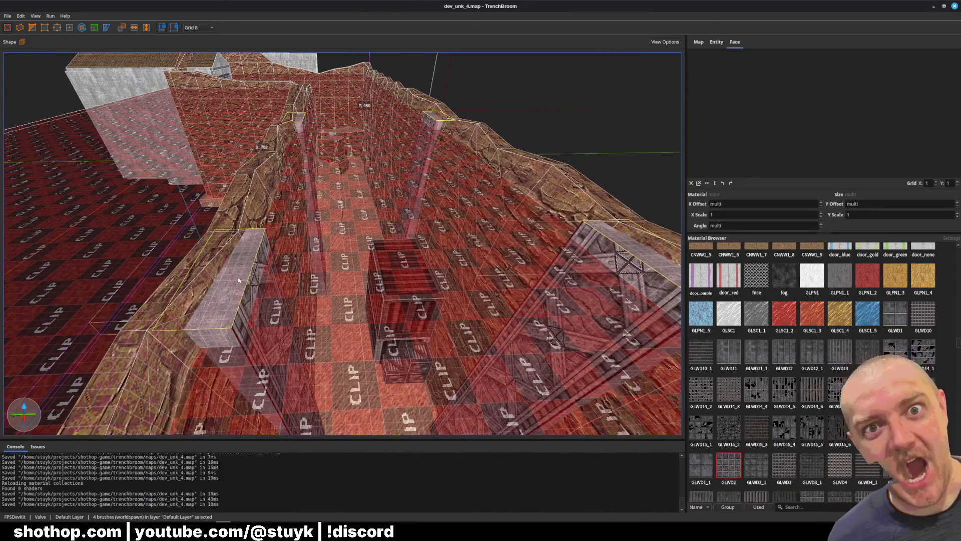
left_click_drag(238, 279, 235, 271)
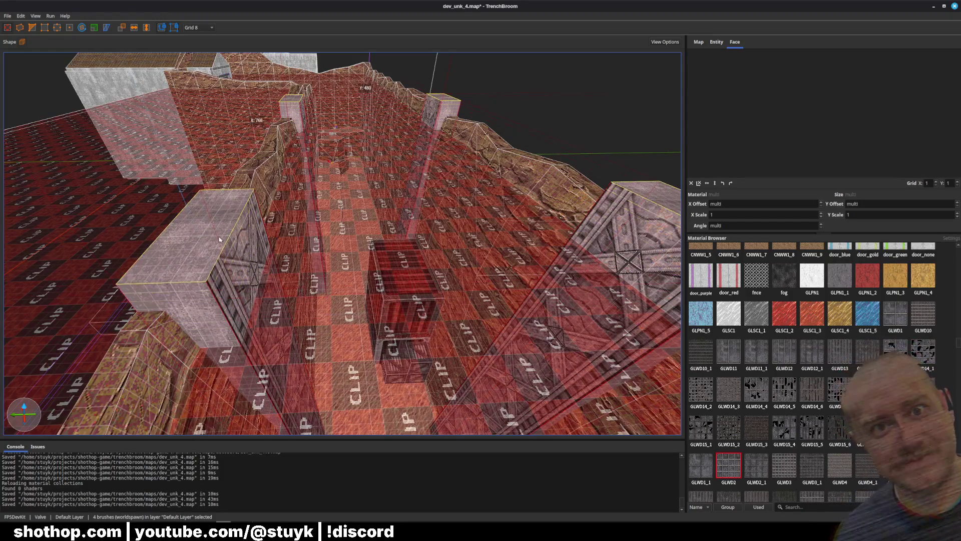
scroll(218, 240, "down", 10)
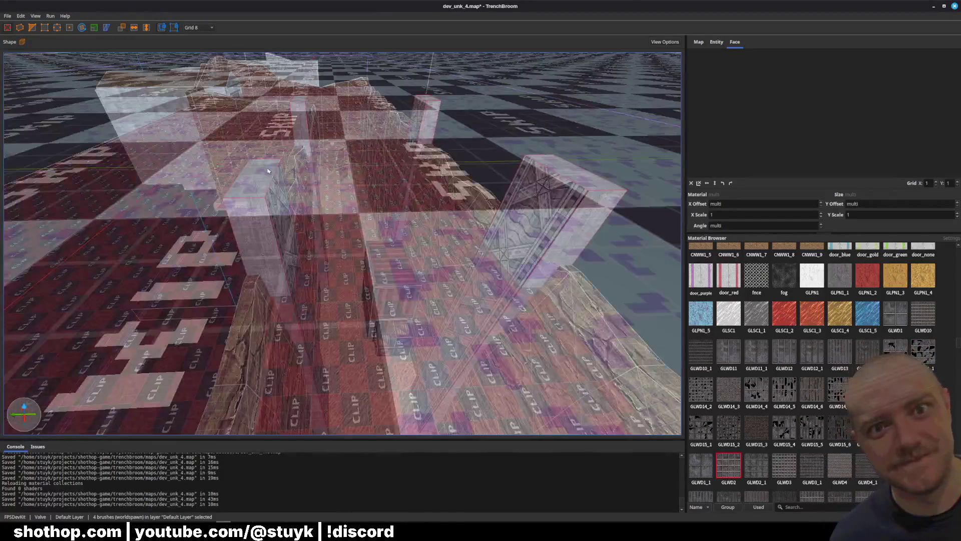
key("Escape")
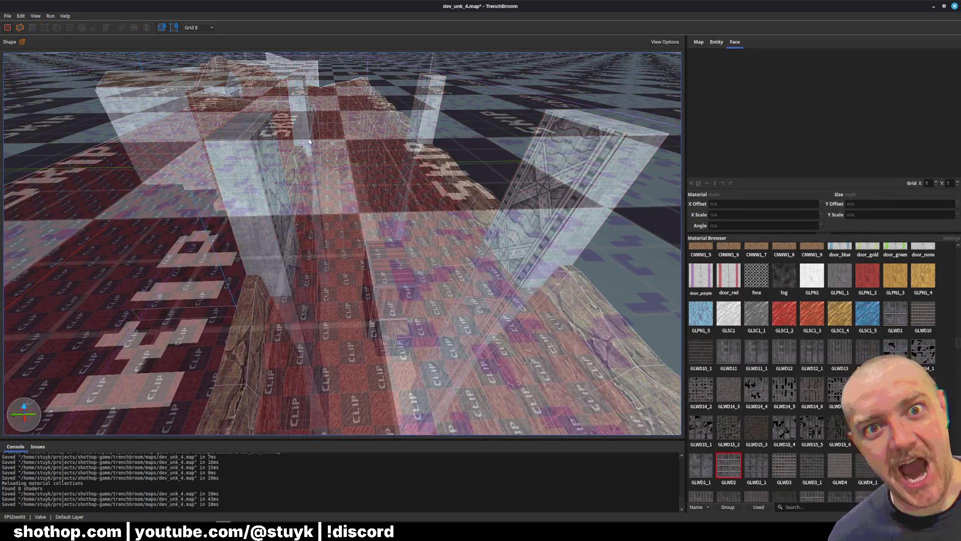
scroll(355, 185, "up", 10)
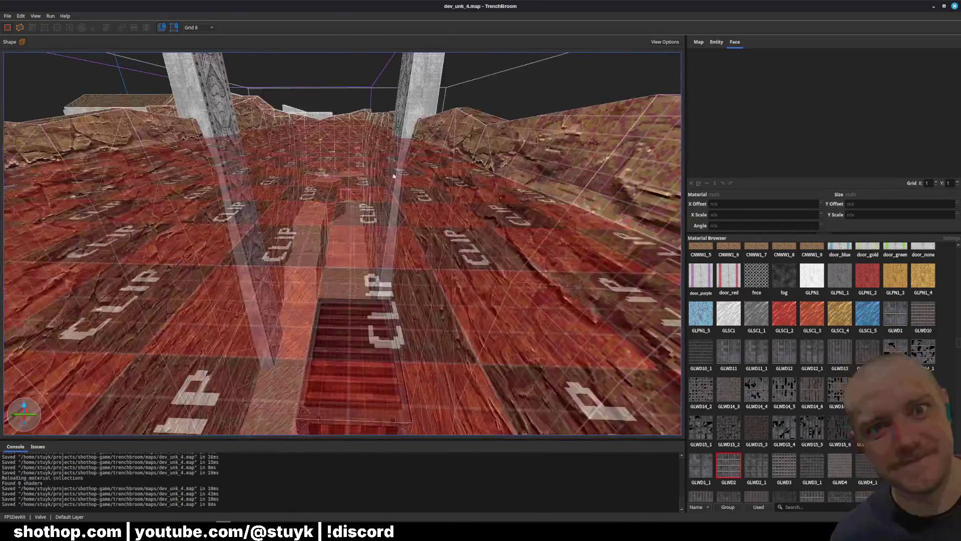
key("ctrl+s")
Select two pillar brushes beside the door room
scroll(382, 169, "up", 10)
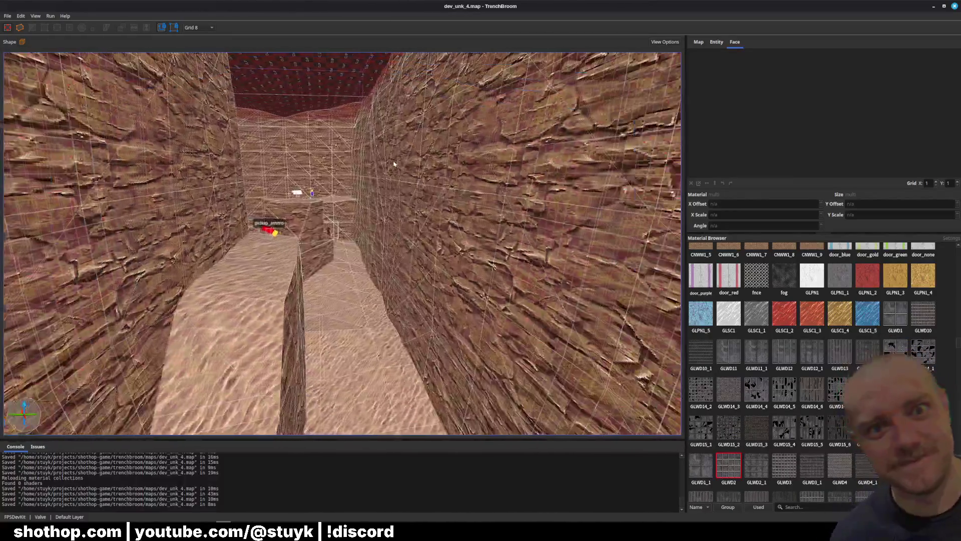
scroll(353, 155, "up", 10)
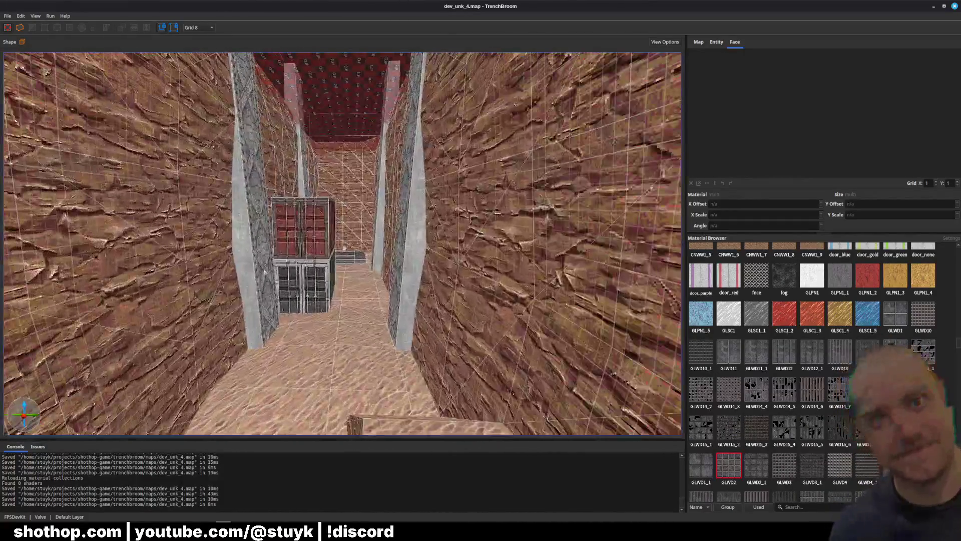
left_click(265, 271)
key("ctrl+u")
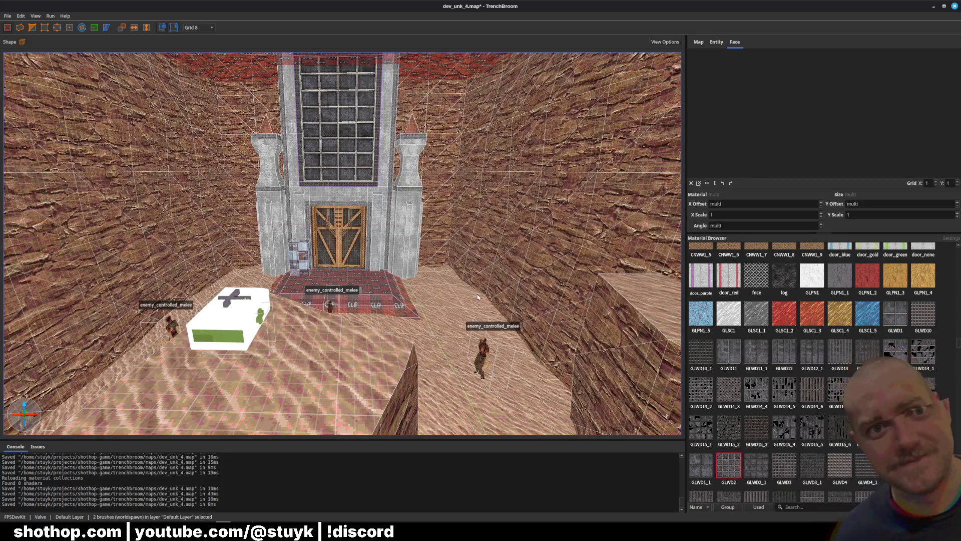
Nudge the selected pillars toward the camera and left, then rotate them about the vertical axis
scroll(478, 297, "up", 10)
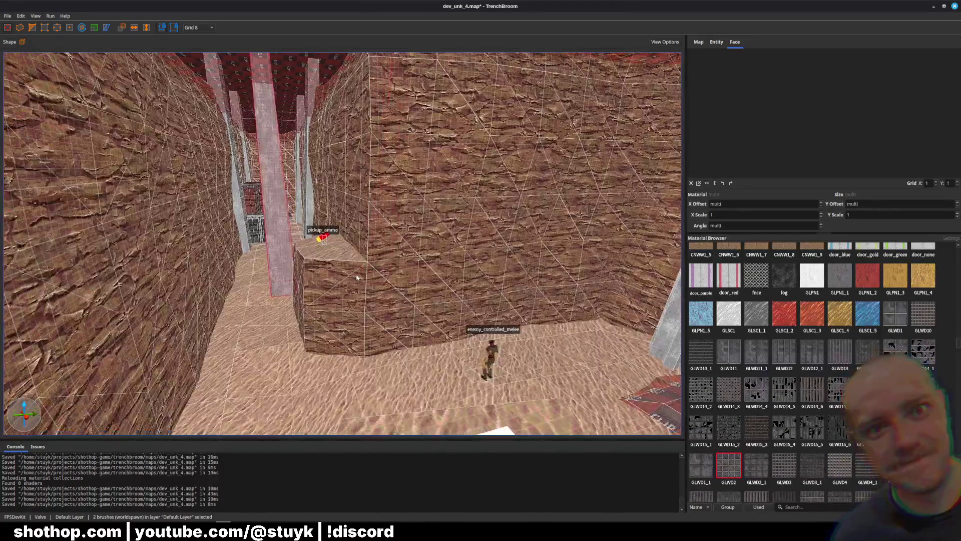
key("Down")
key("Down")
key("Down")
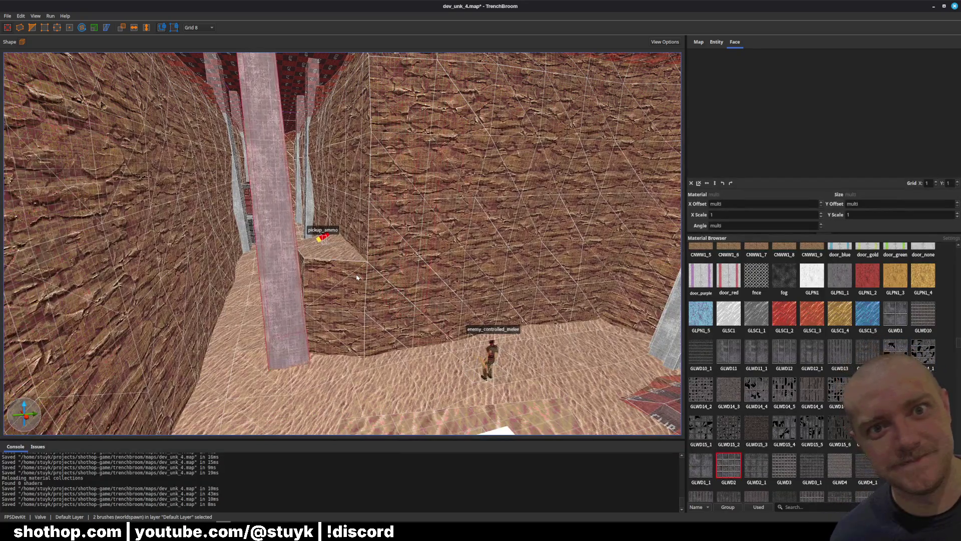
key("Left")
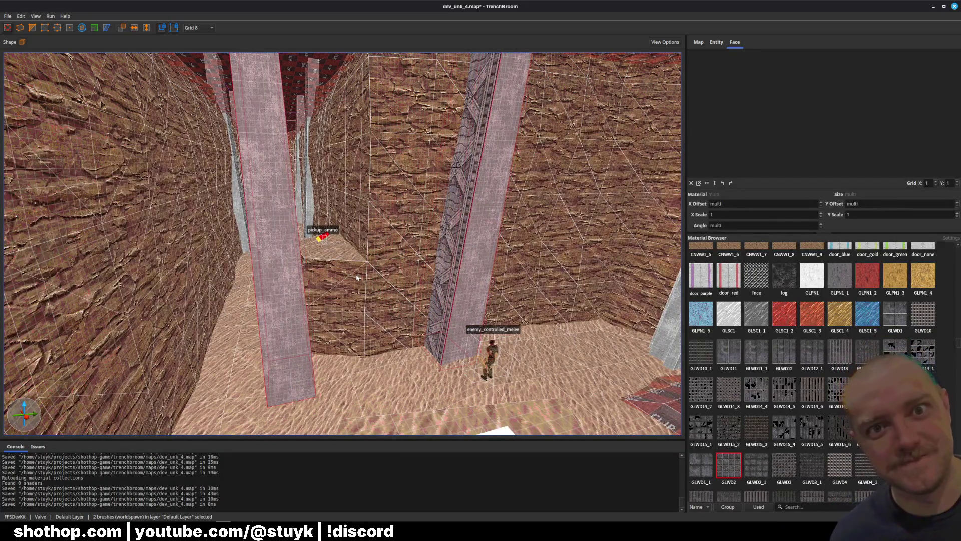
key("alt+Up")
key("alt+Up")
key("alt+Up")
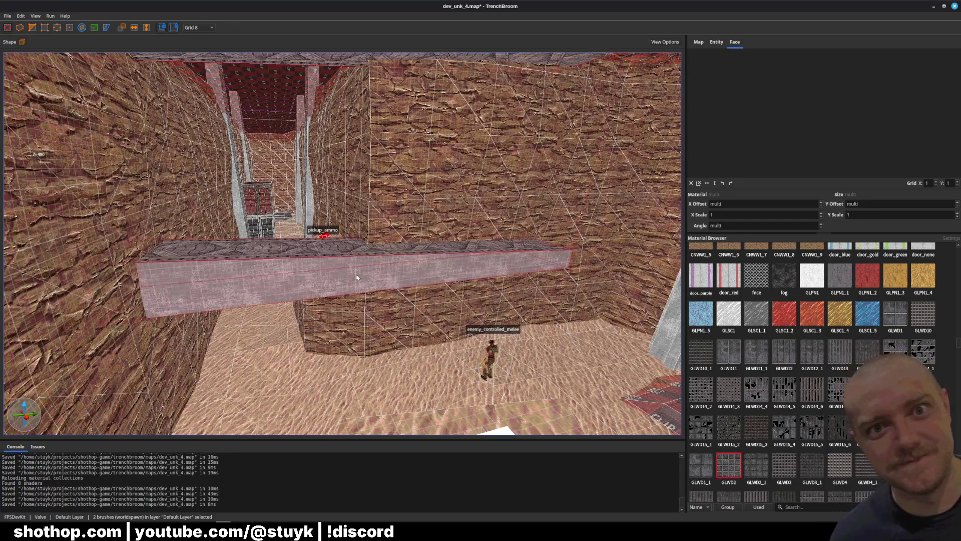
key("alt+Up")
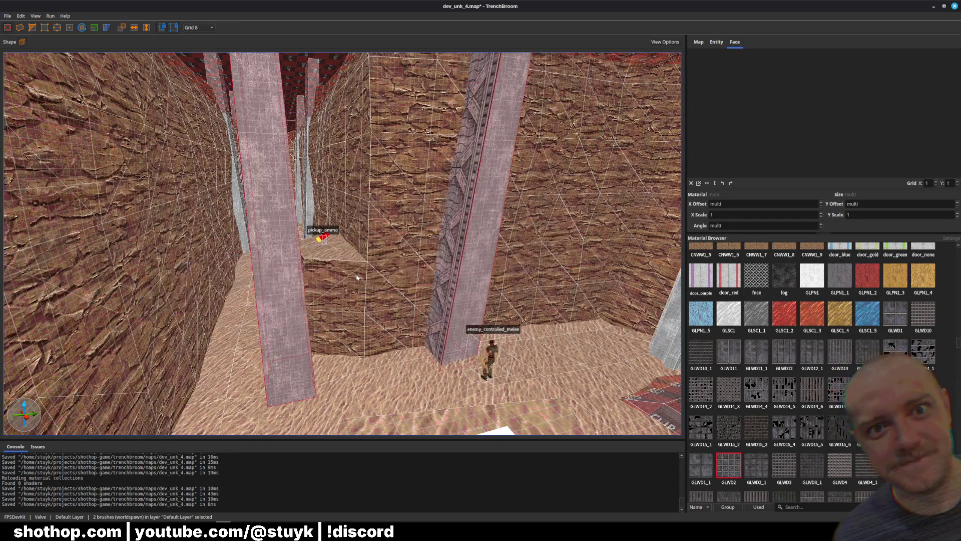
key("alt+Right")
Fly around the doorway pillars to review them from several angles, then deselect the brush
key("s")
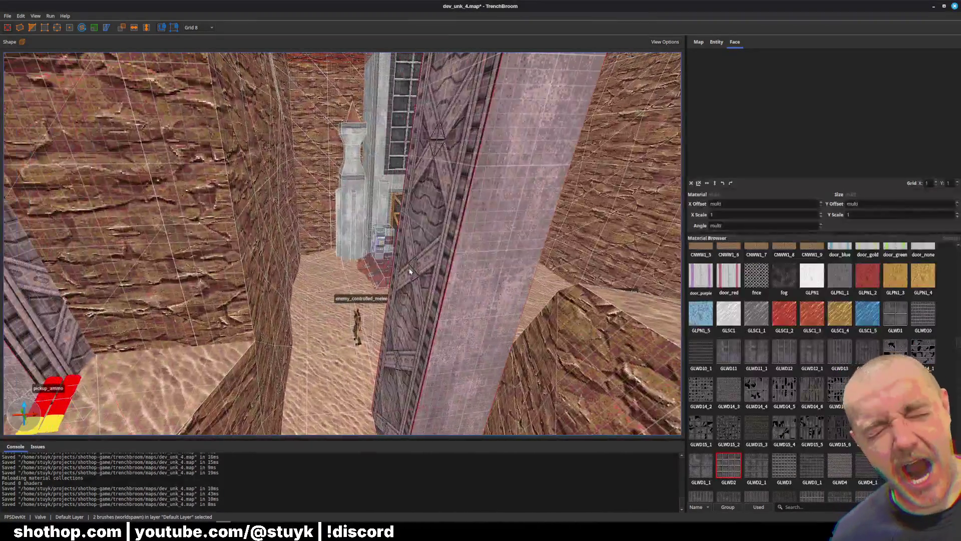
key("s")
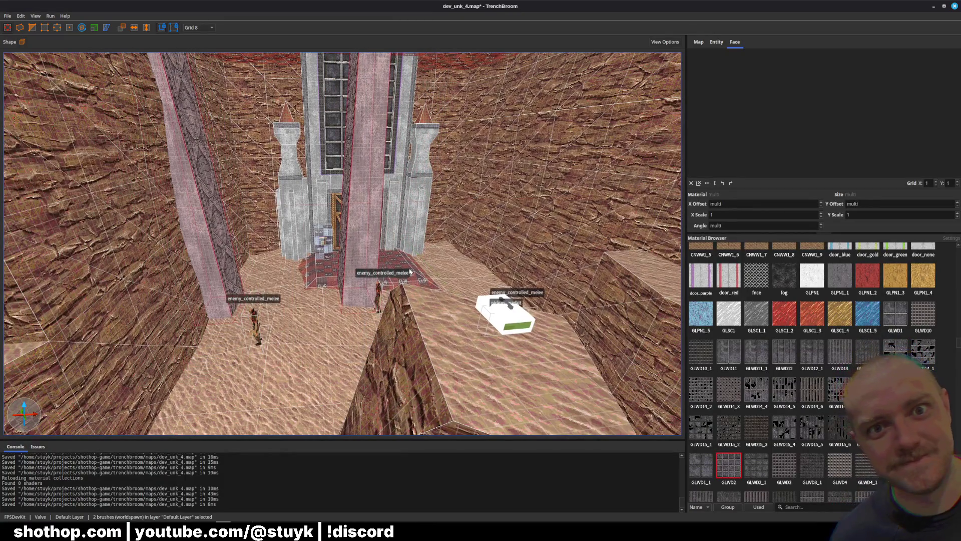
key("w")
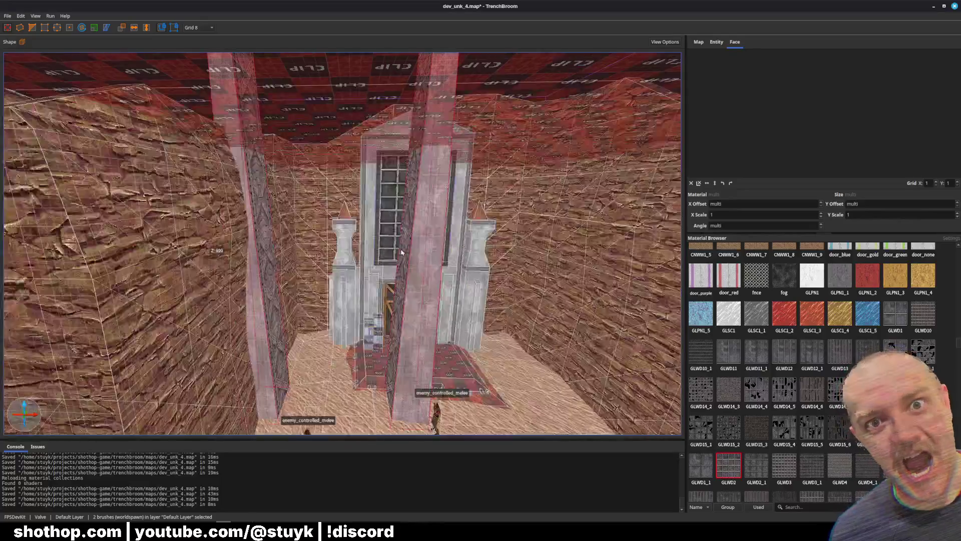
key("s")
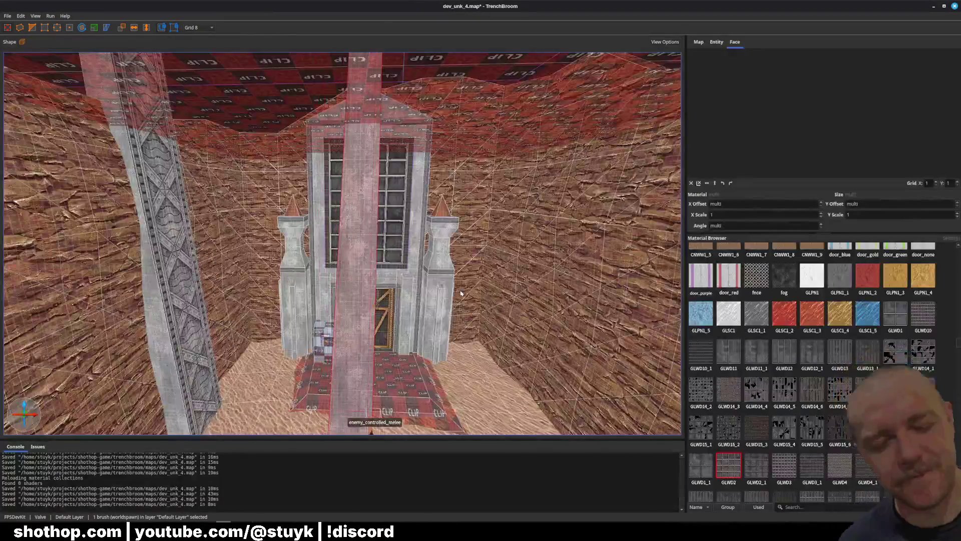
key("w")
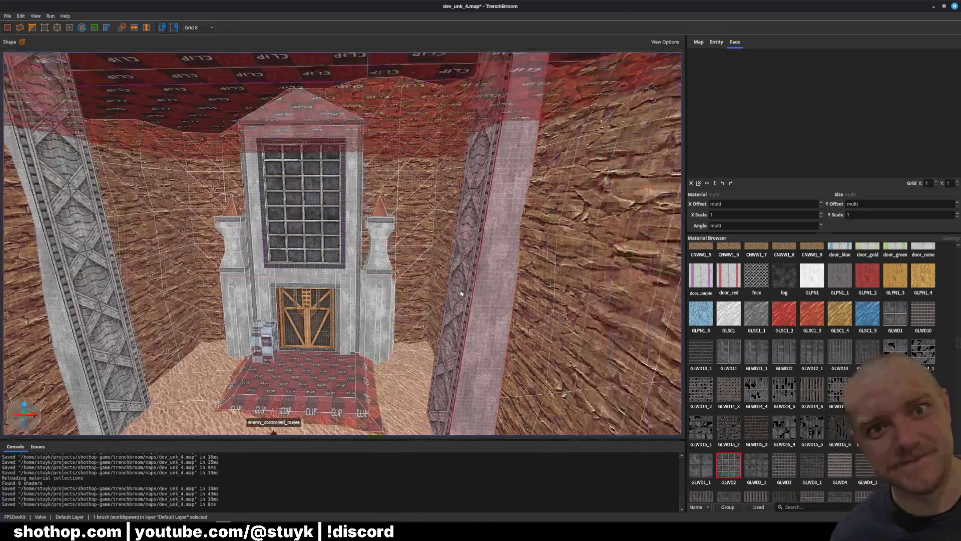
key("a")
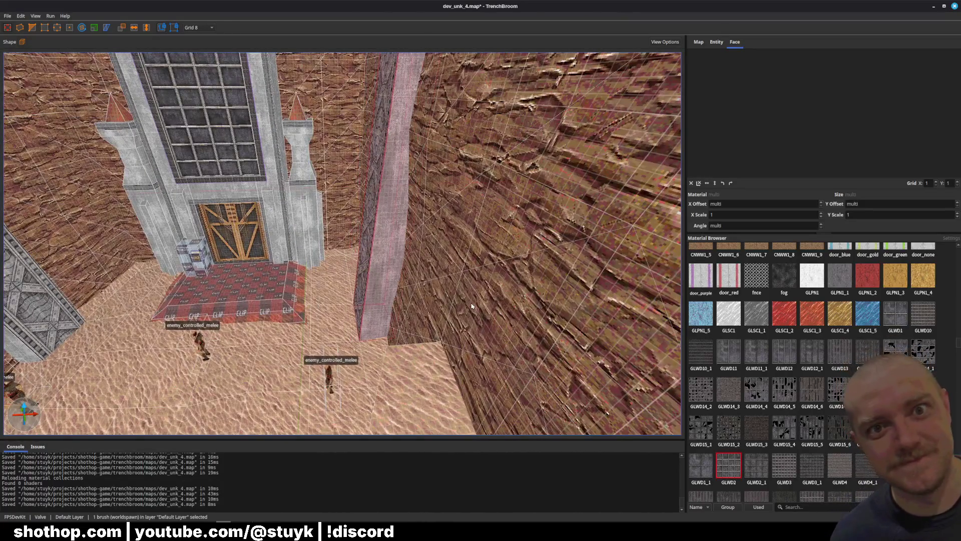
key("s")
key("a")
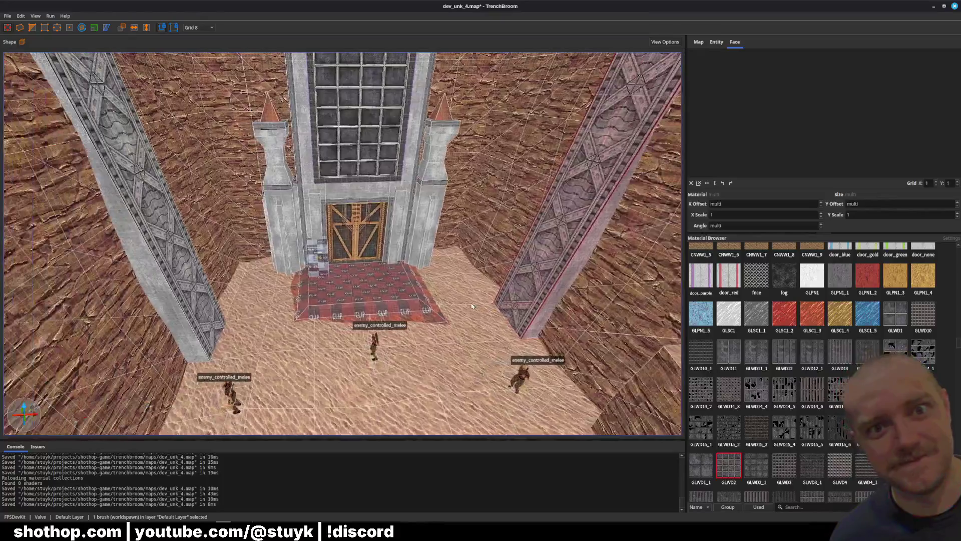
key("d")
key("s")
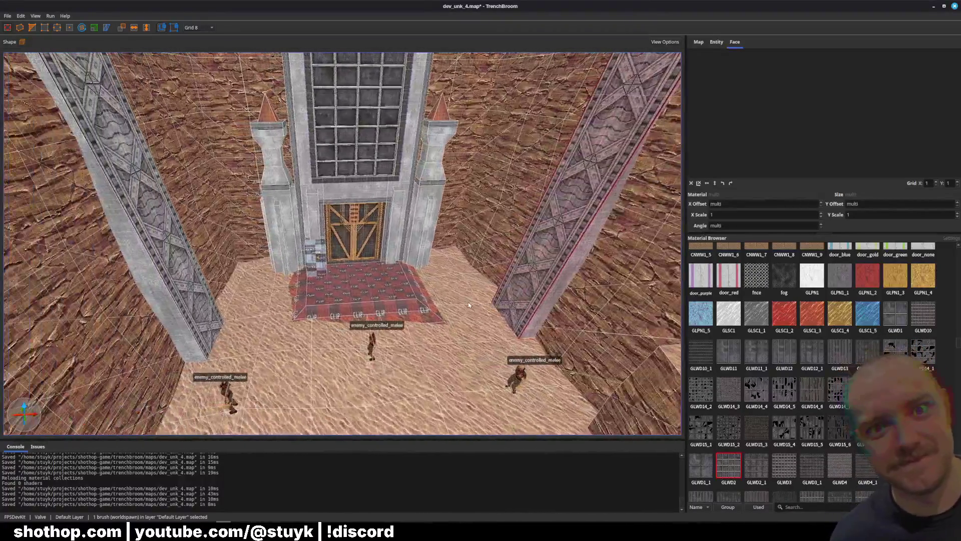
key("Escape")
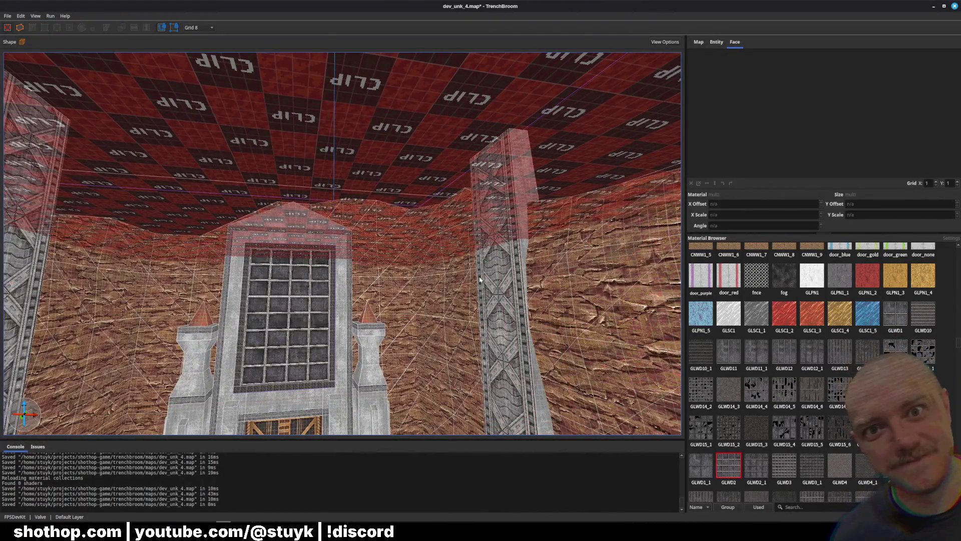
Select both girder pillar brushes and push them farther back toward the rock wall
key("ctrl+s")
key("s")
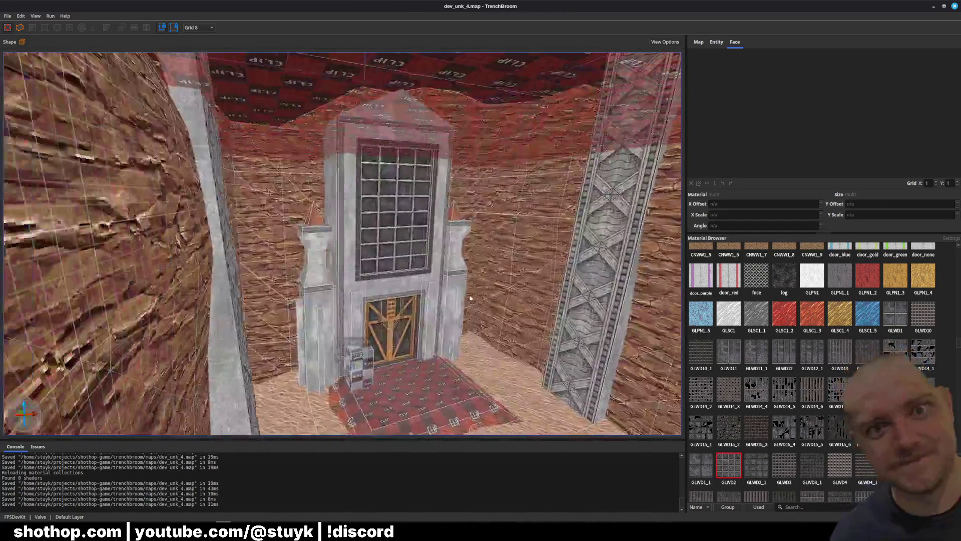
key("s")
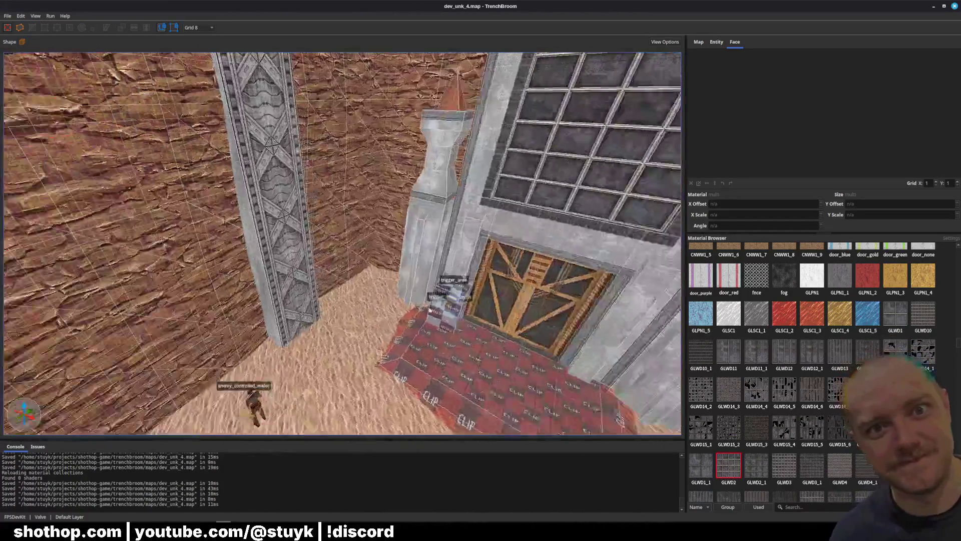
key("d")
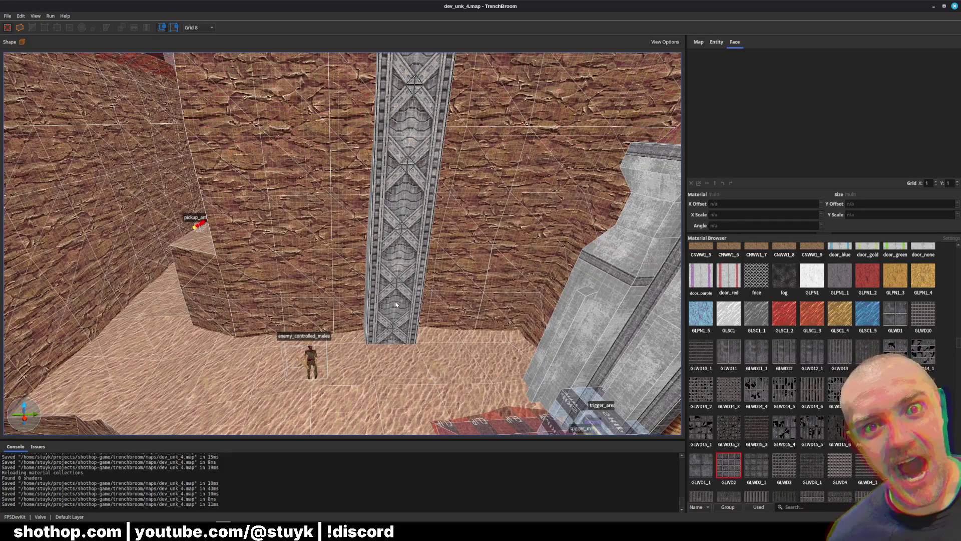
left_click(396, 304)
key("Up")
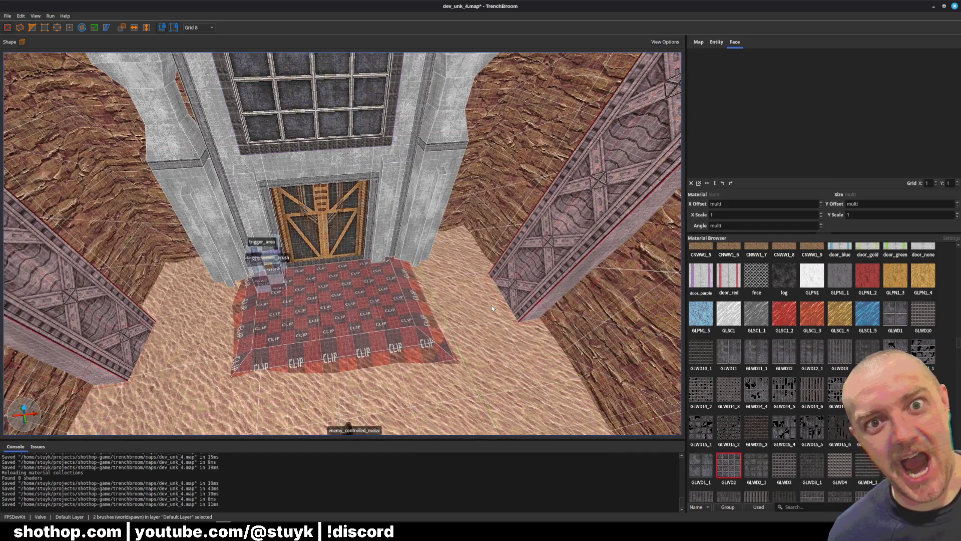
scroll(504, 311, "up", 3)
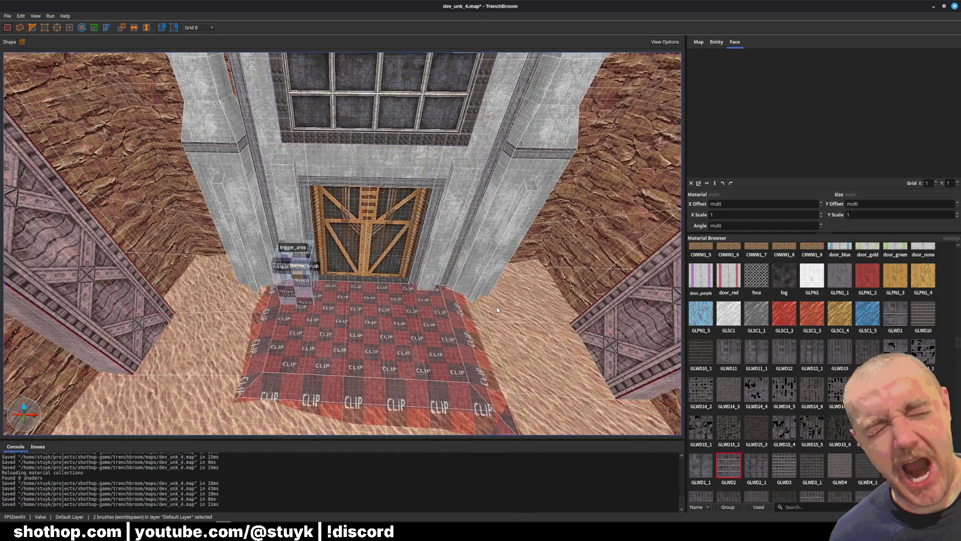
Shift the pillars' texture alignment, deselect them and save dev_unk_4.map
key("ctrl+s")
scroll(494, 309, "up", 5)
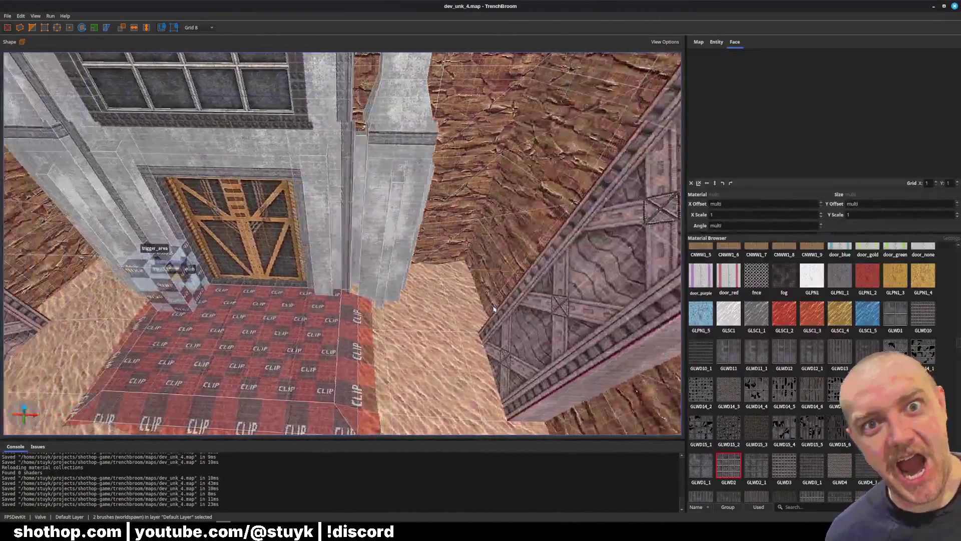
left_click_drag(493, 309, 494, 309)
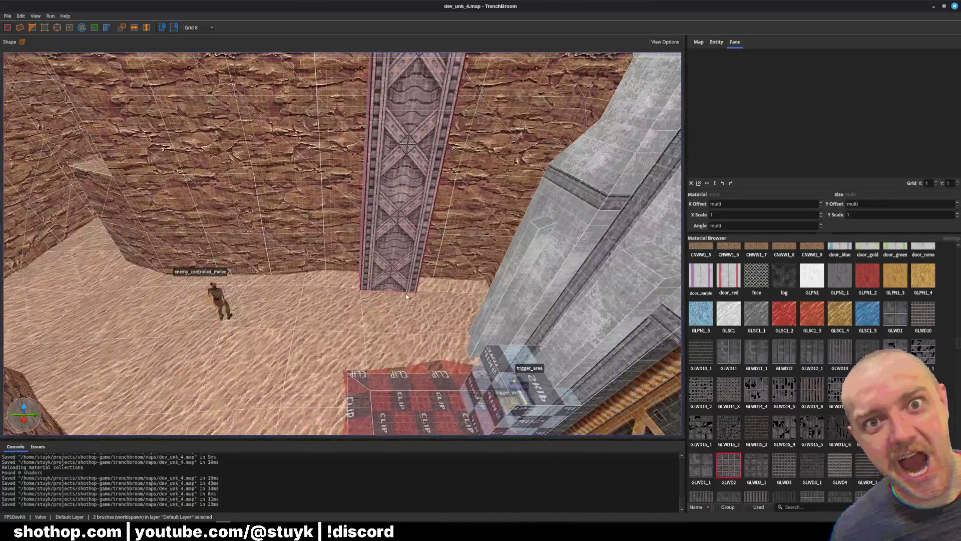
key("ctrl+Up")
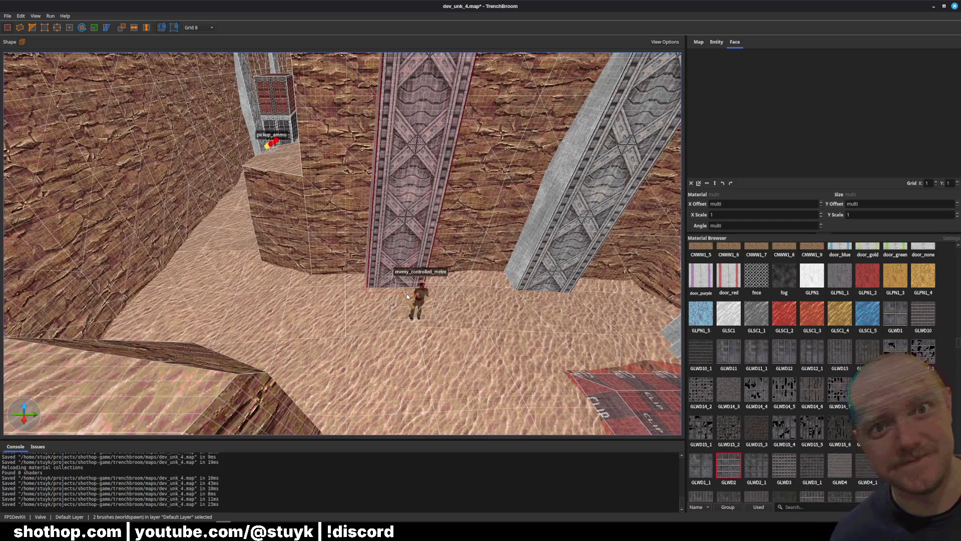
key("Escape")
key("ctrl+s")
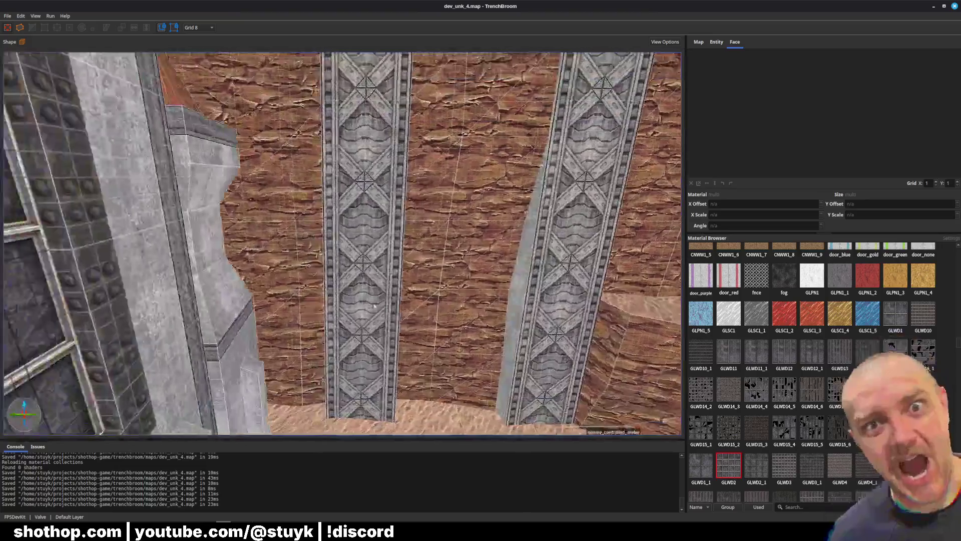
Select the middle and second girder pillars, check them beside the ledge, then deselect and save
left_click(372, 305)
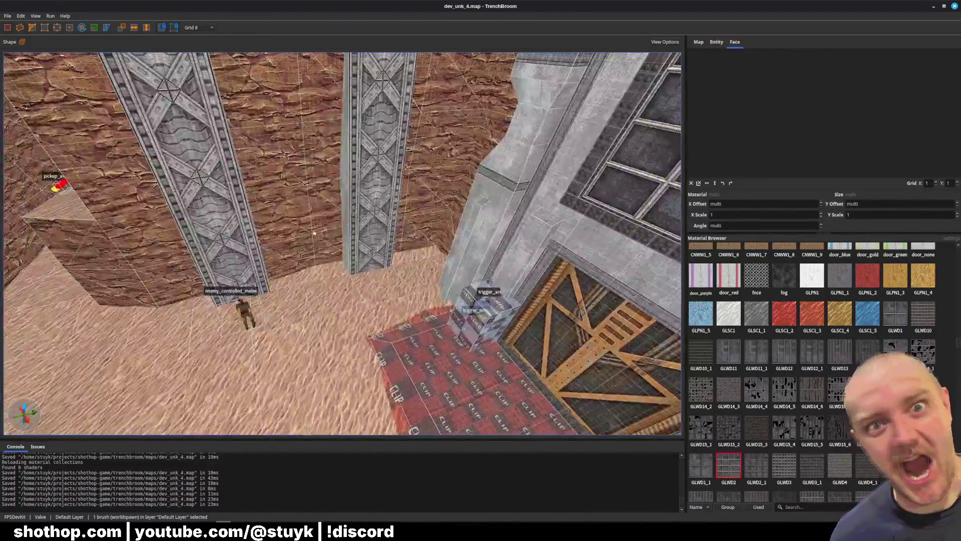
left_click(314, 233, "ctrl")
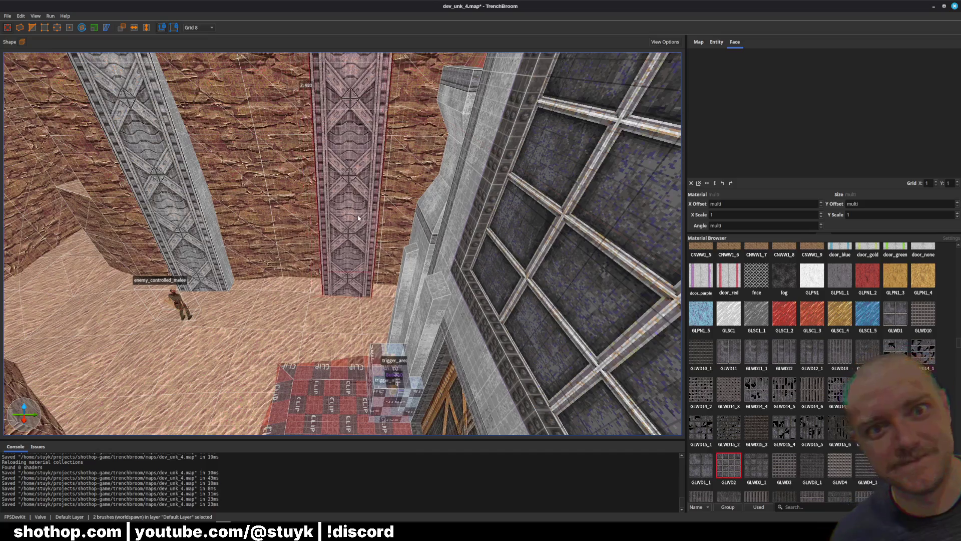
scroll(358, 218, "down", 3)
key("d")
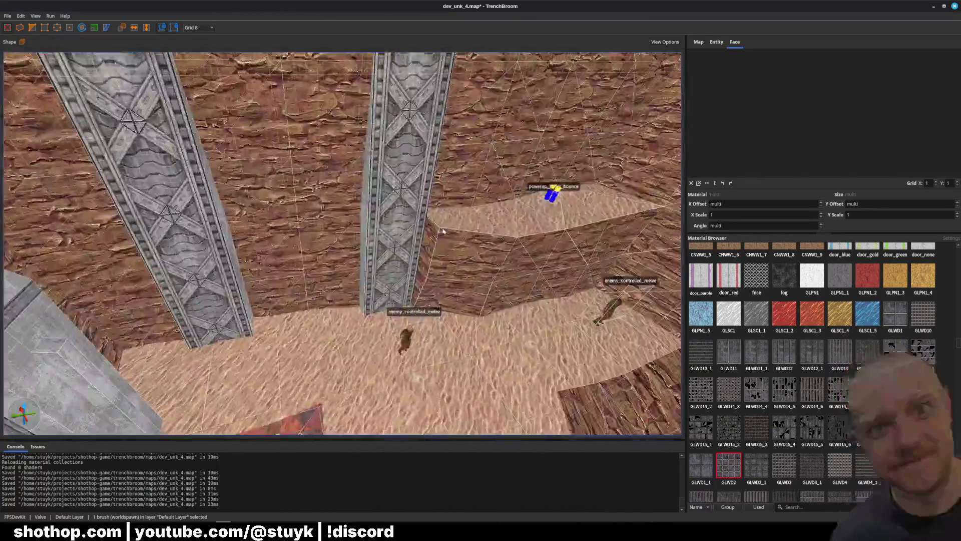
key("d")
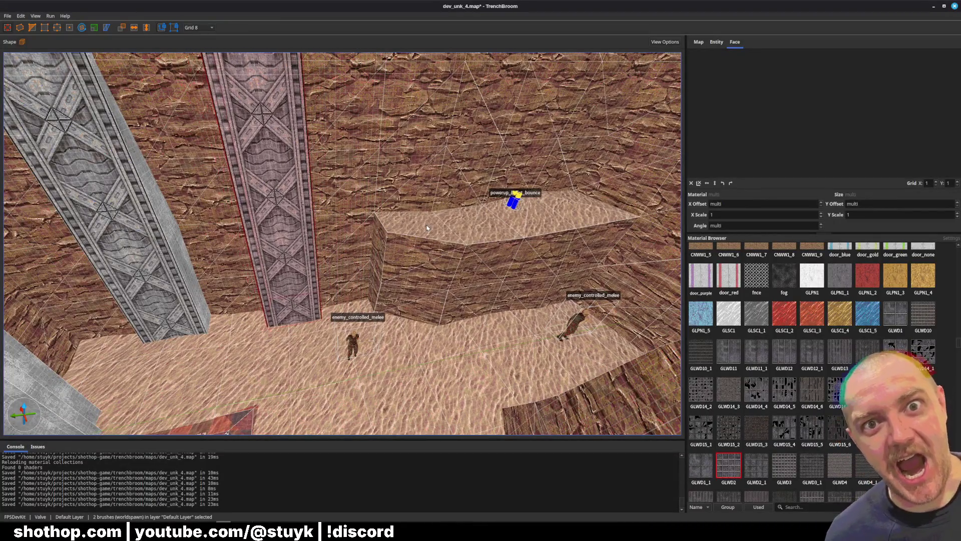
key("a")
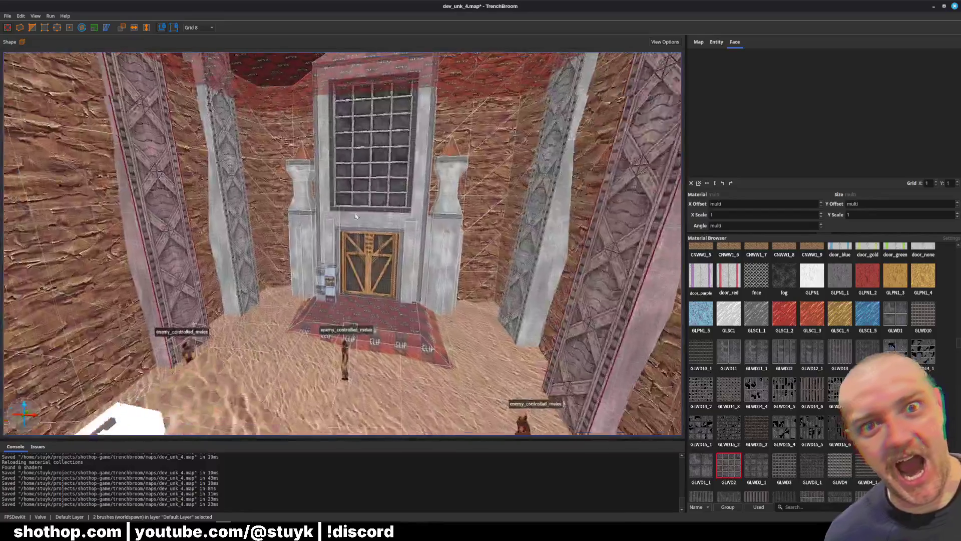
key("Escape")
key("ctrl+s")
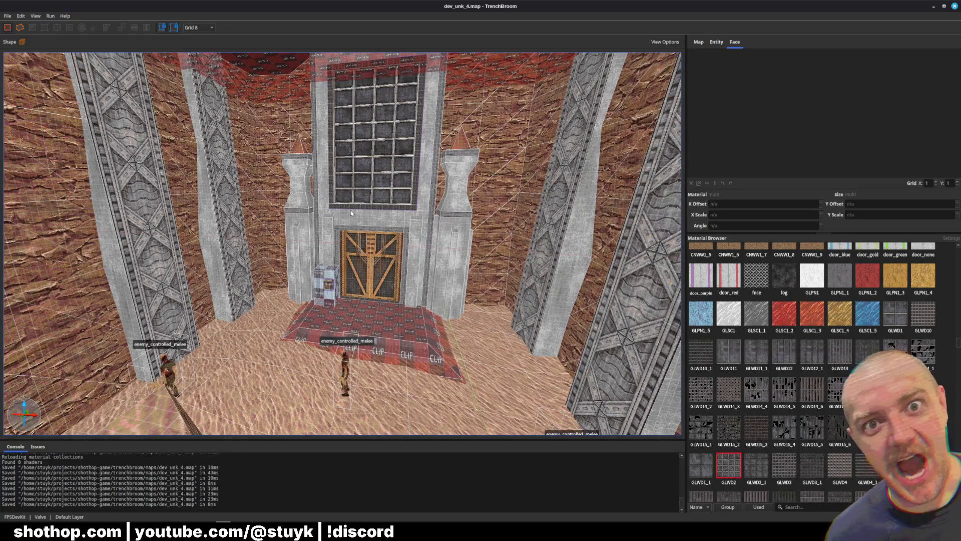
Bring the view down to the floor between two pillars and select a brush there
mouse_move(331, 269)
left_mouse_down()
mouse_move(384, 256)
mouse_move(336, 287)
mouse_move(396, 268)
mouse_move(414, 247)
mouse_move(494, 253)
left_mouse_up()
left_click(334, 277)
mouse_move(333, 277)
left_mouse_down()
mouse_move(314, 310)
mouse_move(322, 316)
left_mouse_up()
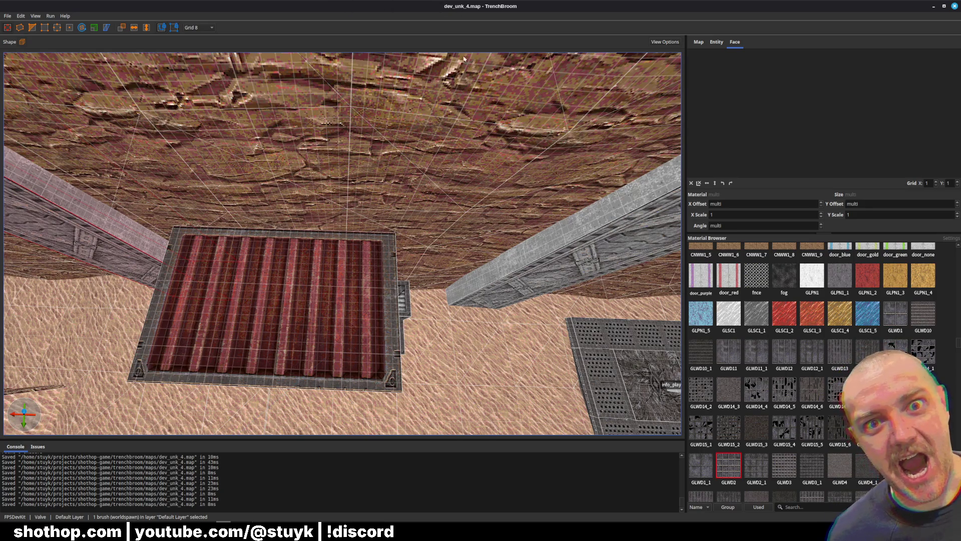
Nudge the crate sideways into its final spot on the sand floor
scroll(401, 188, "up", 10)
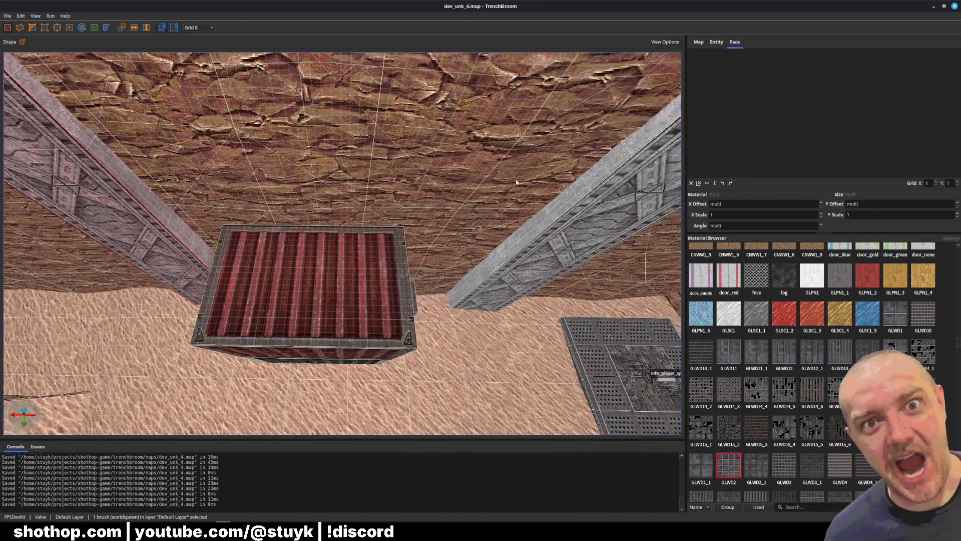
key("a")
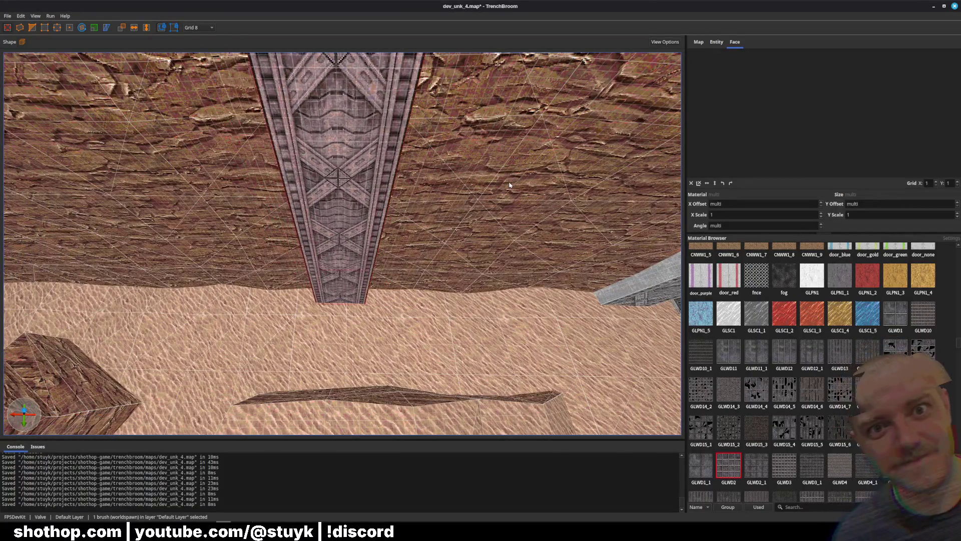
Save the map, then duplicate the left corridor pillar and slide the copy right
key("Escape")
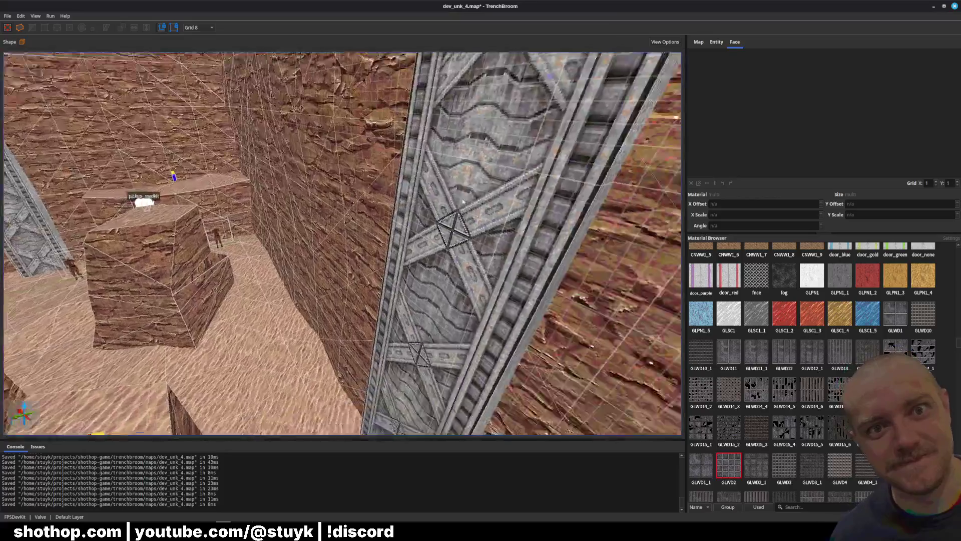
key("ctrl+s")
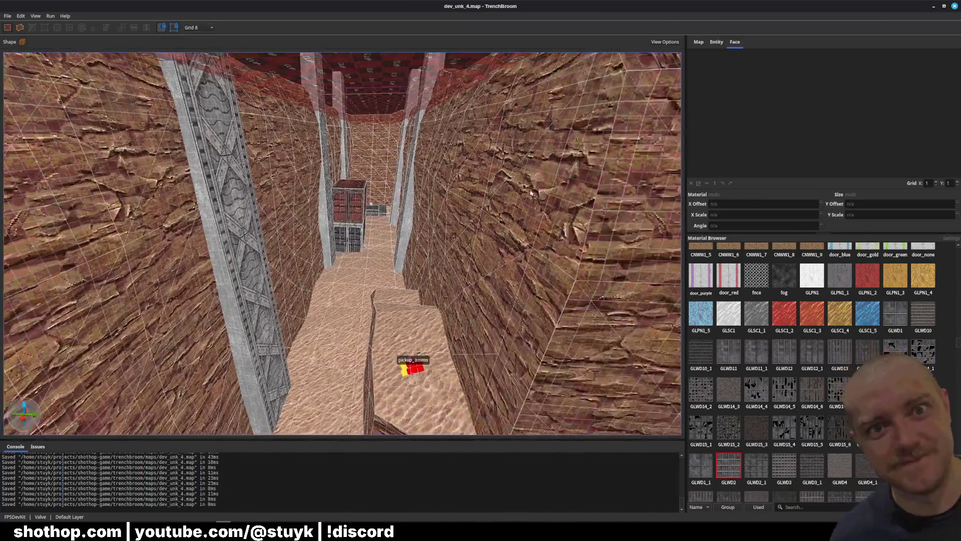
key("w")
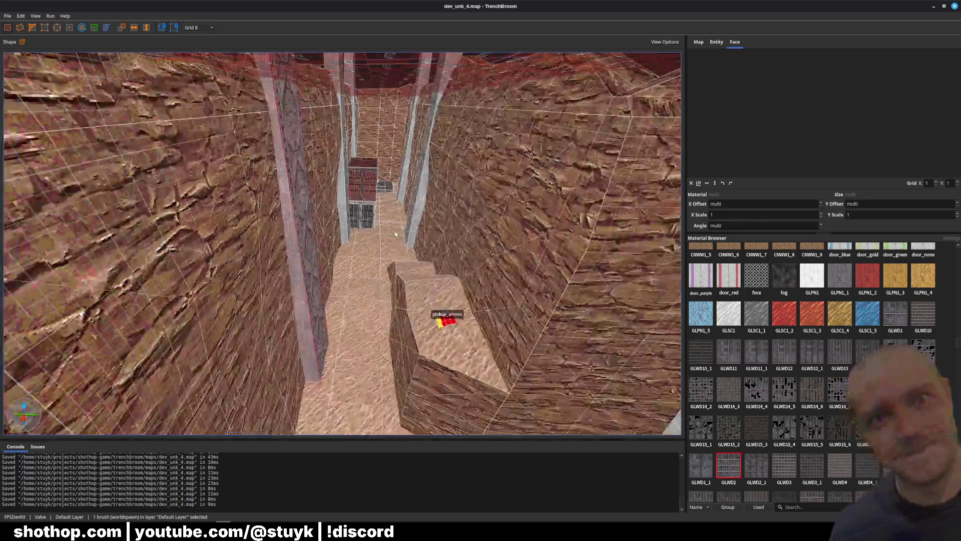
left_click(304, 256)
key("ctrl+d")
key("Right")
key("Right")
key("Right")
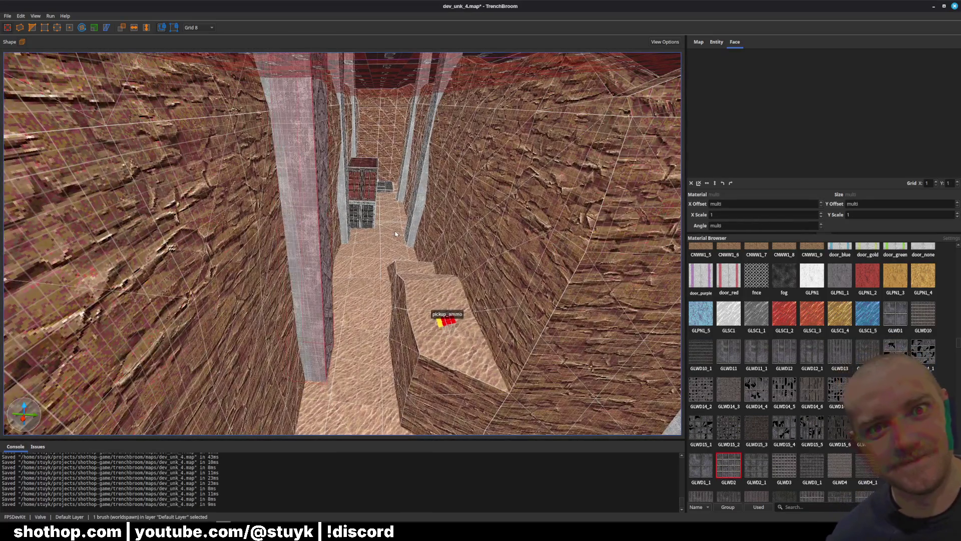
key("Right")
key("Right")
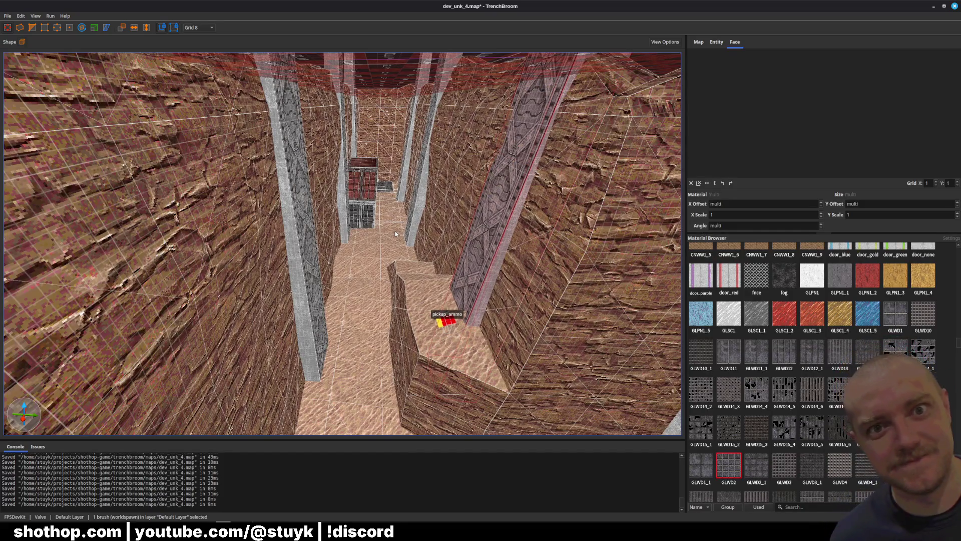
Deselect the copied pillar, save dev_unk_4.map again and switch to the Godot editor
key("Escape")
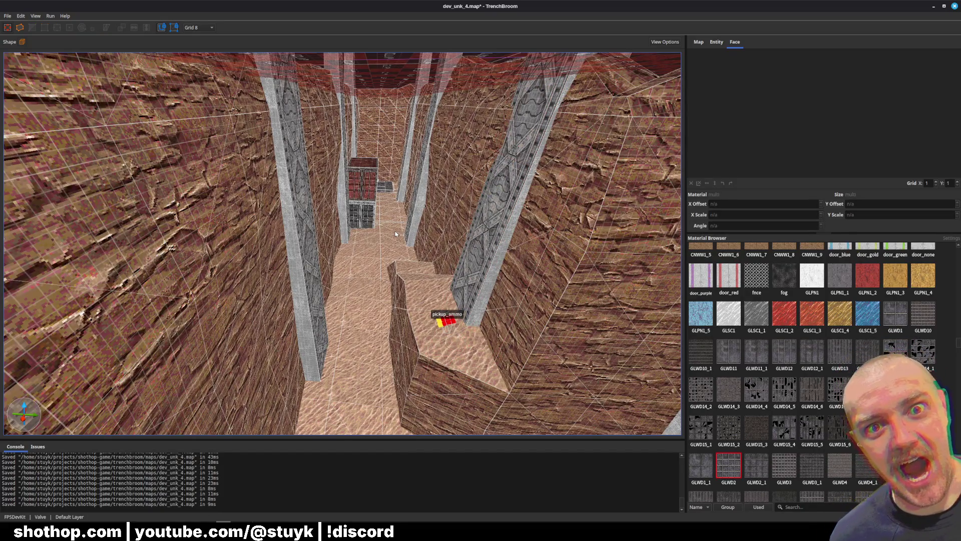
scroll(396, 201, "down", 10)
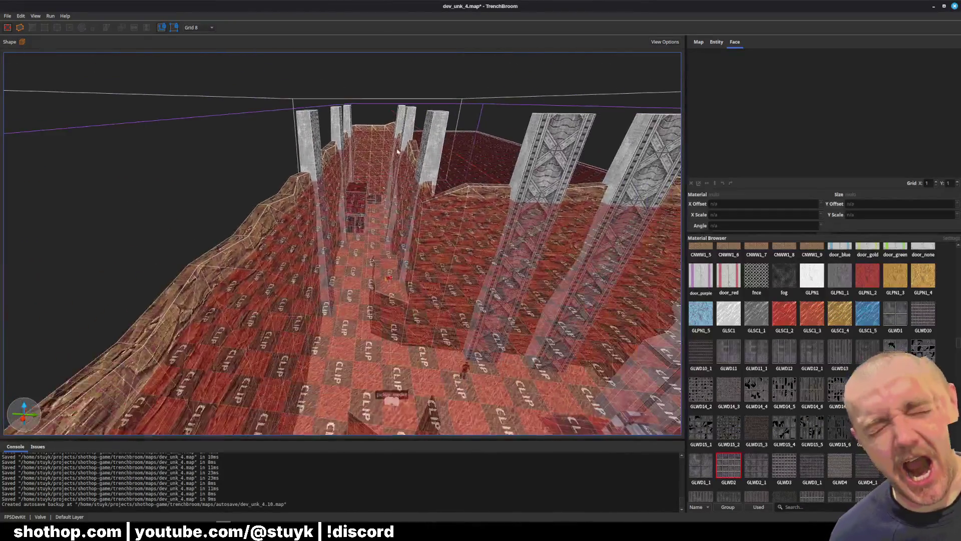
key("ctrl+s")
key("ctrl+s")
key("ctrl+s")
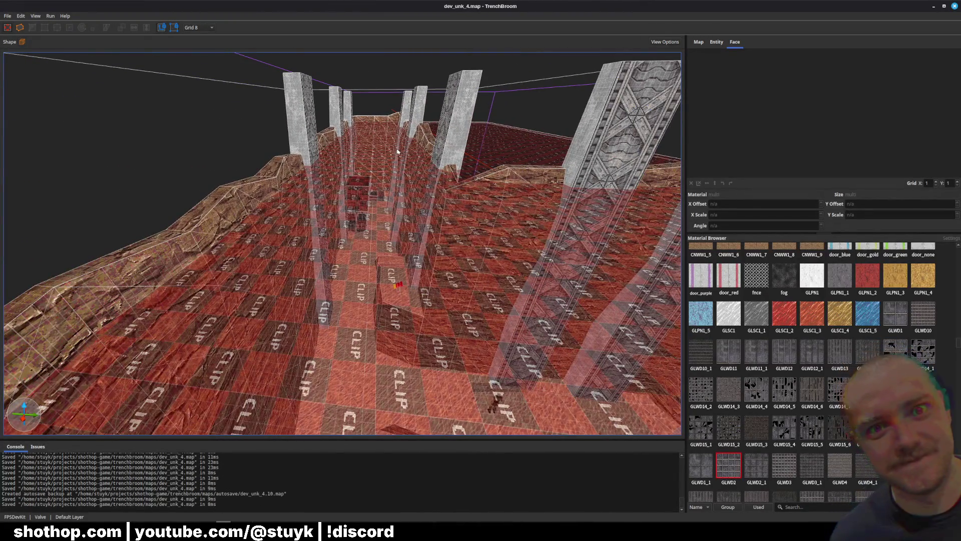
scroll(390, 157, "up", 10)
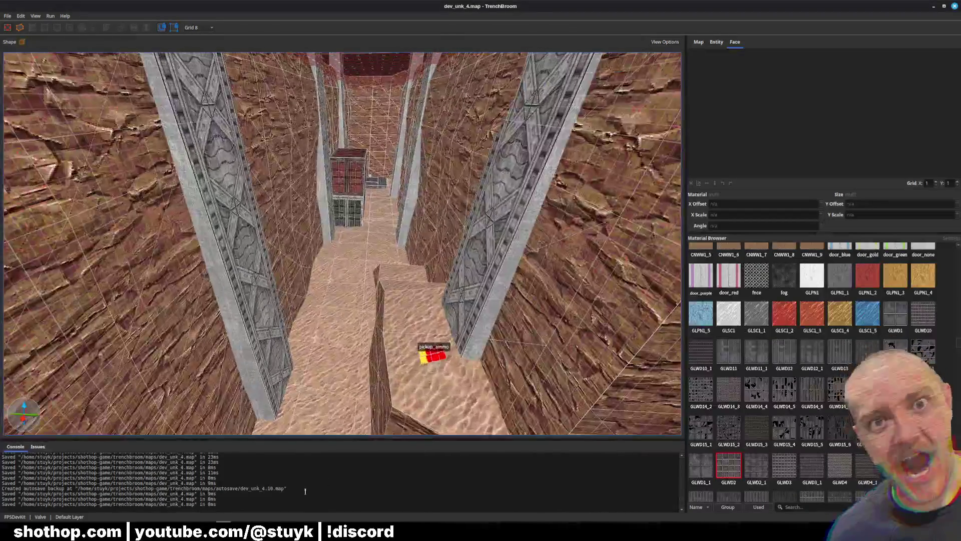
key("alt+Tab")
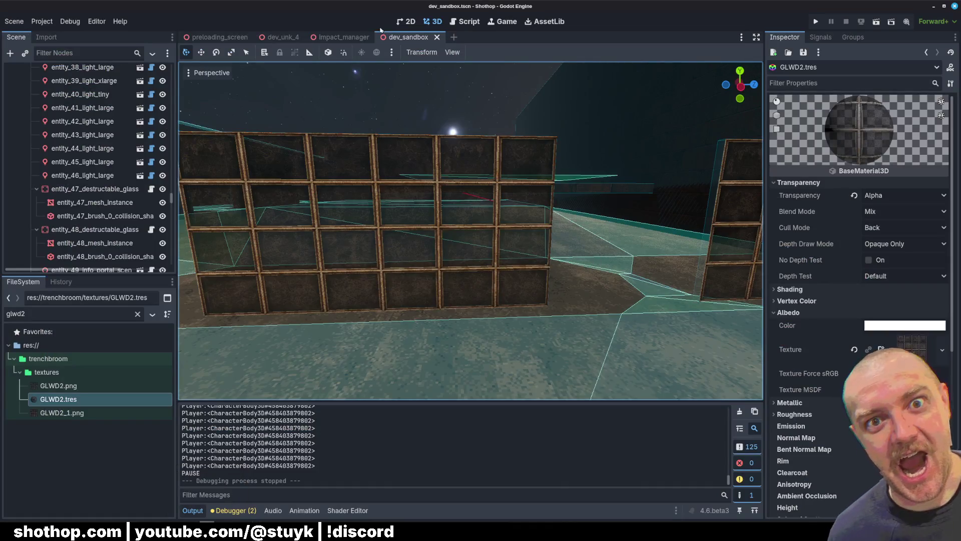
Close dev_sandbox, open the dev_unk_4 scene and rebuild the level with Build Map
left_click(437, 37)
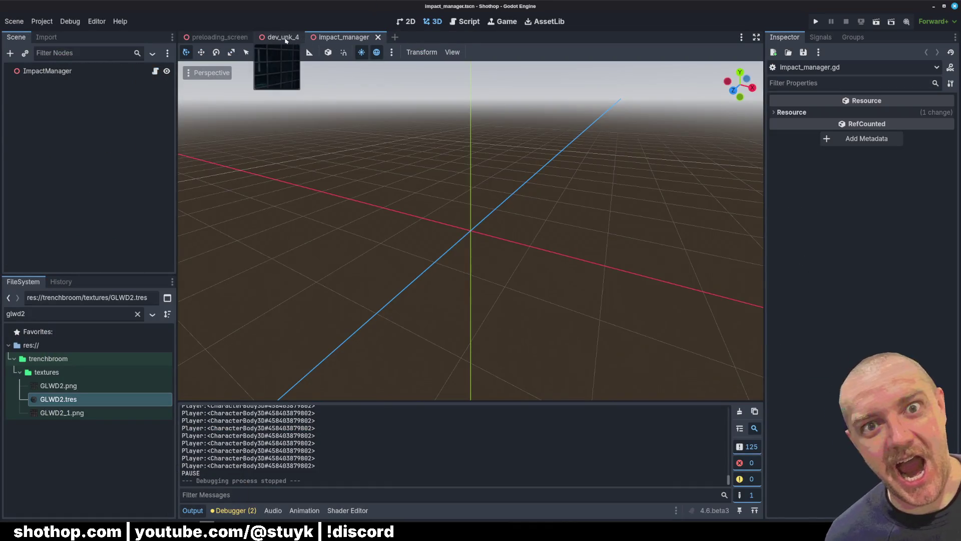
left_click(286, 36)
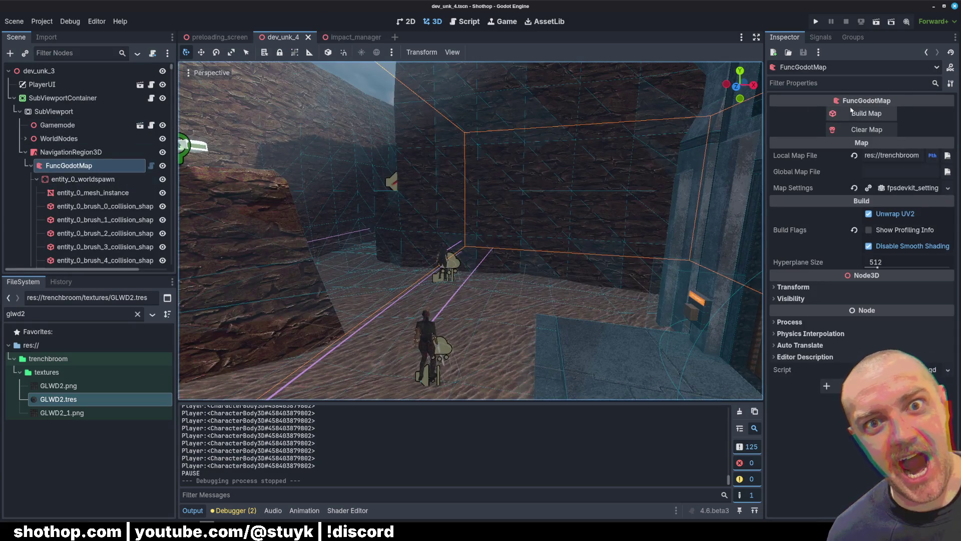
left_click(866, 114)
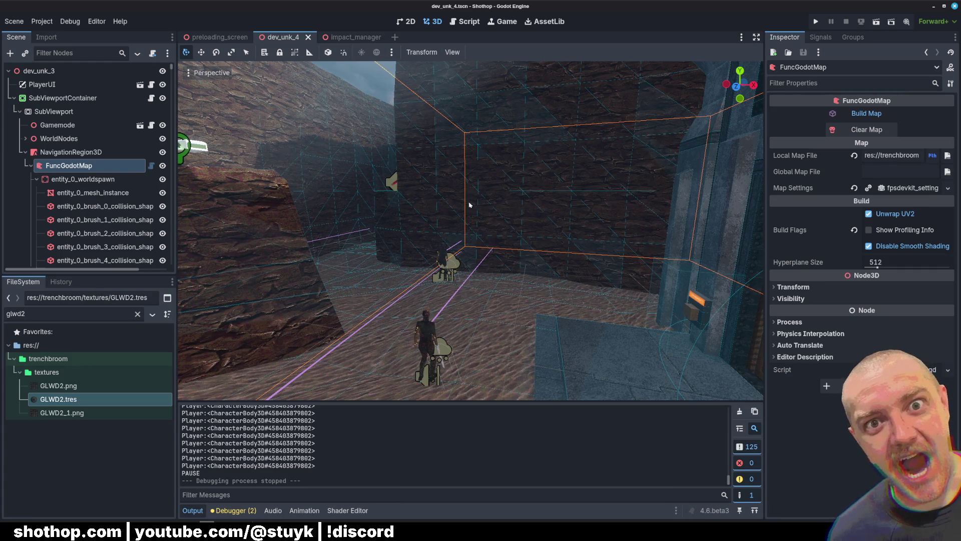
left_click_drag(422, 218, 619, 184)
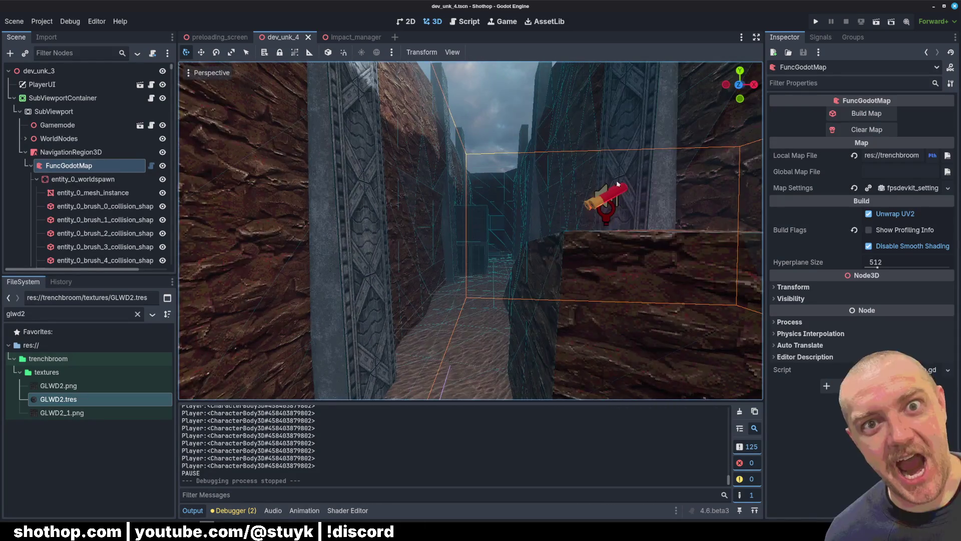
Run the current scene, walk the player up to the door, then stop the game
left_click(876, 21)
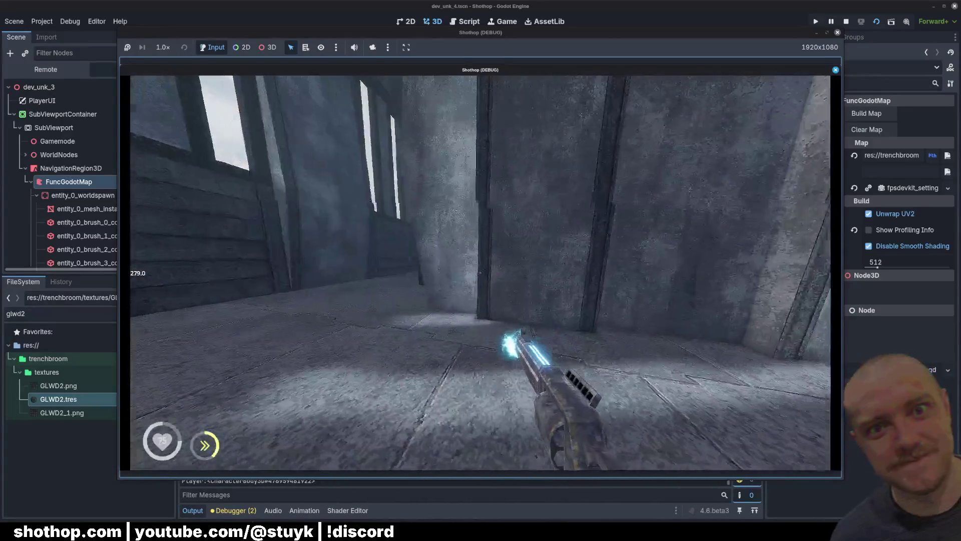
key("w")
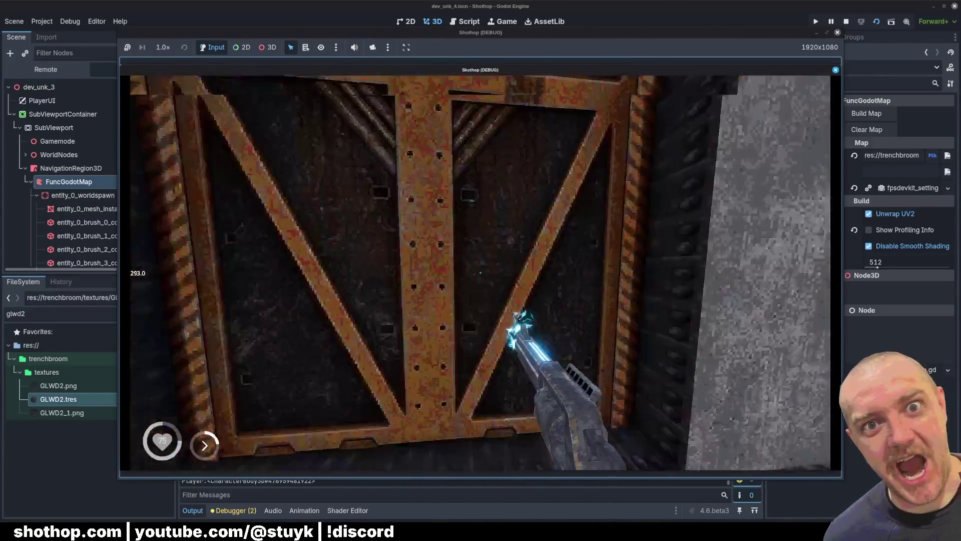
key("Escape")
key("F8")
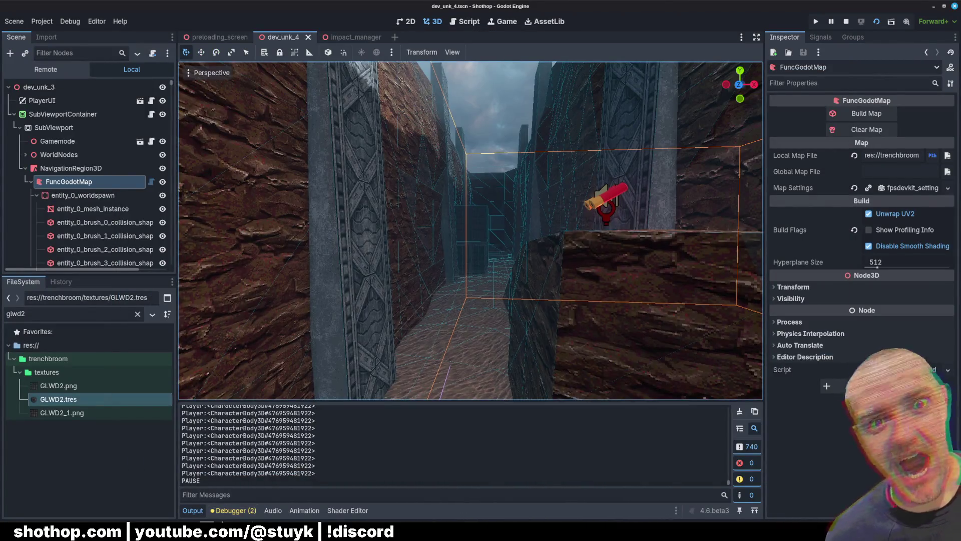
In TrenchBroom, inspect the button's trigger_move_brush and ButtonOutline near the clip brushes, then save
key("alt+Tab")
key("w")
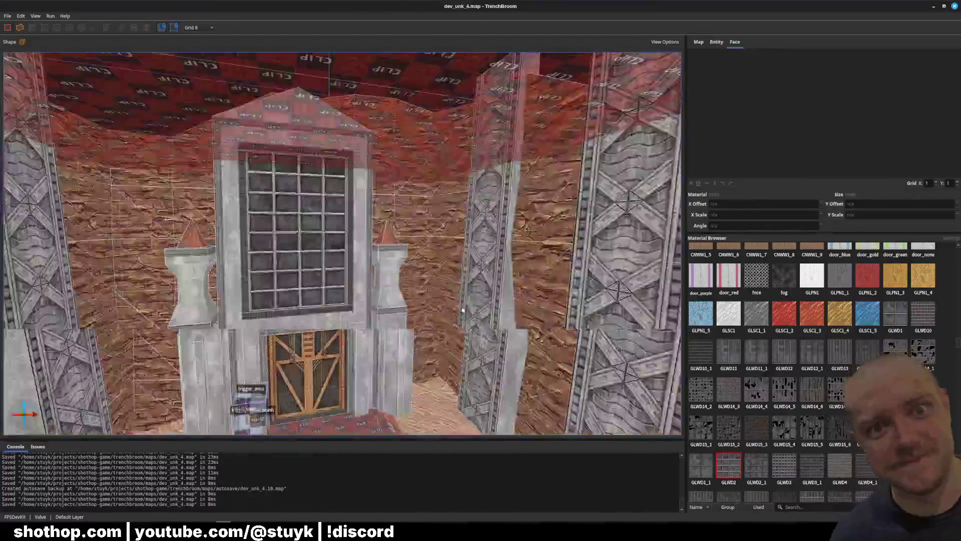
key("w")
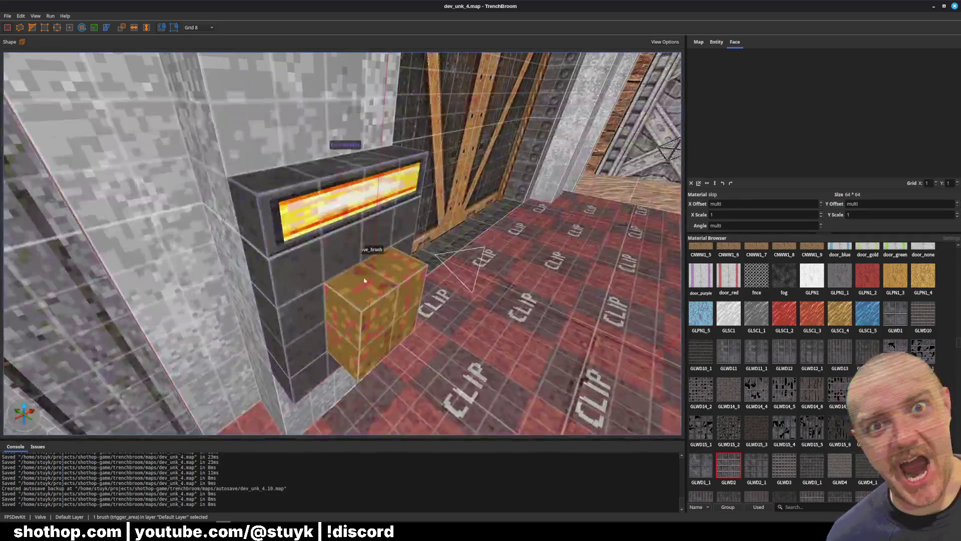
left_click(370, 310)
left_click(333, 211, "ctrl")
key("s")
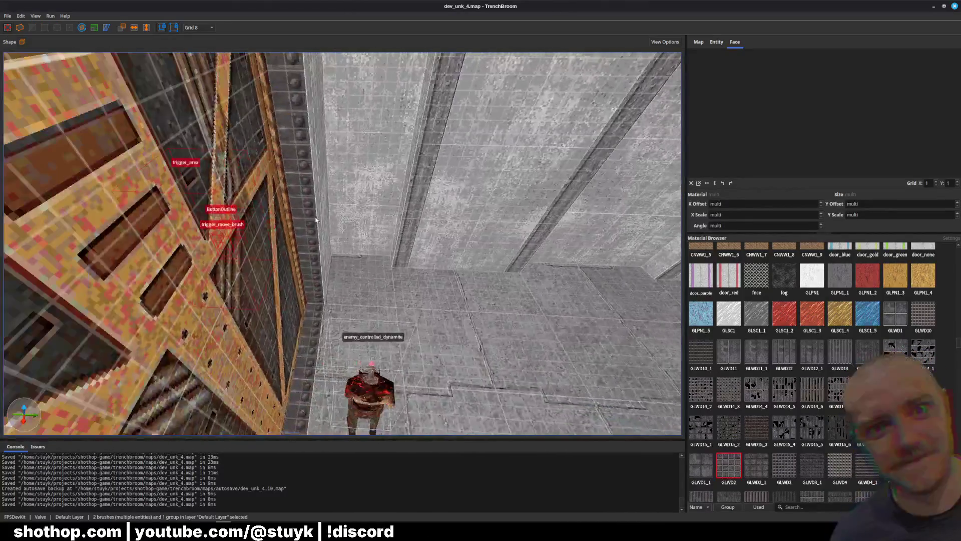
key("Up")
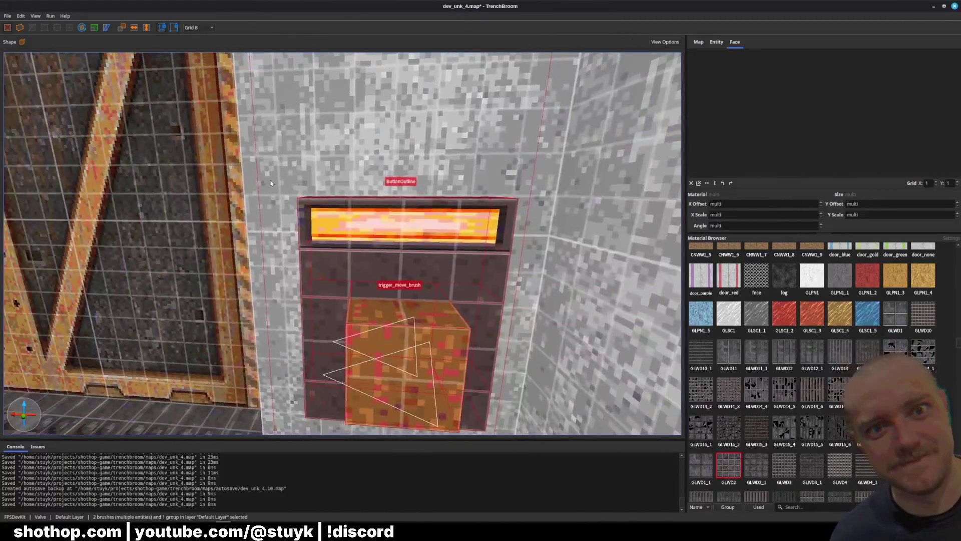
key("Escape")
key("ctrl+s")
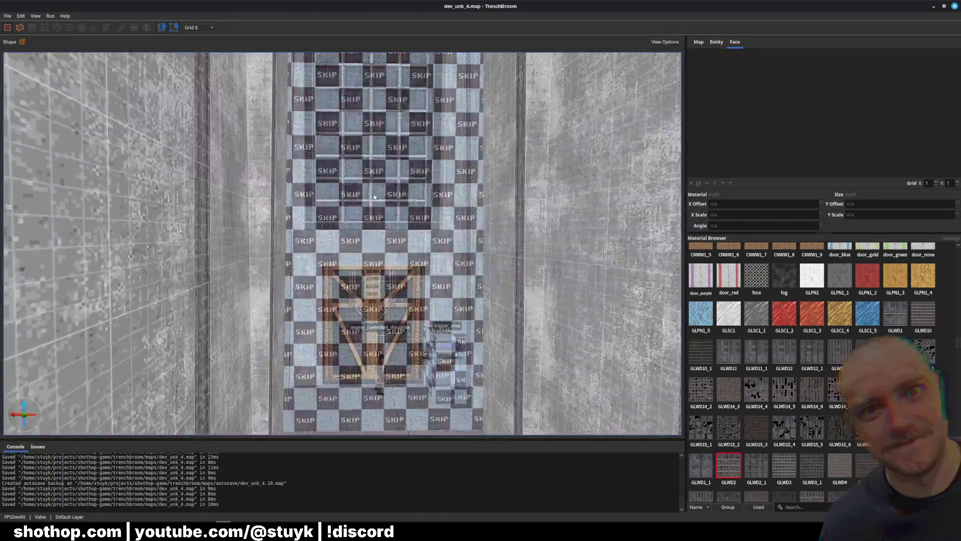
Check the audio_ambient_area brush, save again, and paste a copy of the crate
left_click(392, 209)
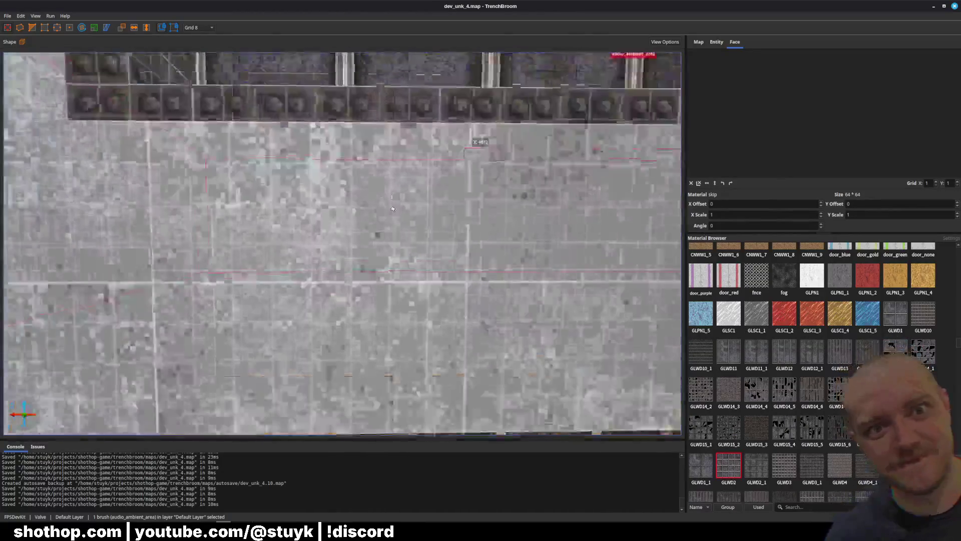
key("Escape")
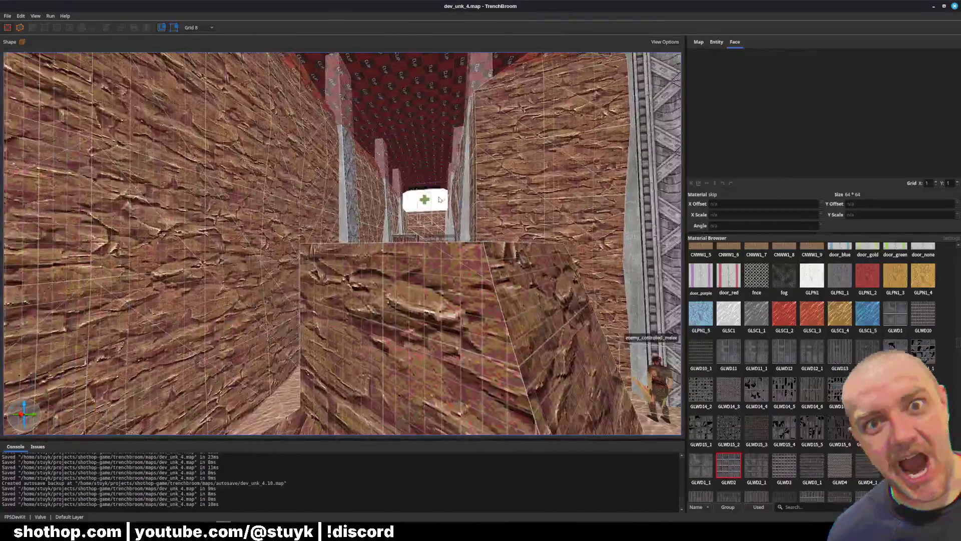
key("ctrl+s")
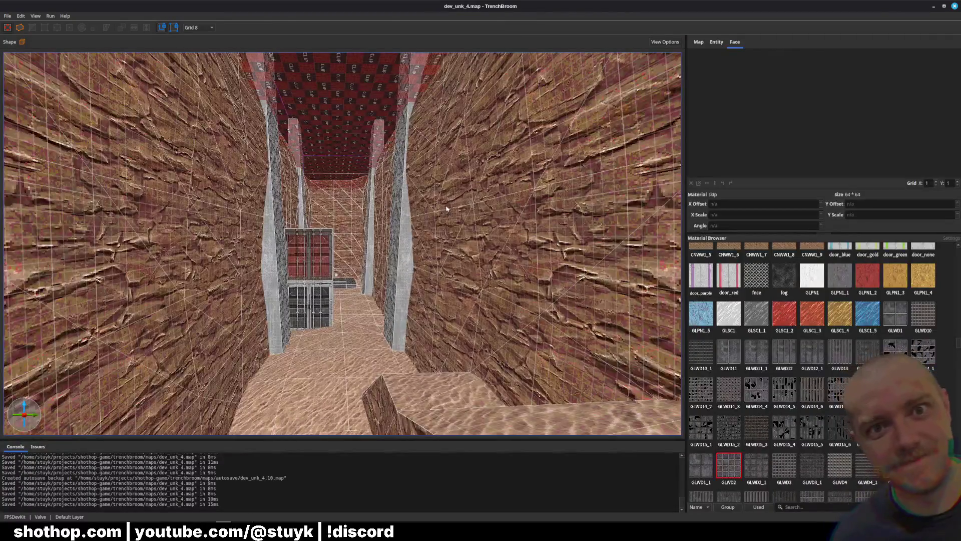
key("ctrl+v")
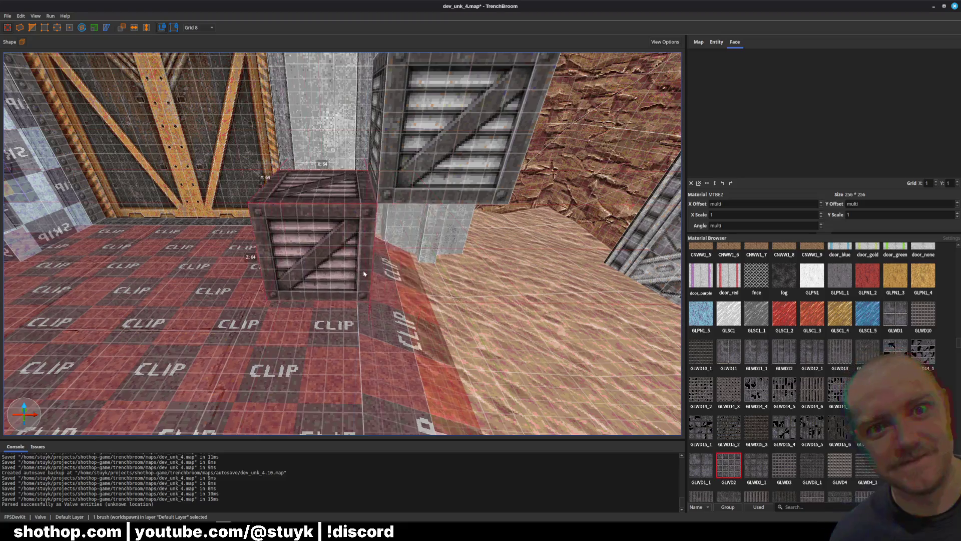
Reposition and tilt the pasted crate beside the clip platform, then save the map
mouse_move(364, 273)
left_mouse_down()
mouse_move(431, 283)
mouse_move(458, 204)
mouse_move(422, 250)
mouse_move(415, 157)
left_mouse_up()
key("r")
key("r")
key("ctrl+z")
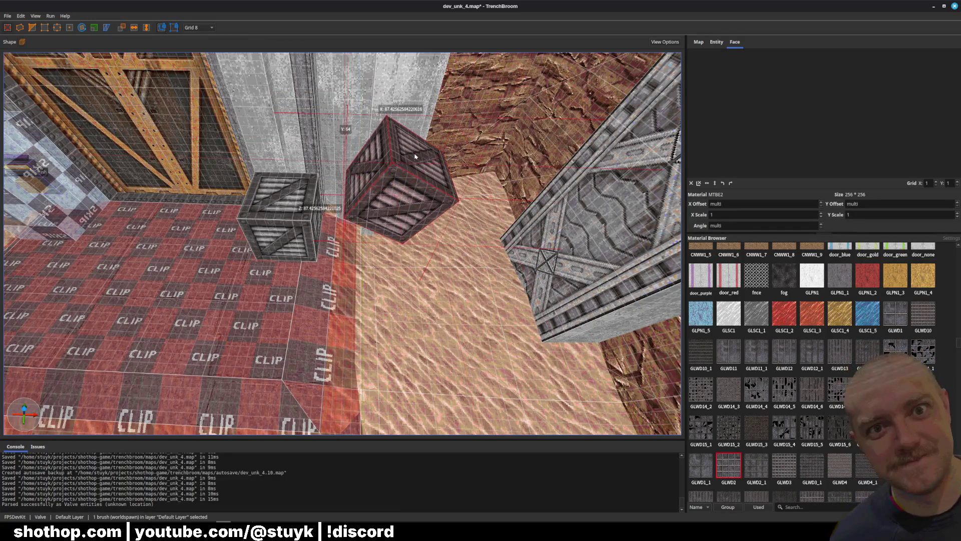
key("Escape")
scroll(415, 157, "up", 5)
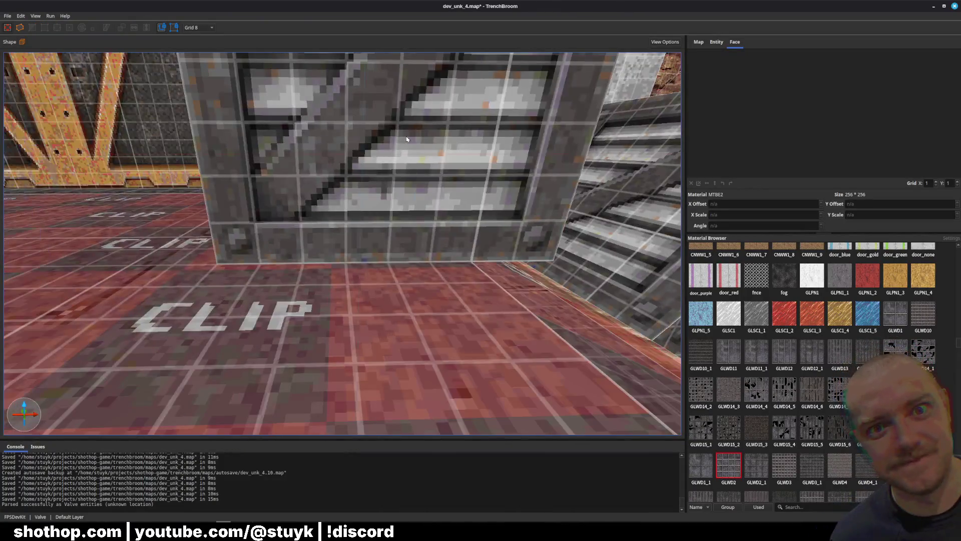
left_click(525, 186)
left_click_drag(525, 187, 564, 222)
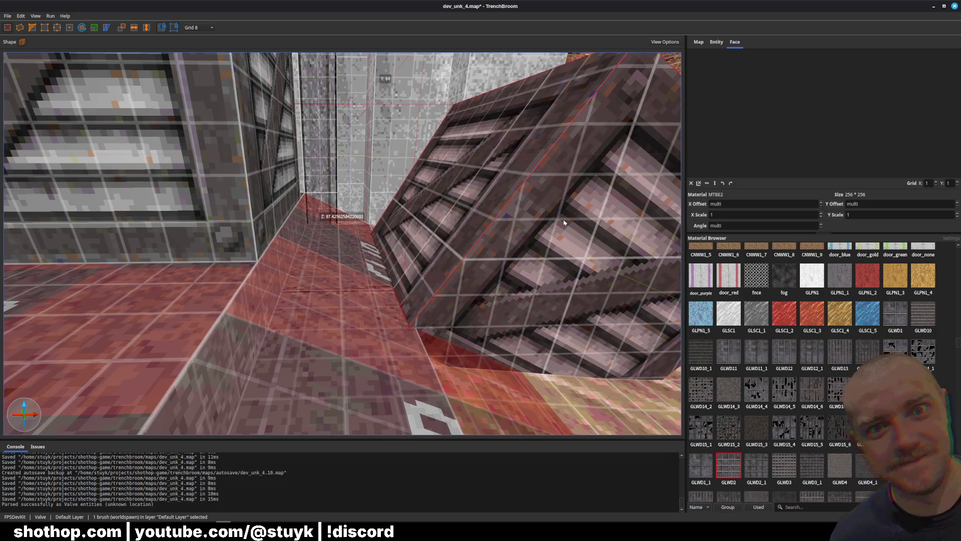
key("Escape")
key("ctrl+s")
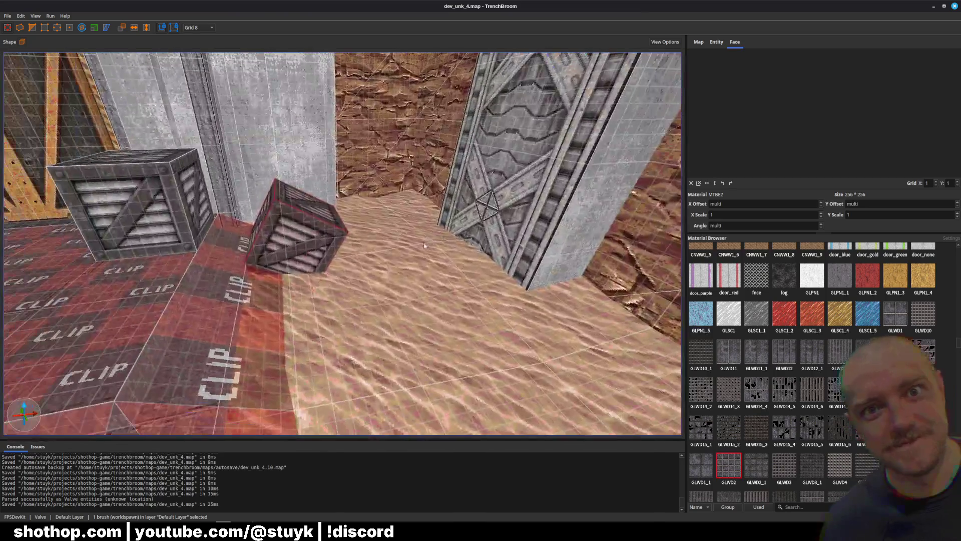
Paste a second crate, rotate it to a tilted angle, and save dev_unk_4.map
left_click(301, 228)
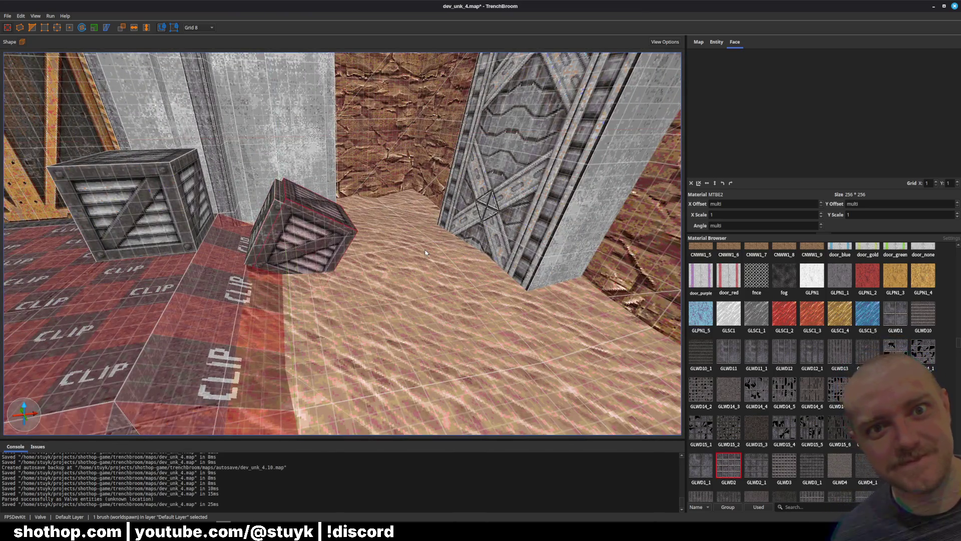
key("ctrl+v")
key("ctrl+u")
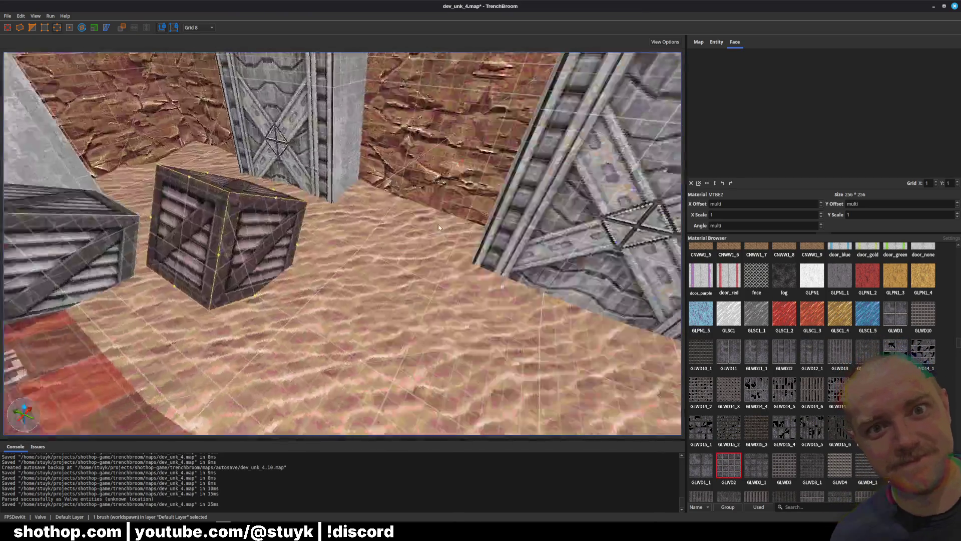
key("r")
left_click_drag(317, 225, 329, 236)
key("r")
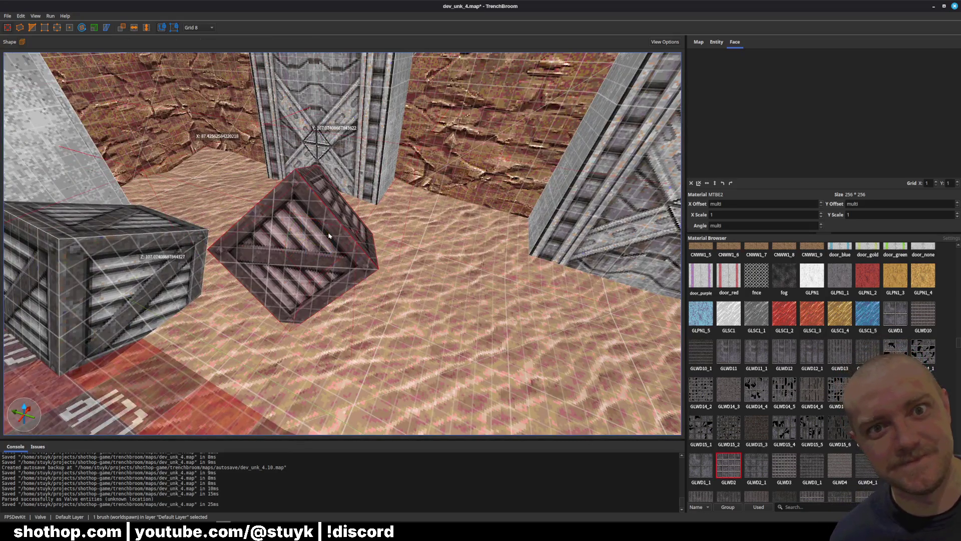
key("Escape")
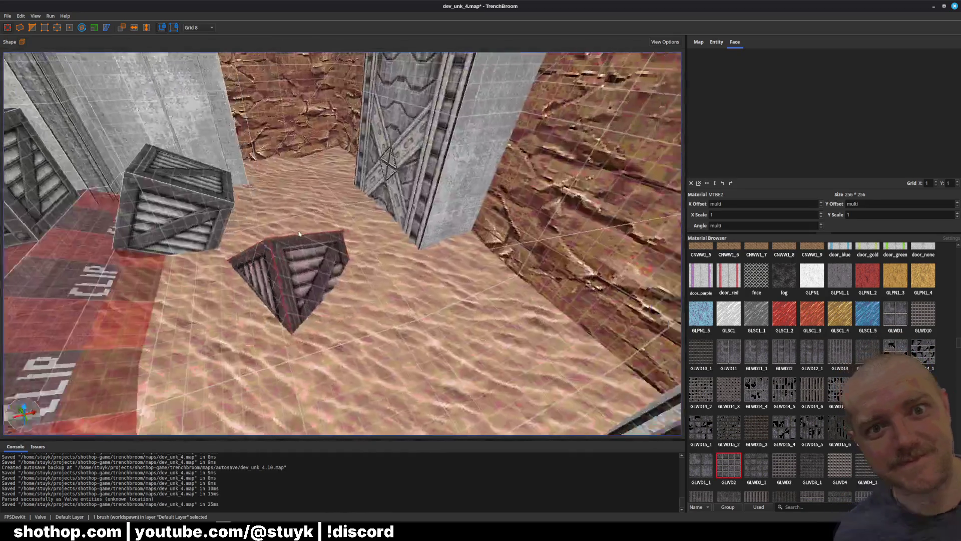
key("s")
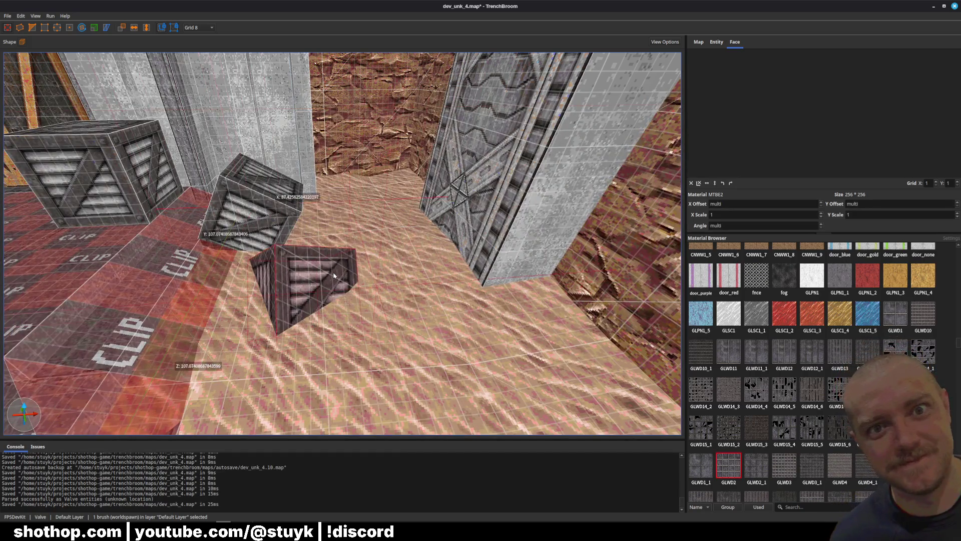
key("ctrl+s")
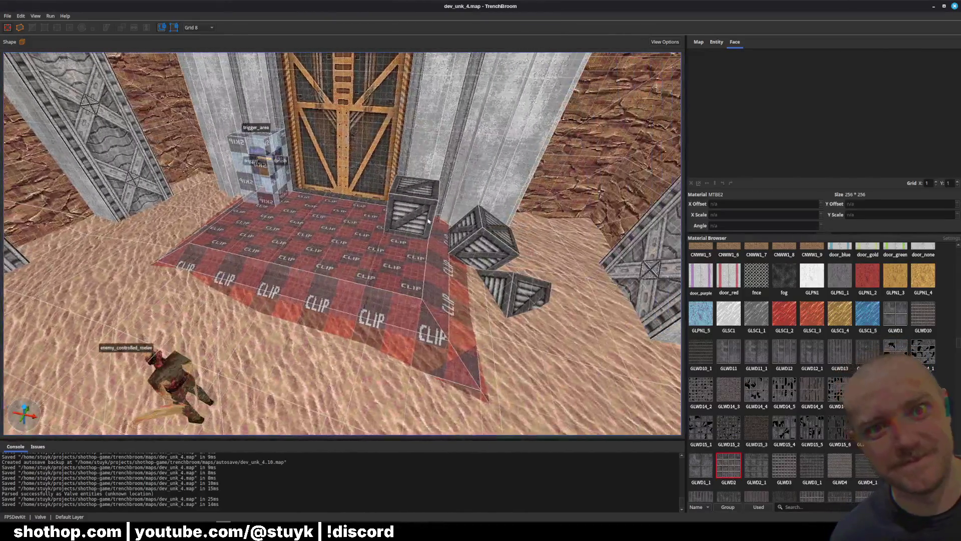
Paste a crate copy, tilt it with the Rotate tool so it leans on the floor, and save
key("ctrl+z")
left_click(492, 248, "ctrl")
key("ctrl+z")
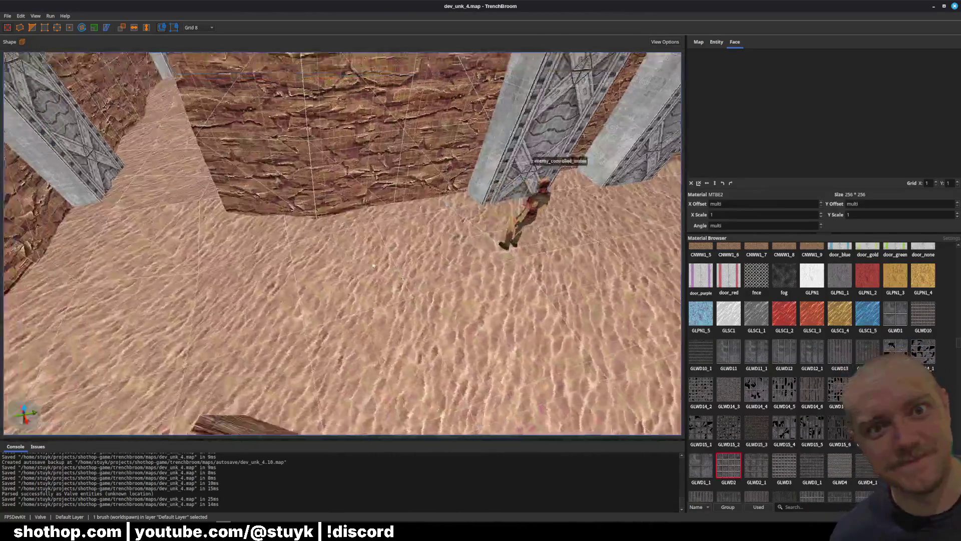
key("ctrl+v")
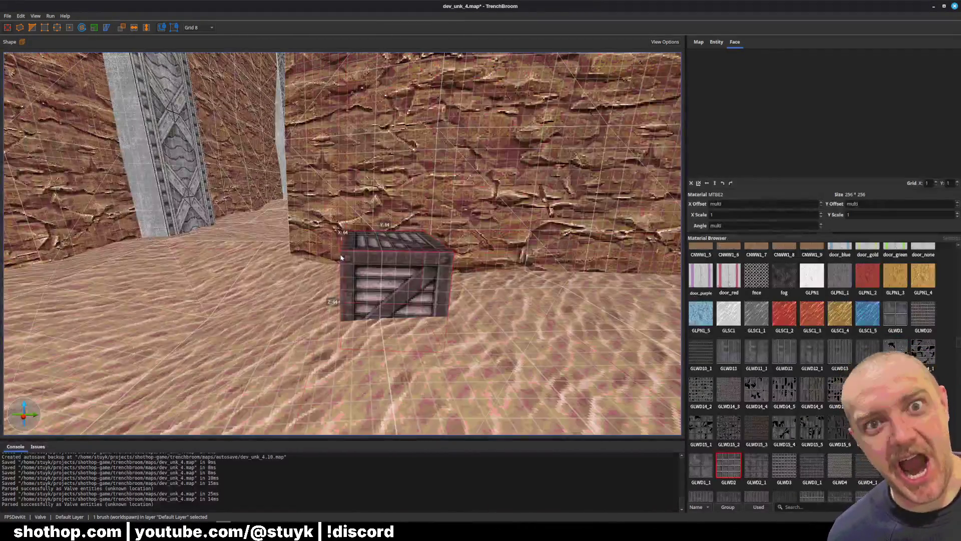
key("r")
left_click_drag(363, 265, 350, 275)
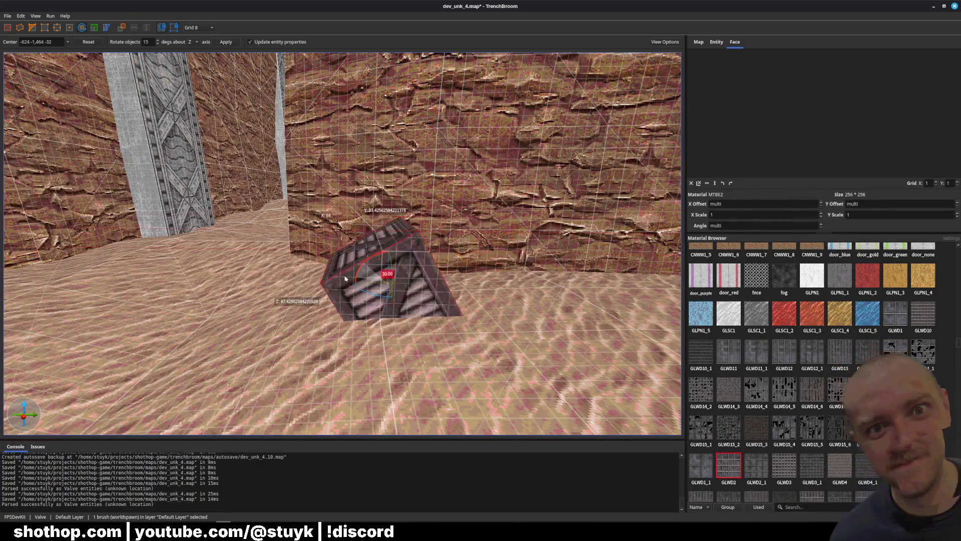
key("r")
key("Escape")
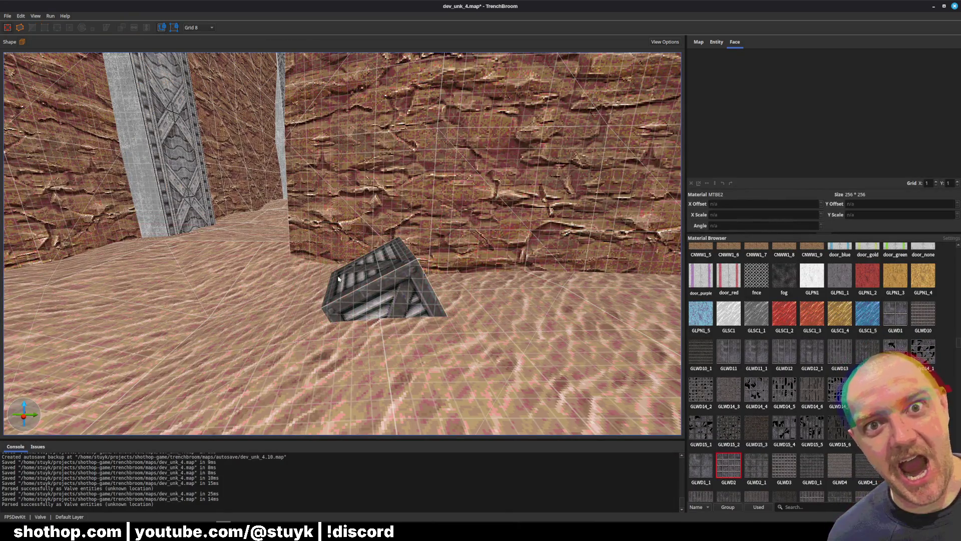
key("ctrl+s")
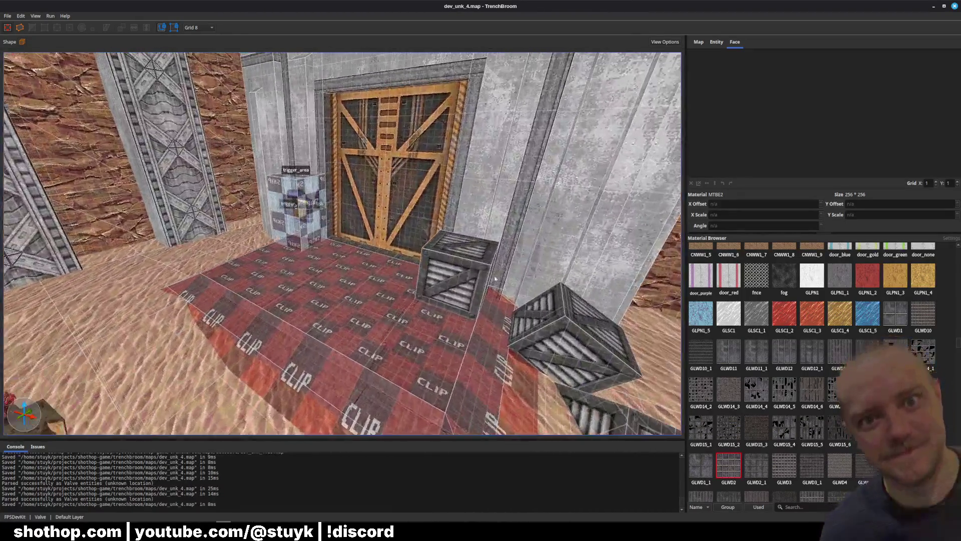
Paste another crate beside the tilted one, save, and fly down the corridor before returning to Godot
left_click(481, 280)
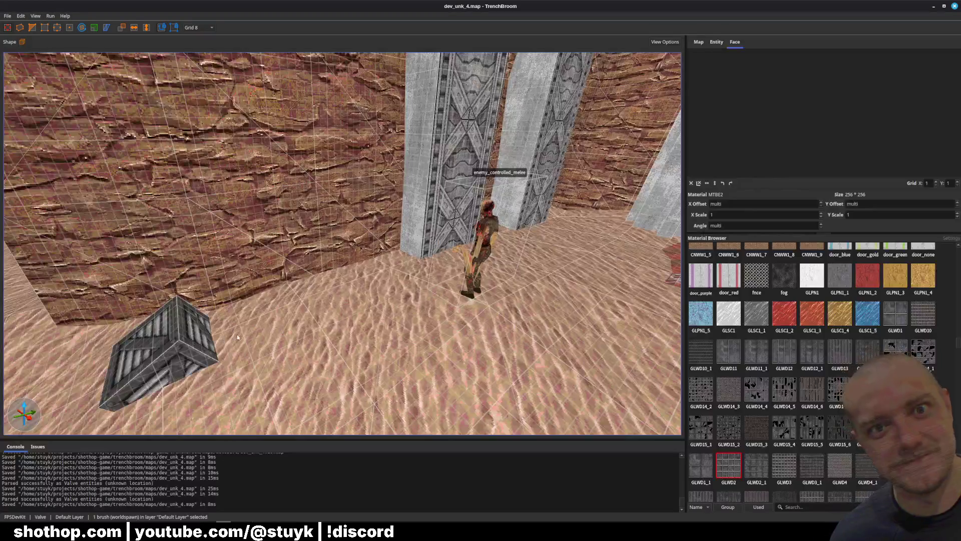
key("ctrl+v")
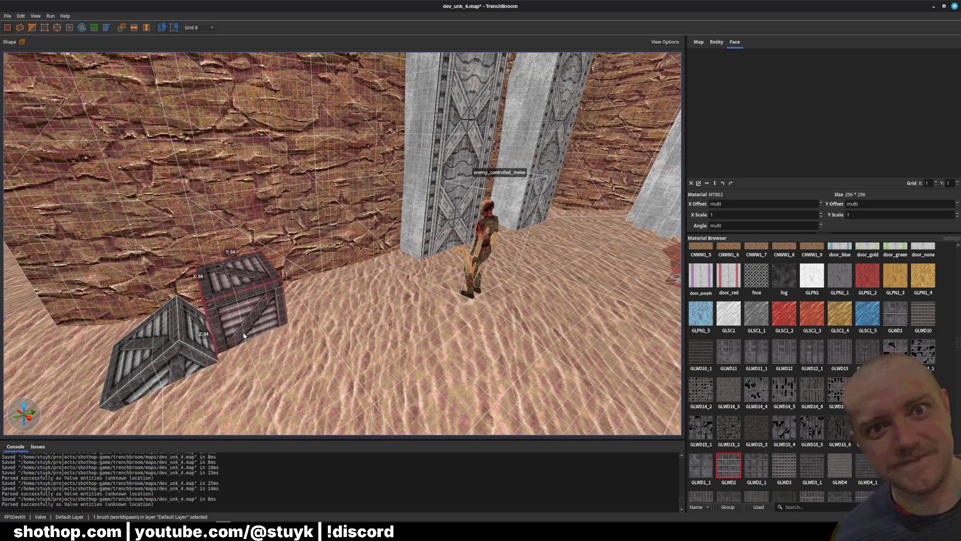
key("Escape")
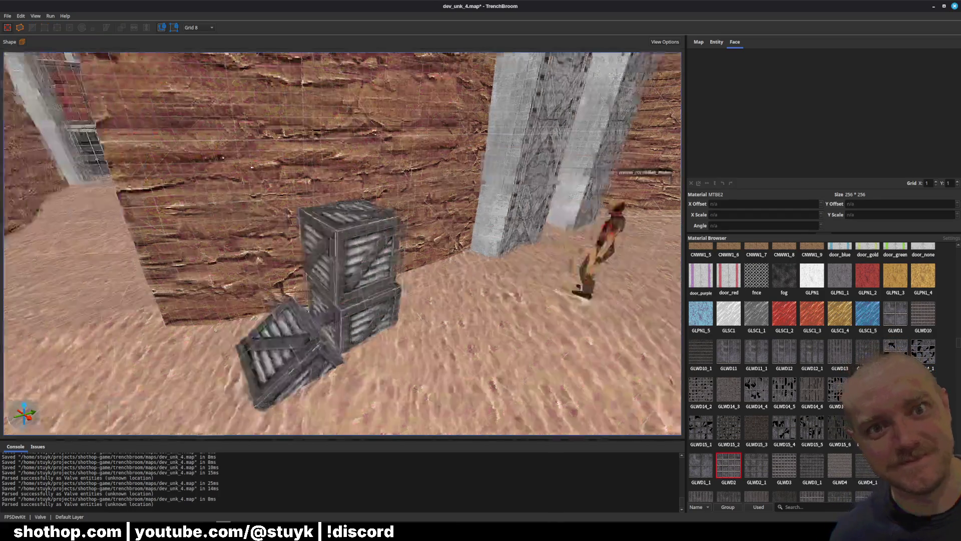
key("ctrl+s")
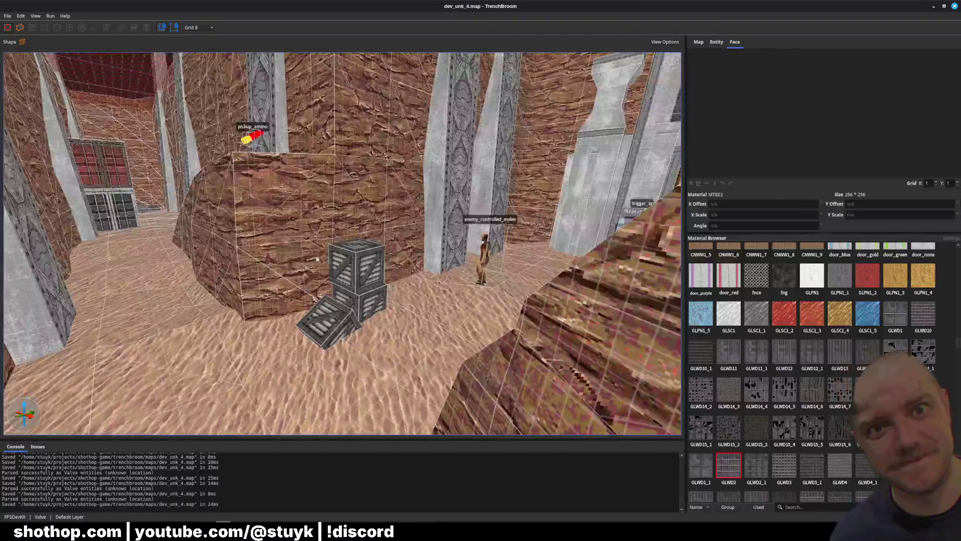
key("w")
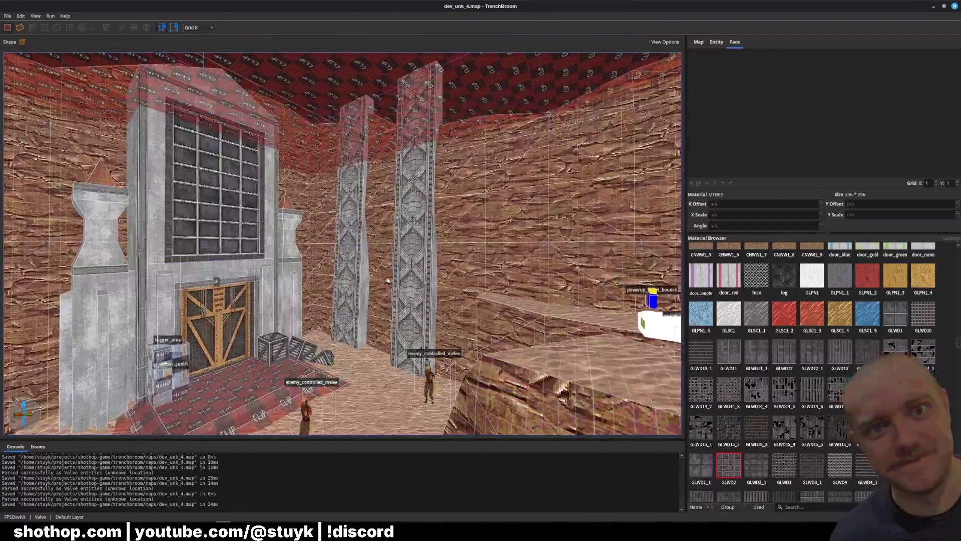
key("w")
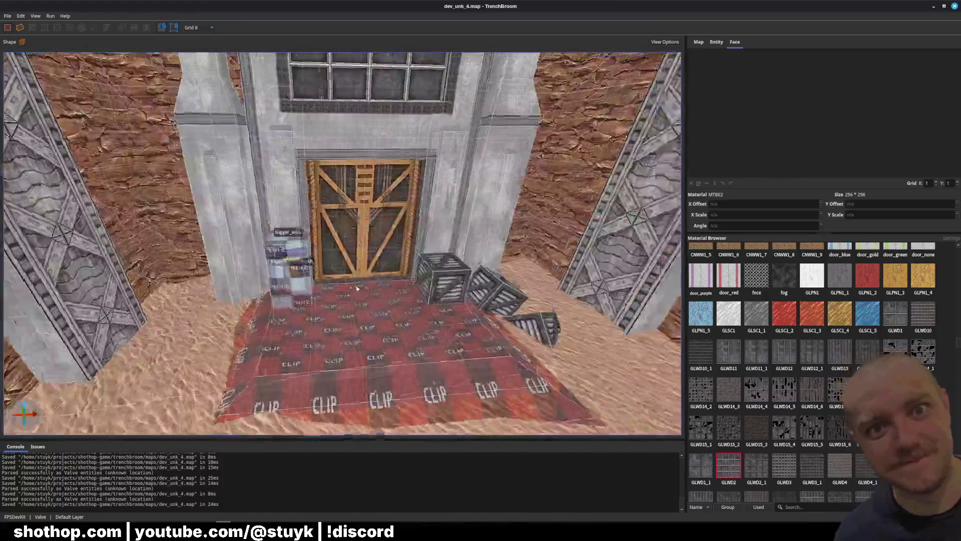
key("w")
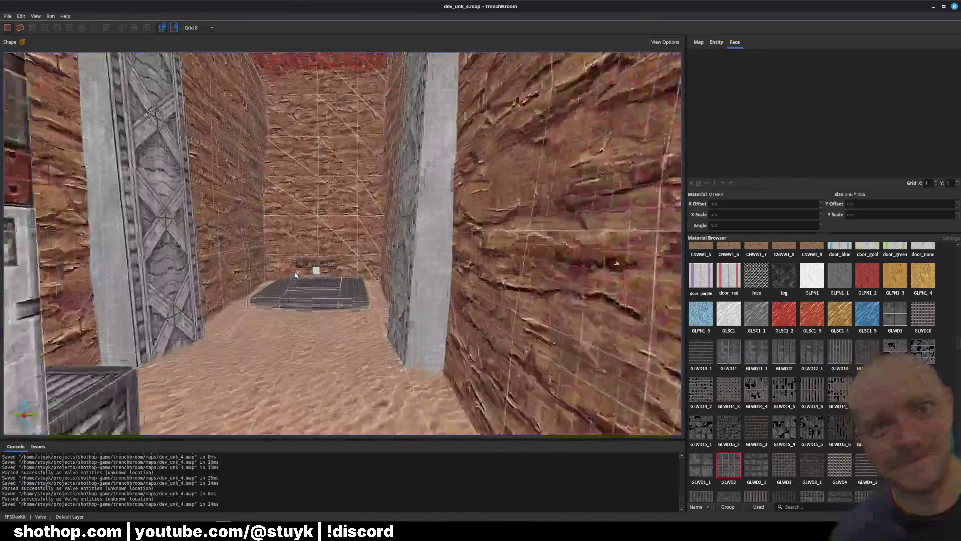
key("alt+Tab")
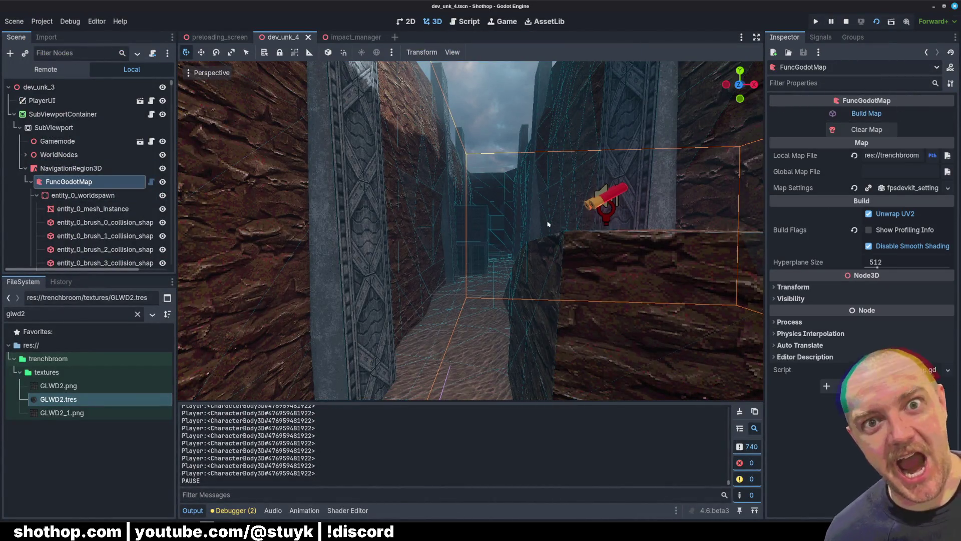
Stop the old game, relaunch dev_unk_4 to walk its canyon corridors, then close the game
left_click(846, 22)
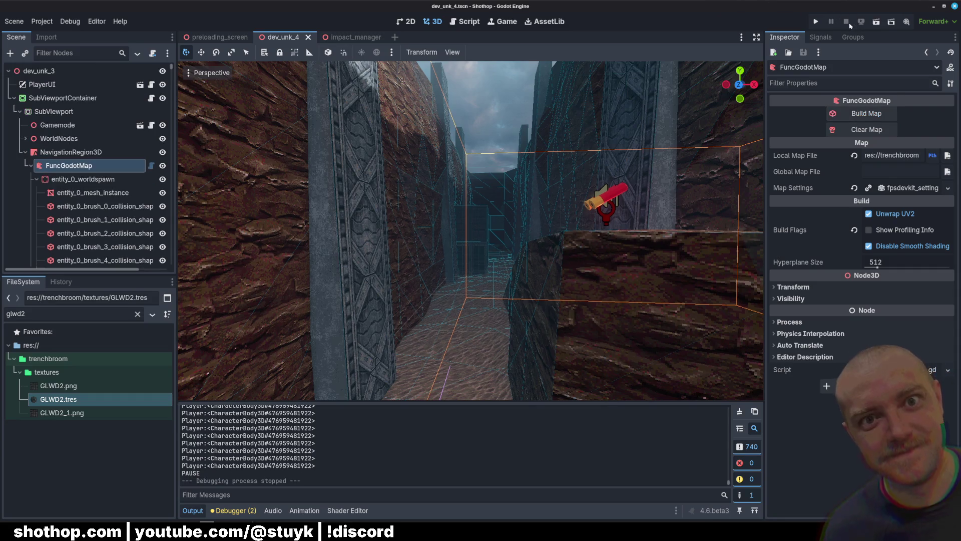
left_click(876, 22)
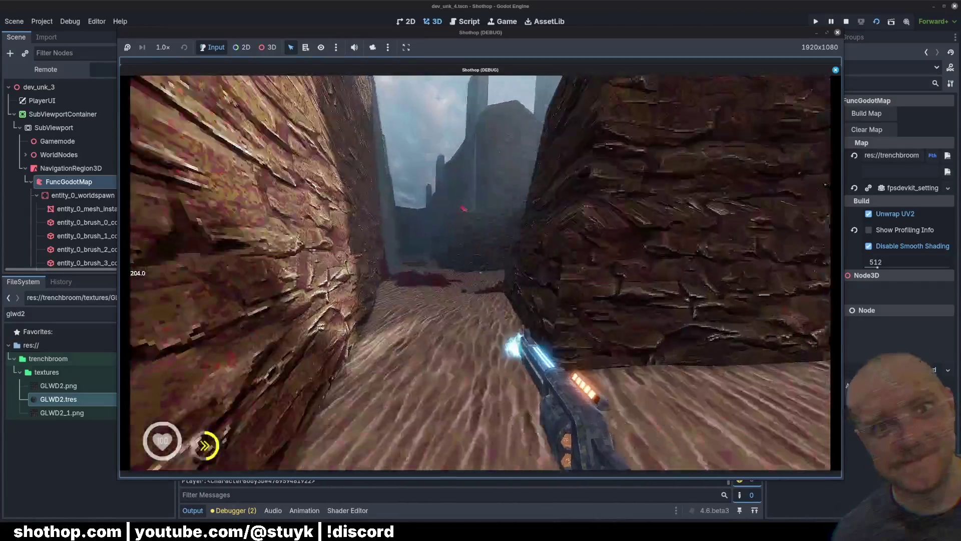
key("F8")
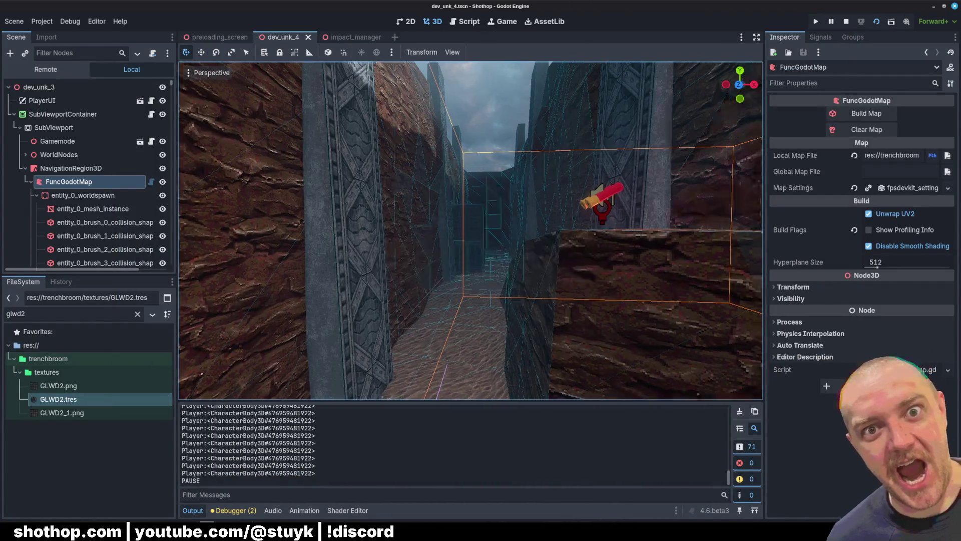
key("F5")
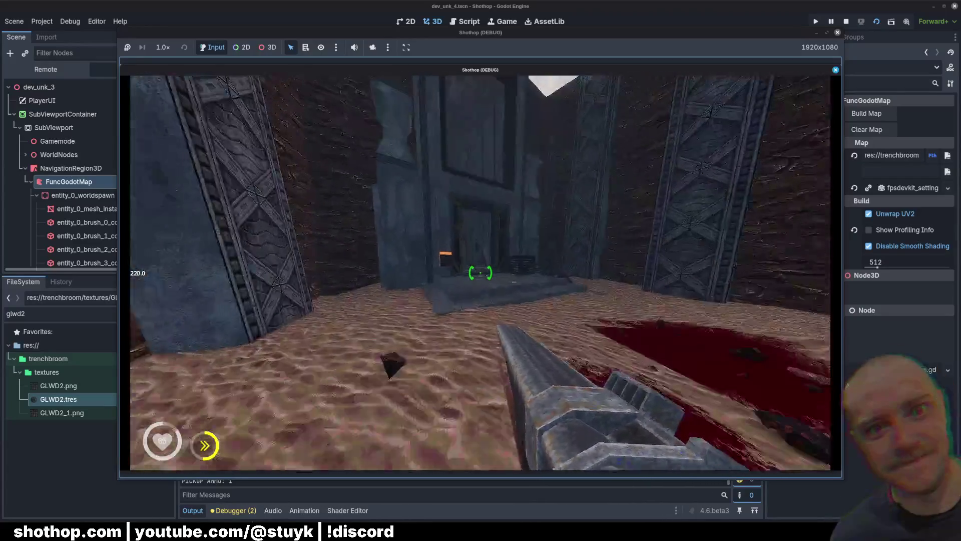
key("Escape")
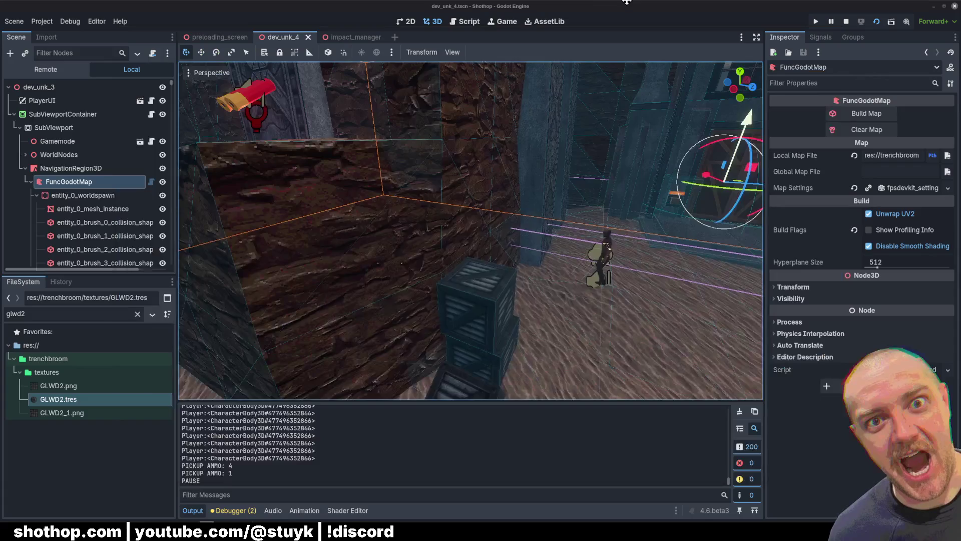
Widen the Inspector panel and clear the FuncGodotMap node selection
key("alt+Tab")
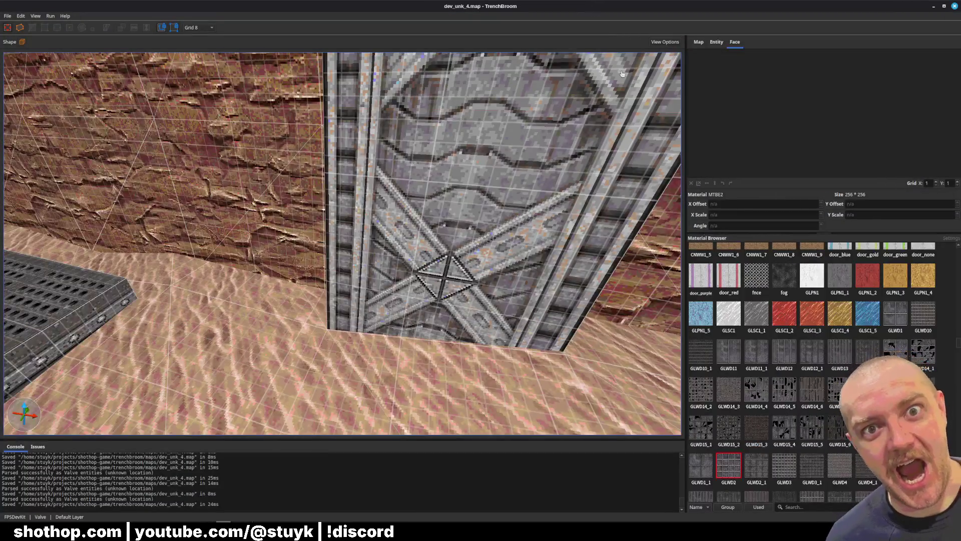
key("alt+Tab")
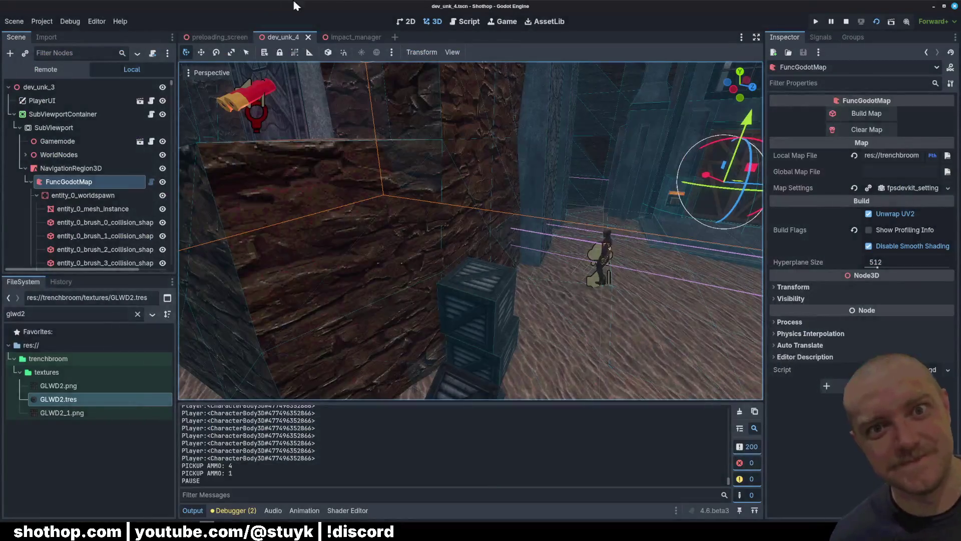
left_click_drag(764, 203, 746, 203)
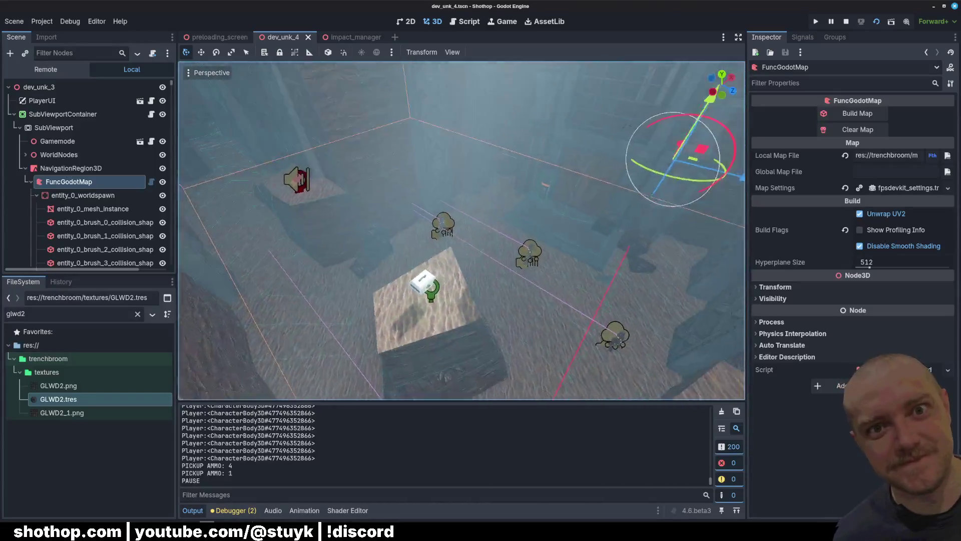
left_click(621, 231)
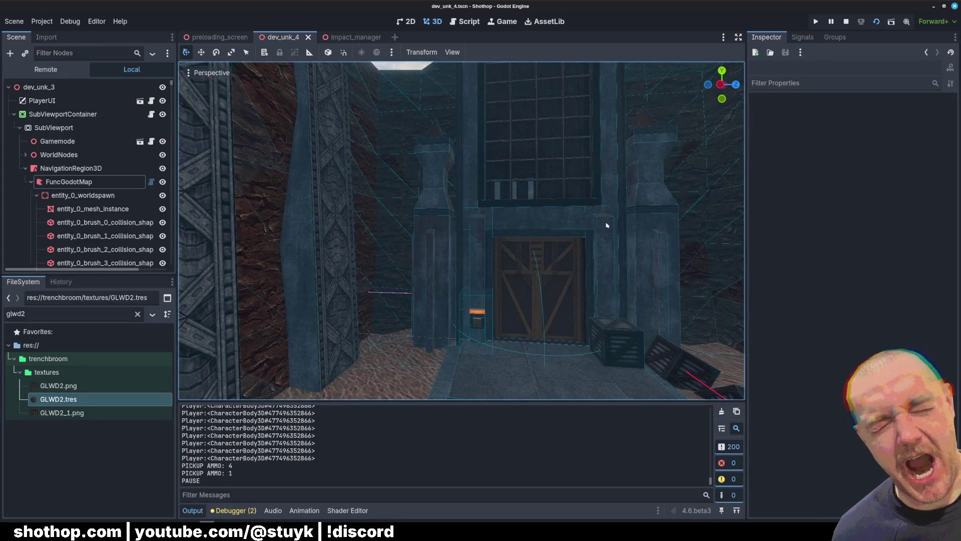
Freelook forward into the rock corridor, then collapse the FuncGodotMap node's children
right_click(610, 235)
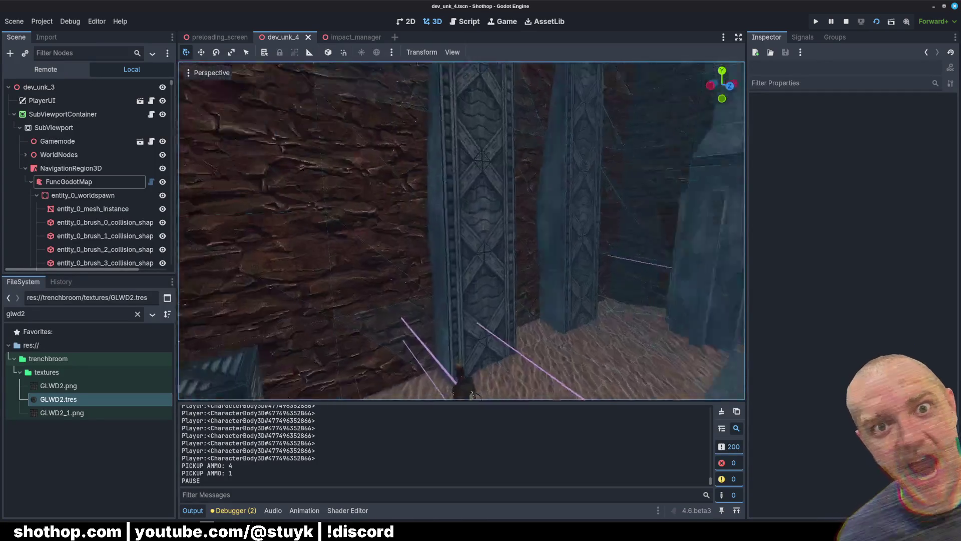
key("w")
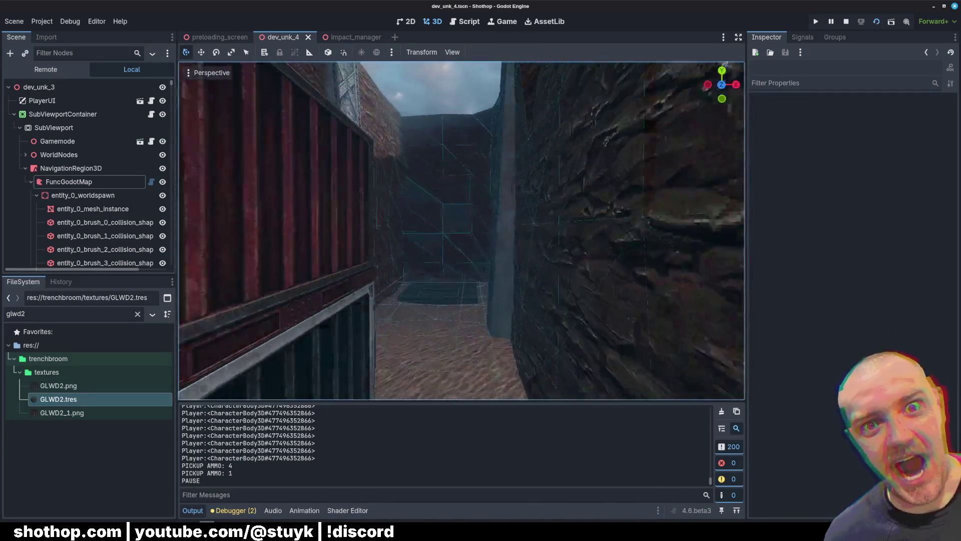
left_click(31, 182)
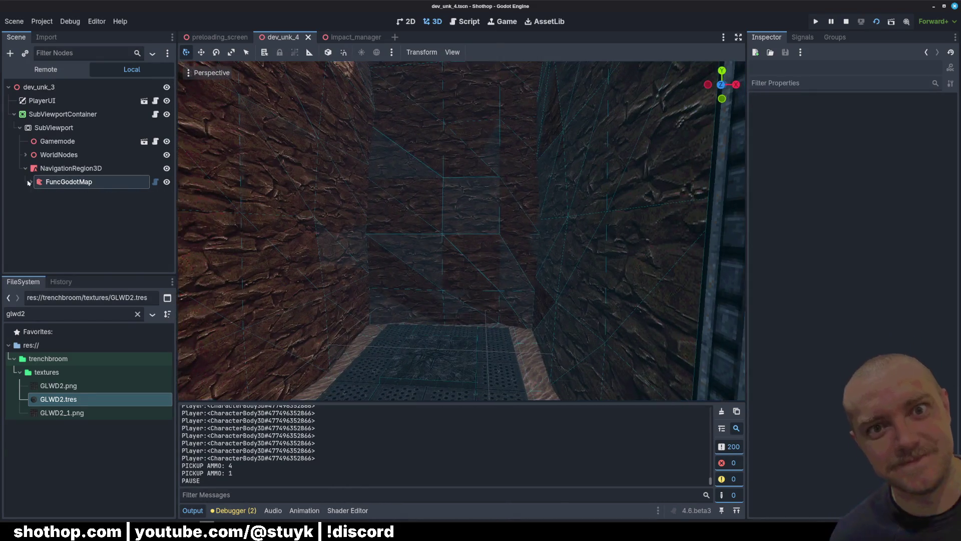
Run the scene, walk and dash down the corridor toward the pillar, then quit and return to TrenchBroom
left_click(846, 21)
left_click(877, 21)
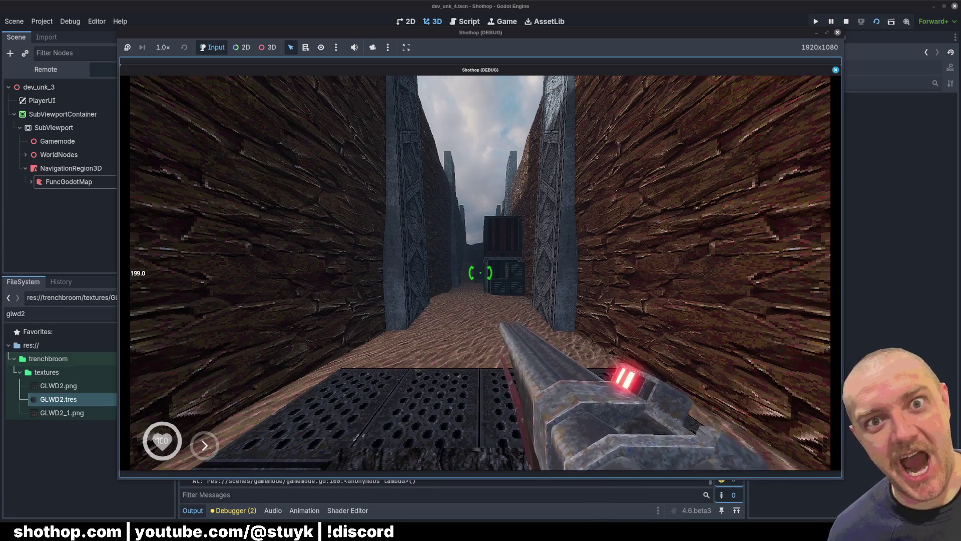
key("w")
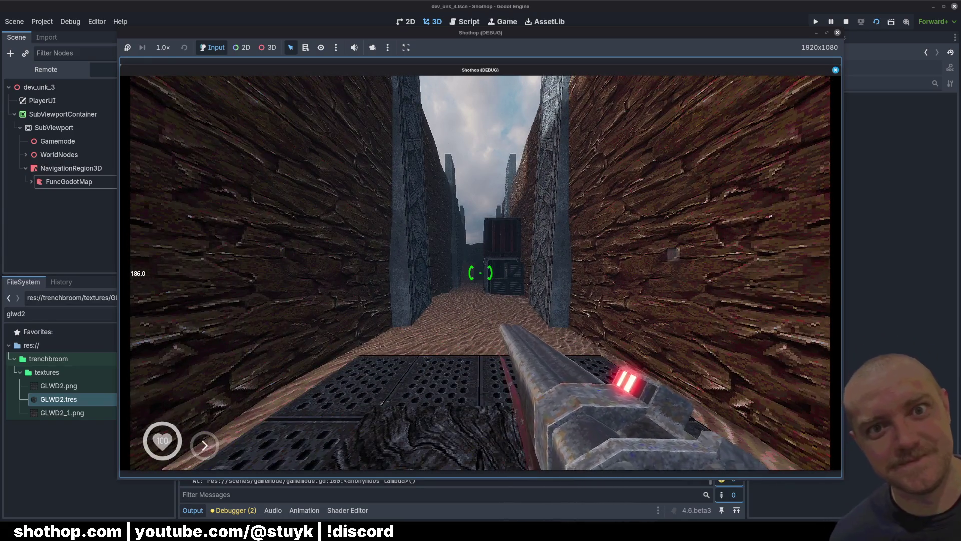
key("w")
key("shift")
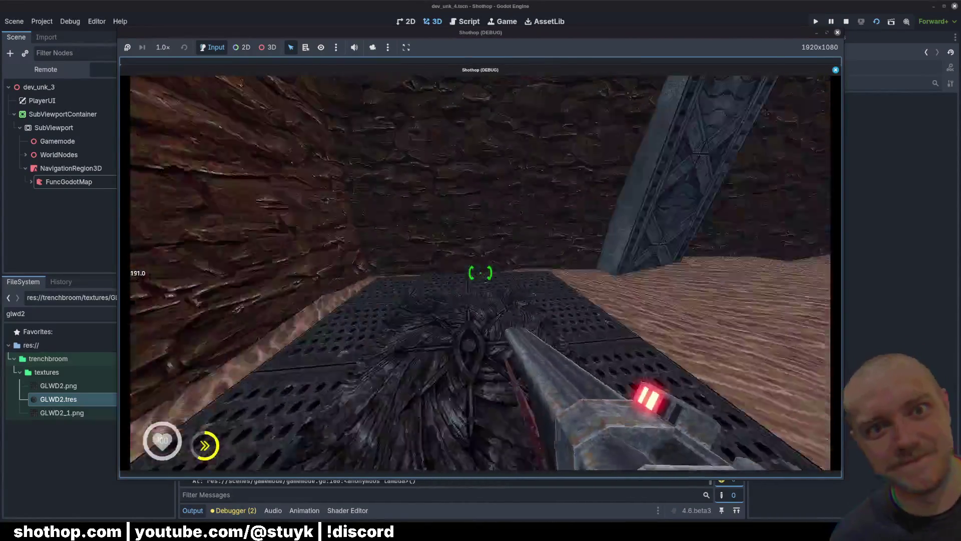
key("Escape")
key("alt+Tab")
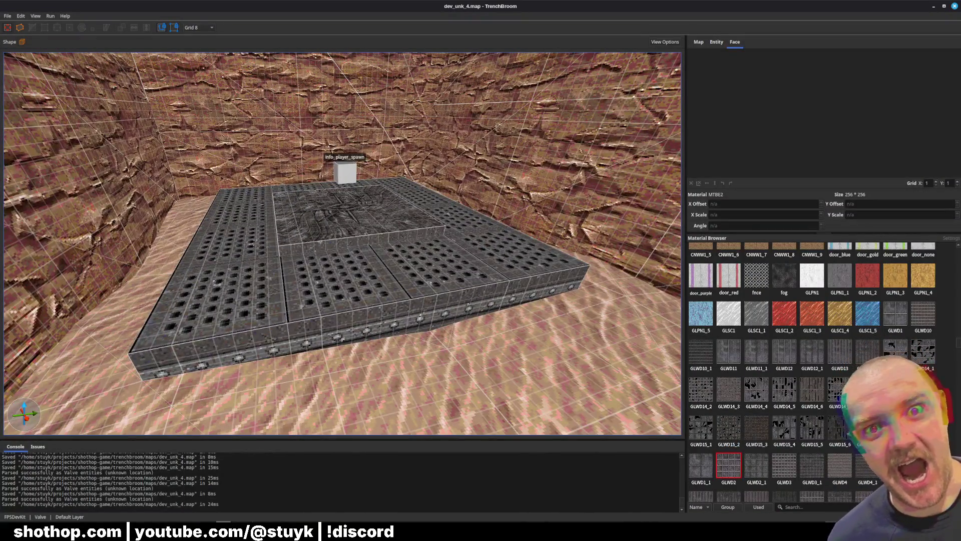
Filter materials to 'clip' and draw a new clip brush beside the spawn platform
left_click(823, 509)
type("clip")
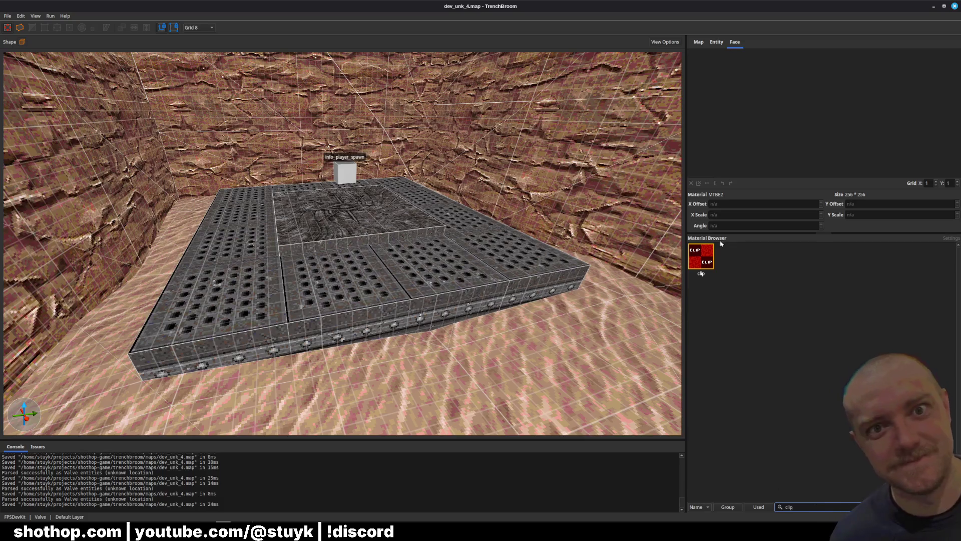
scroll(457, 313, "up", 5)
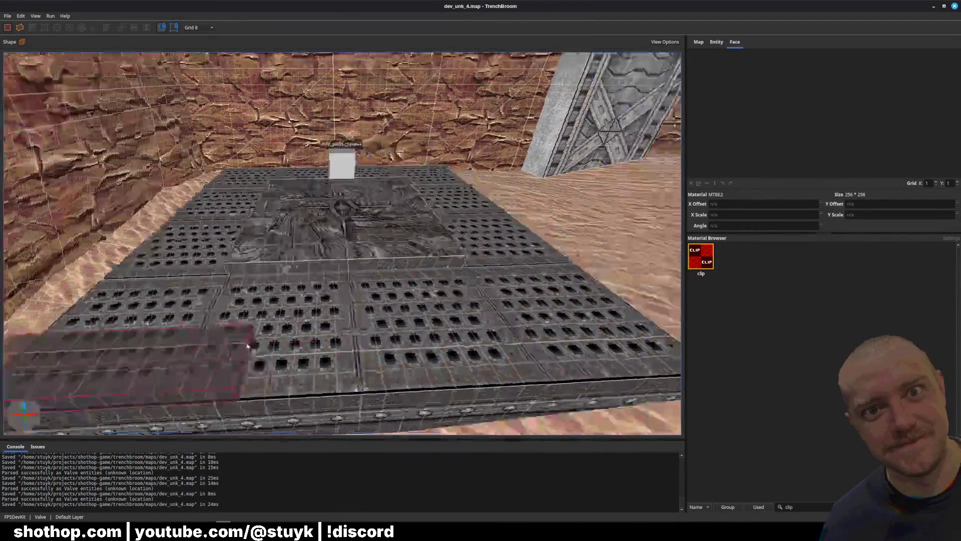
mouse_move(8, 373)
left_mouse_down()
mouse_move(258, 172)
mouse_move(322, 170)
left_mouse_up()
scroll(310, 201, "down", 3)
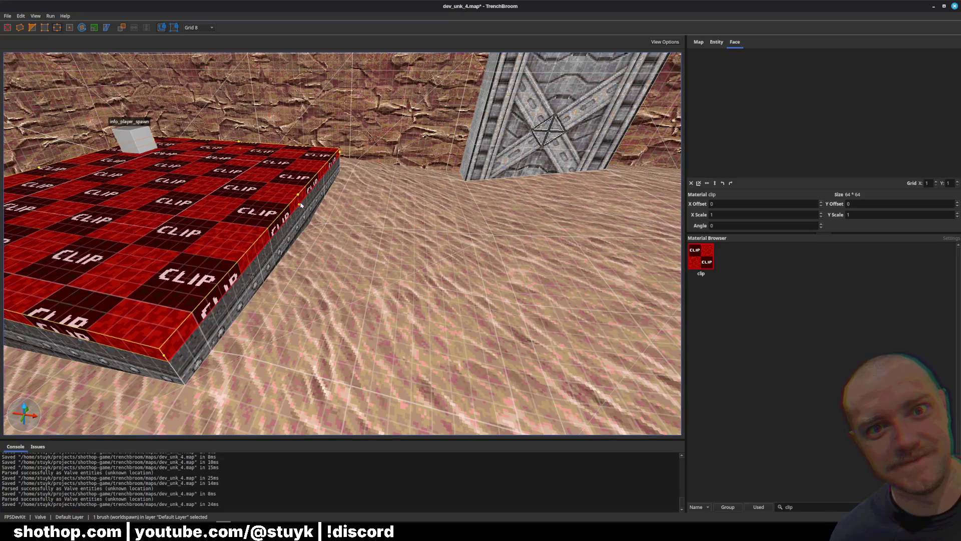
Extend the clip brush across the whole floor of the spawn platform
left_click_drag(329, 221, 354, 223)
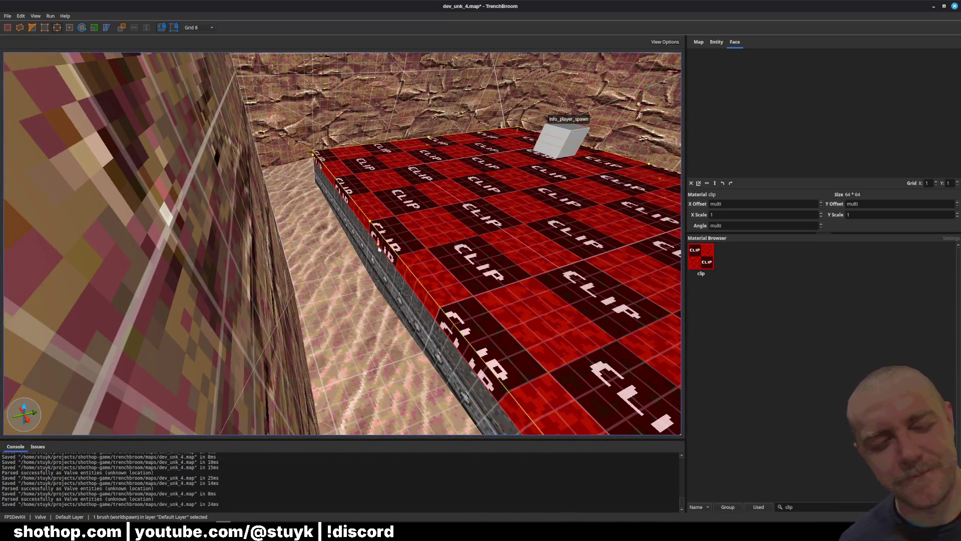
mouse_move(384, 251)
left_mouse_down()
mouse_move(390, 263)
mouse_move(425, 270)
mouse_move(466, 254)
left_mouse_up()
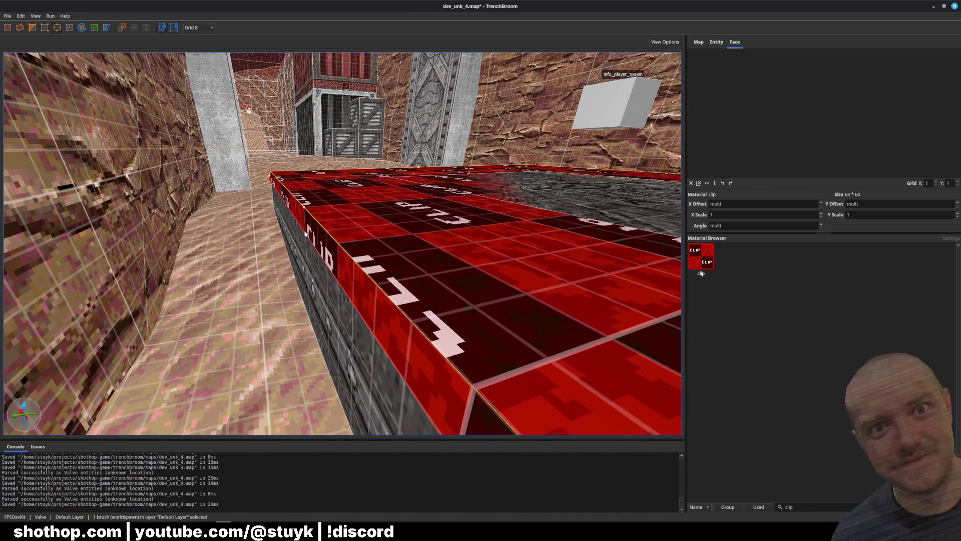
mouse_move(314, 240)
left_mouse_down()
mouse_move(420, 234)
mouse_move(389, 227)
left_mouse_up()
key("ctrl+z")
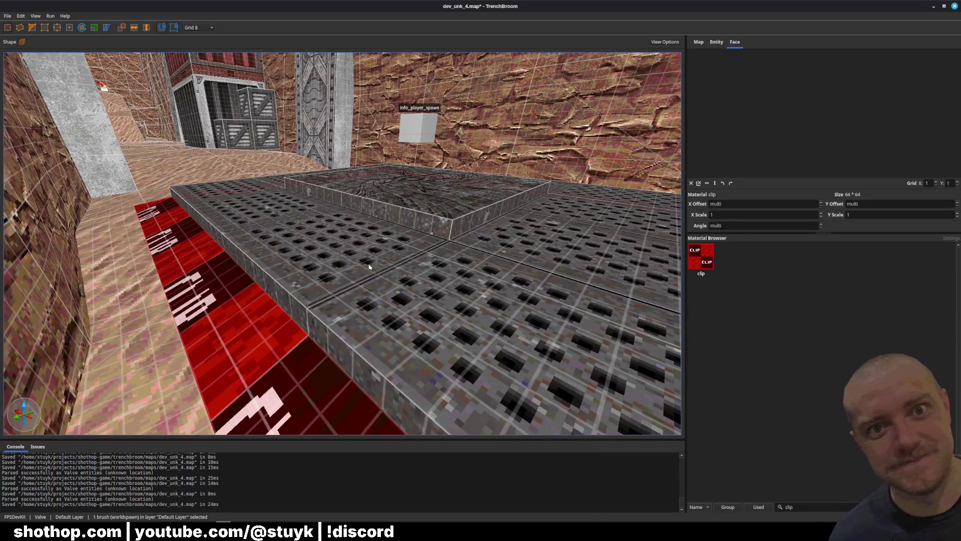
key("ctrl+shift+z")
mouse_move(370, 267)
left_mouse_down()
mouse_move(343, 259)
mouse_move(382, 262)
mouse_move(378, 210)
mouse_move(428, 204)
mouse_move(434, 184)
left_mouse_up()
Move the clip brush off the ceiling and deselect it
left_click(366, 197, "shift")
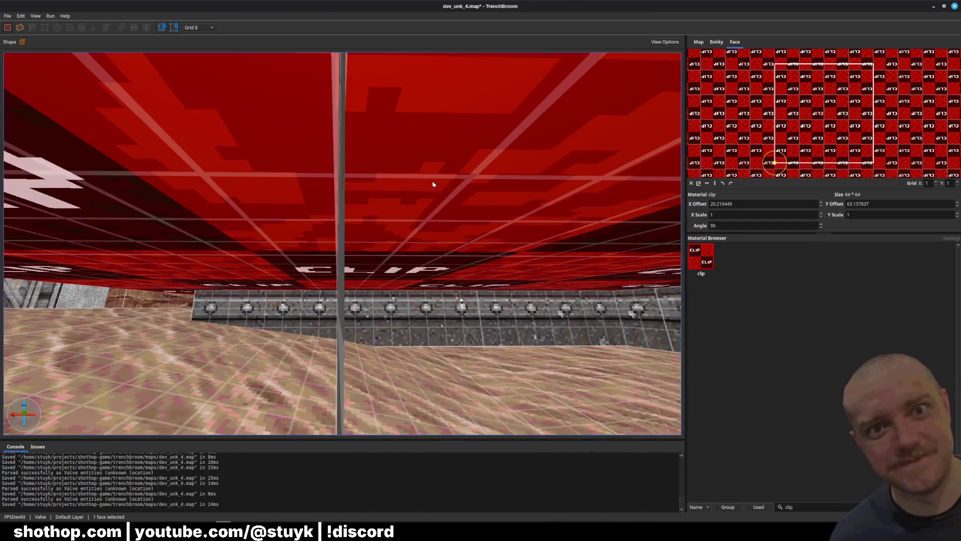
key("s")
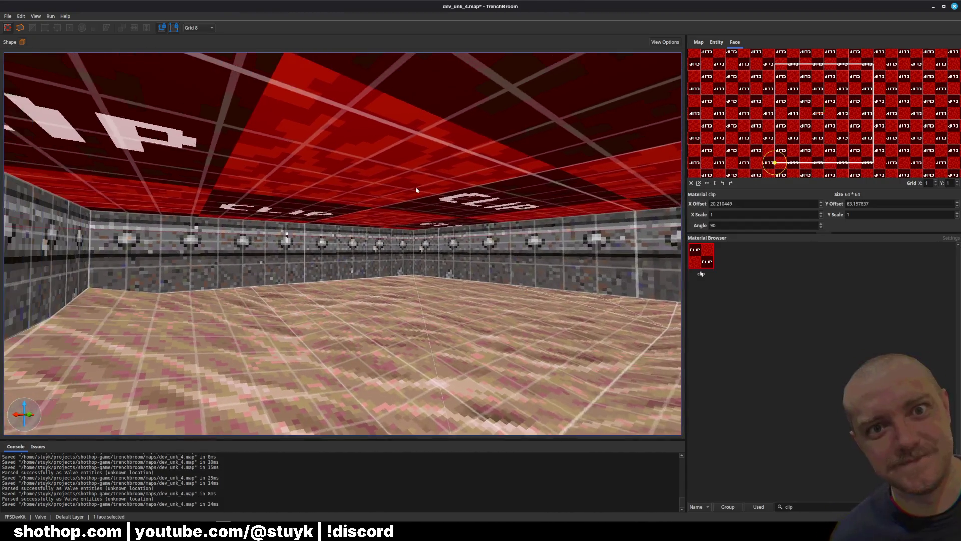
left_click(416, 191)
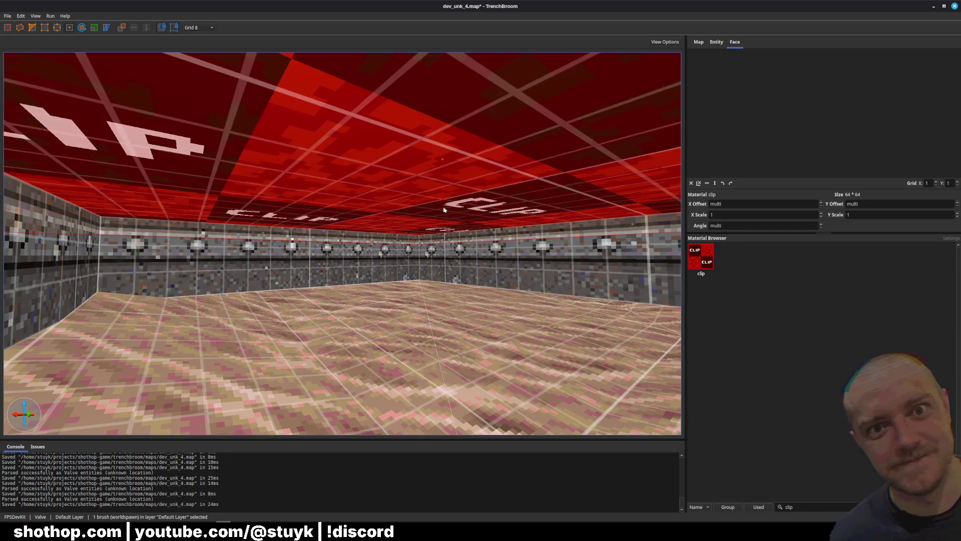
left_click_drag(444, 210, 459, 220)
key("s")
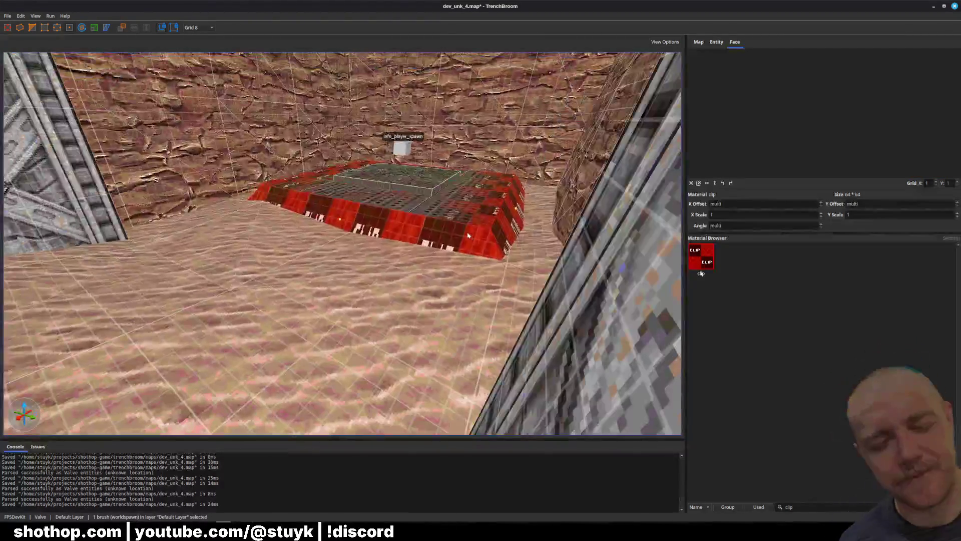
scroll(420, 223, "down", 3)
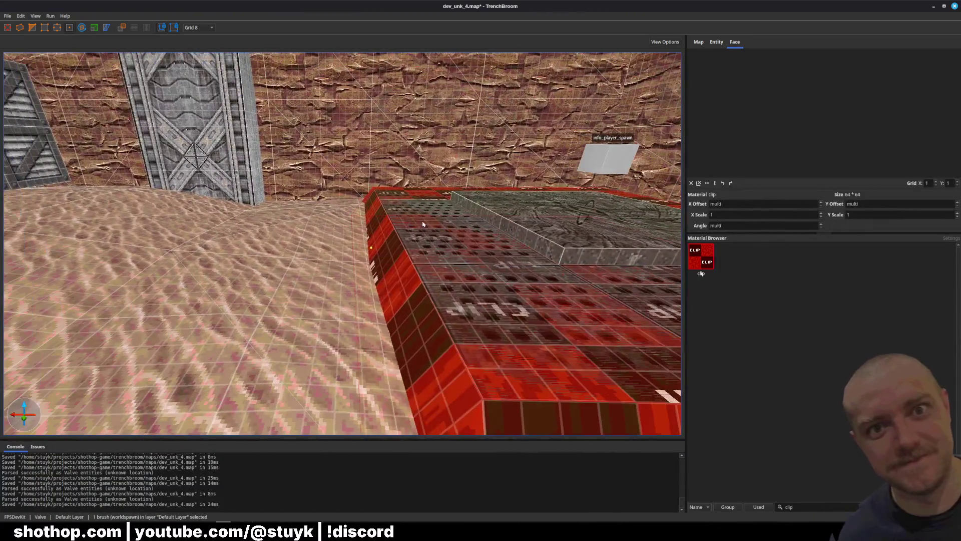
key("Escape")
Save dev_unk_4.map and select the FuncGodotMap node in Godot
key("ctrl+s")
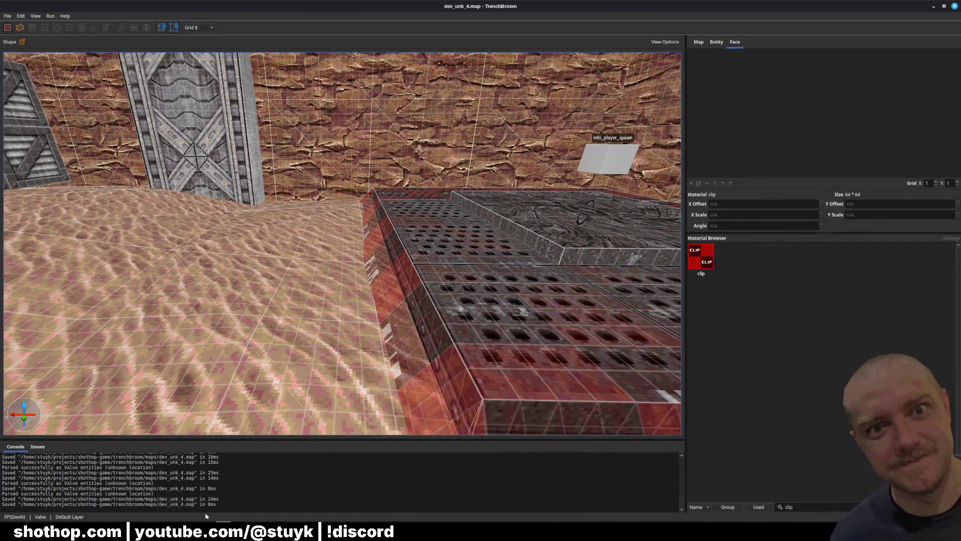
left_click(206, 516)
left_click(69, 182)
Build Map from the saved dev_unk_4 map and launch a playtest
left_click(857, 113)
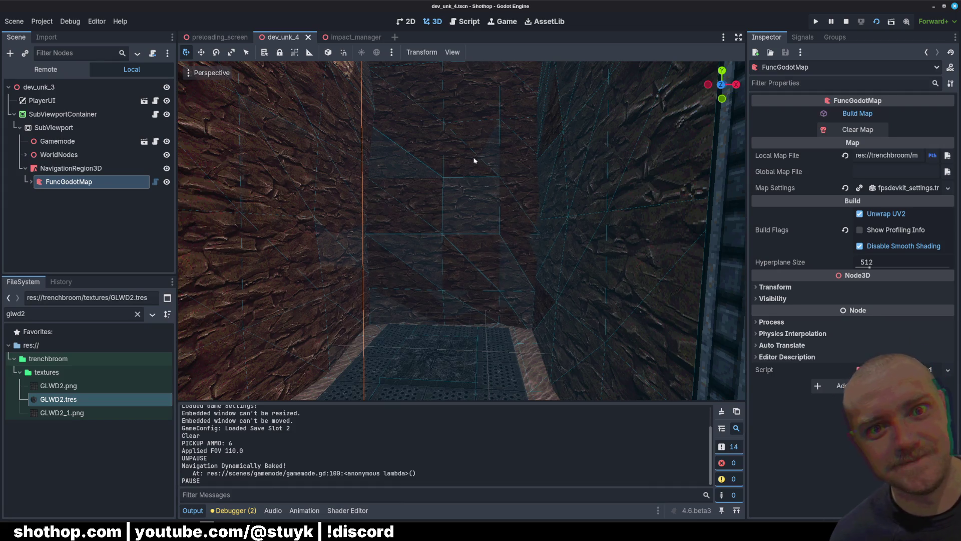
left_click(488, 175)
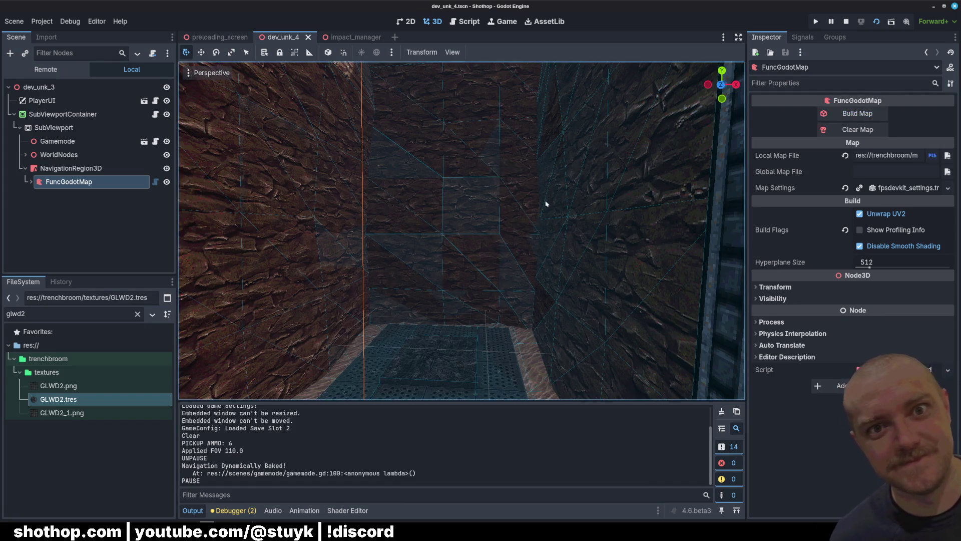
left_click(816, 21)
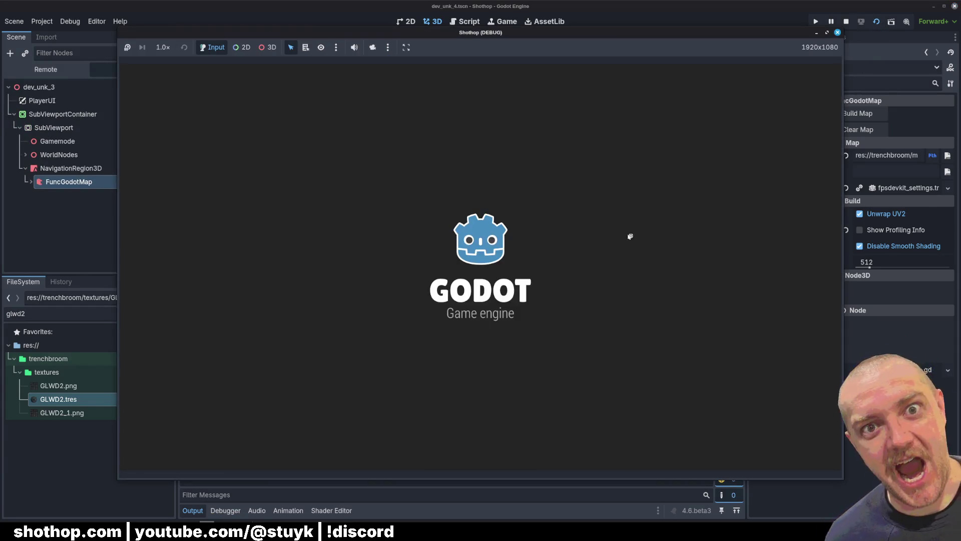
Run forward through the level into the next corridor, then pause and quit
key("w")
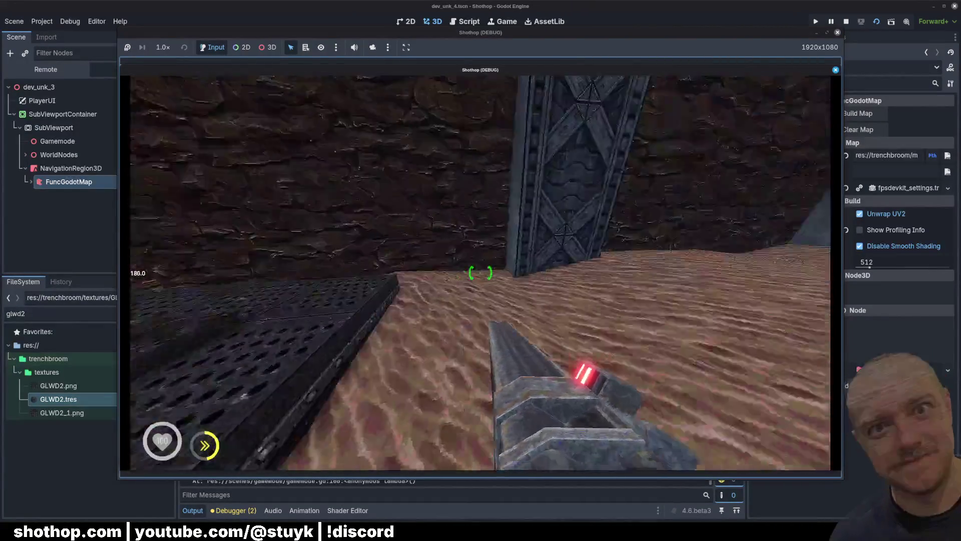
key("w")
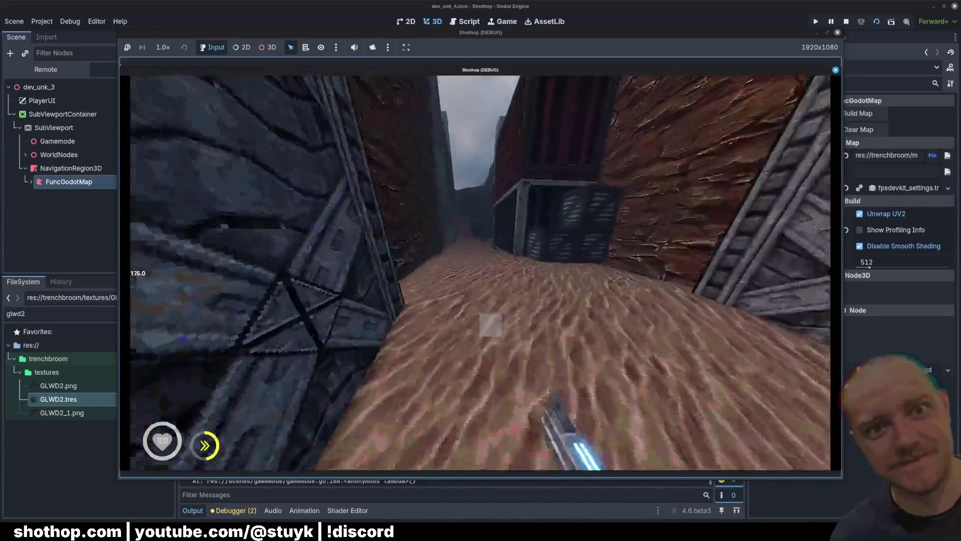
key("Escape")
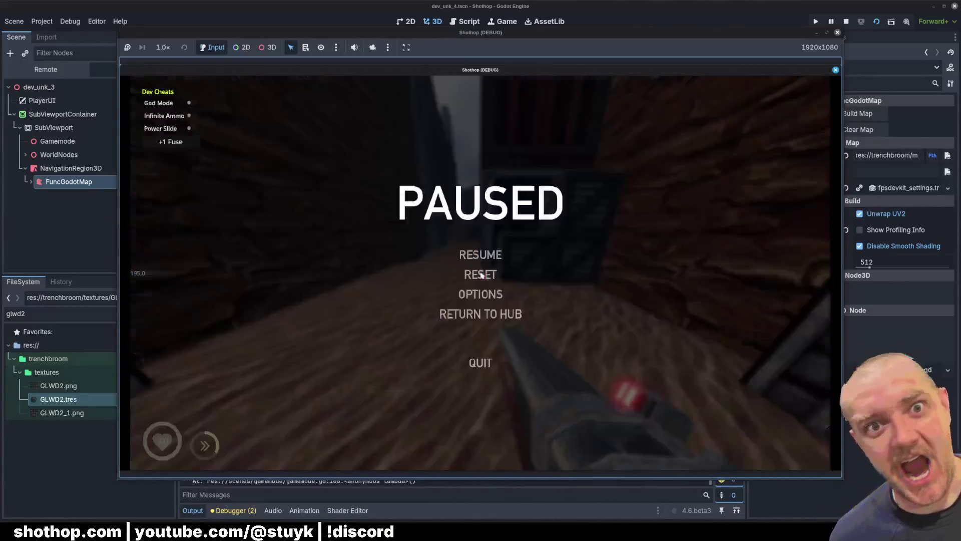
left_click(481, 362)
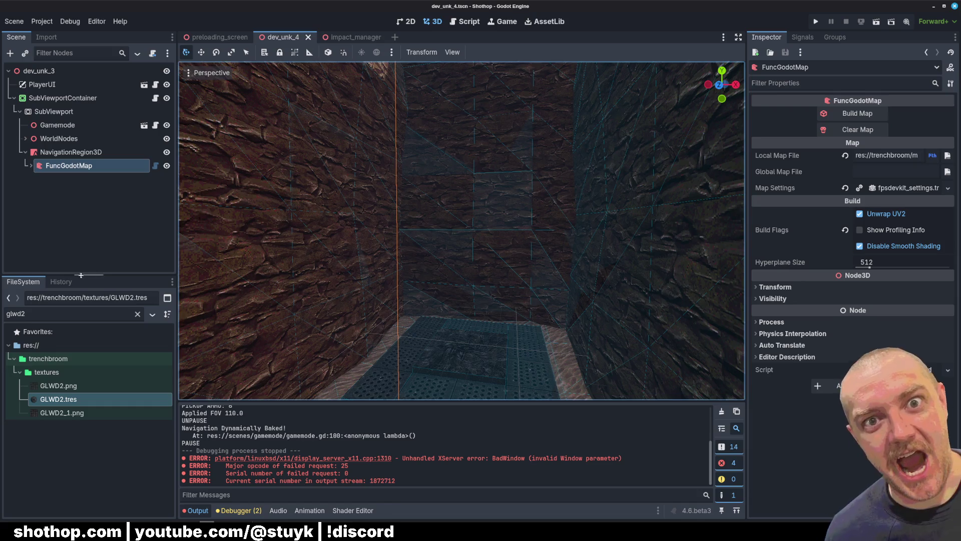
Clear the FileSystem filter and collapse the maps and textures folders
left_click(137, 314)
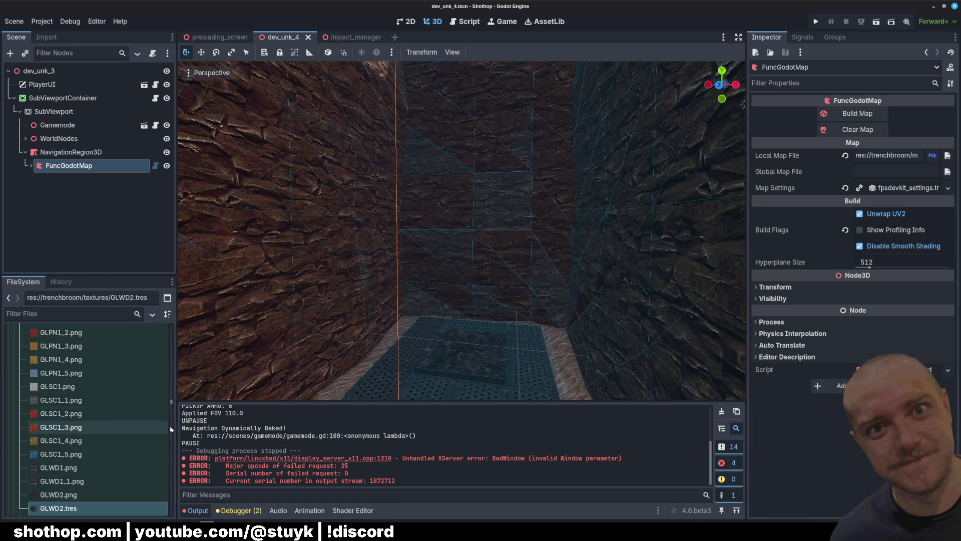
scroll(170, 357, "up", 2)
scroll(169, 357, "up", 15)
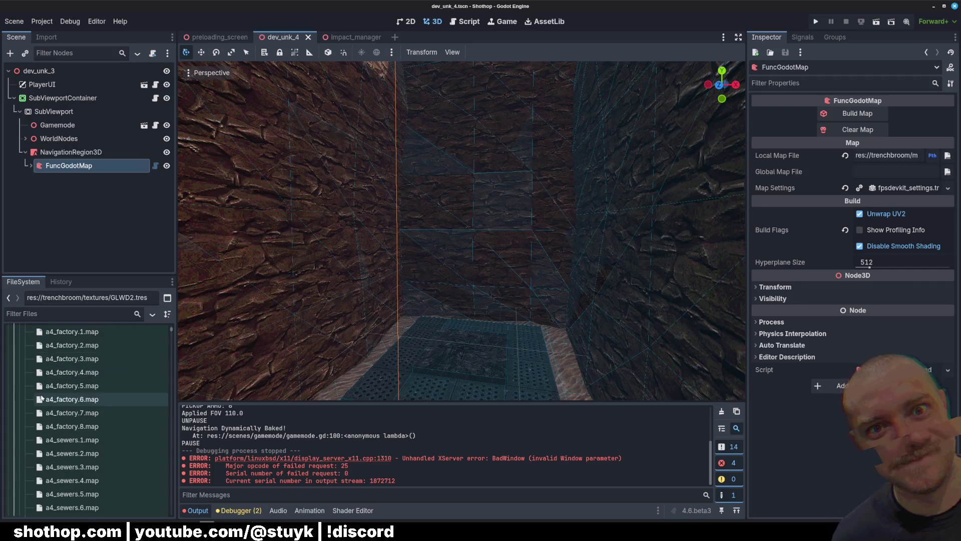
left_click(19, 506)
scroll(21, 466, "down", 3)
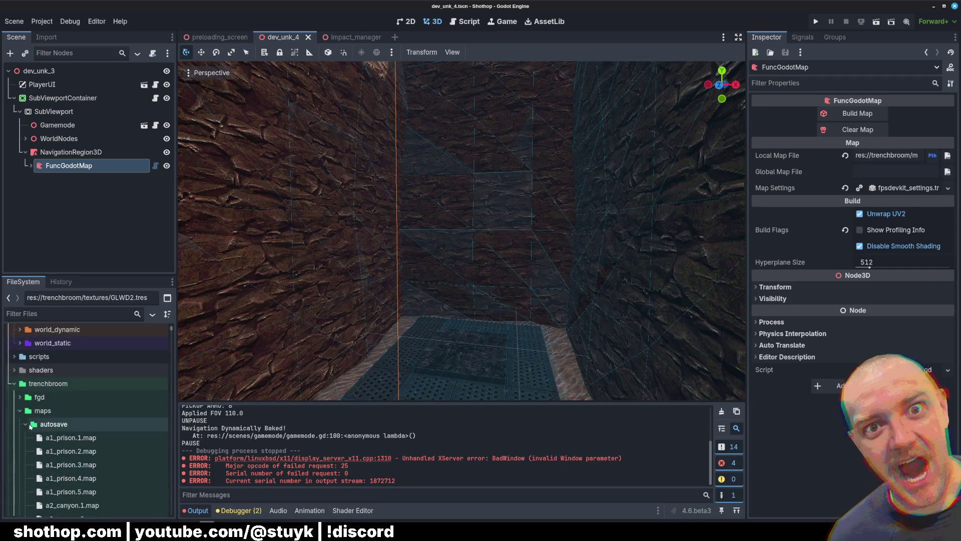
left_click(20, 437)
scroll(60, 400, "down", 3)
Open fpsdevkit_settings.tres in a widened Inspector
left_click(61, 398)
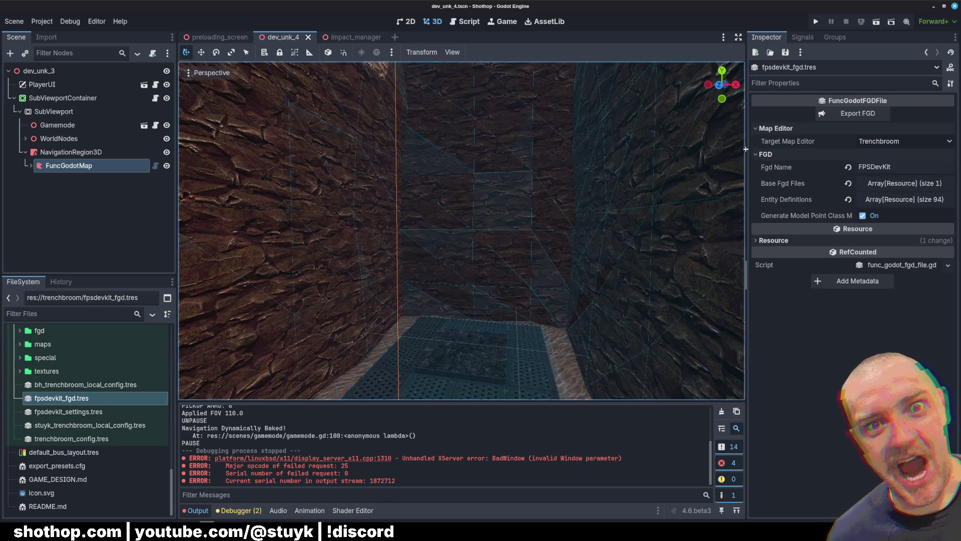
left_click_drag(746, 148, 700, 139)
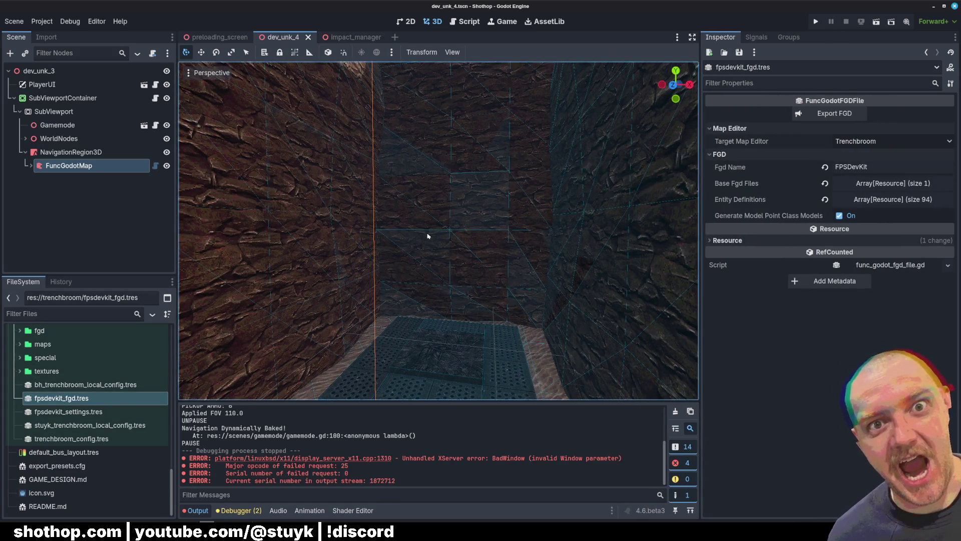
left_click(84, 412)
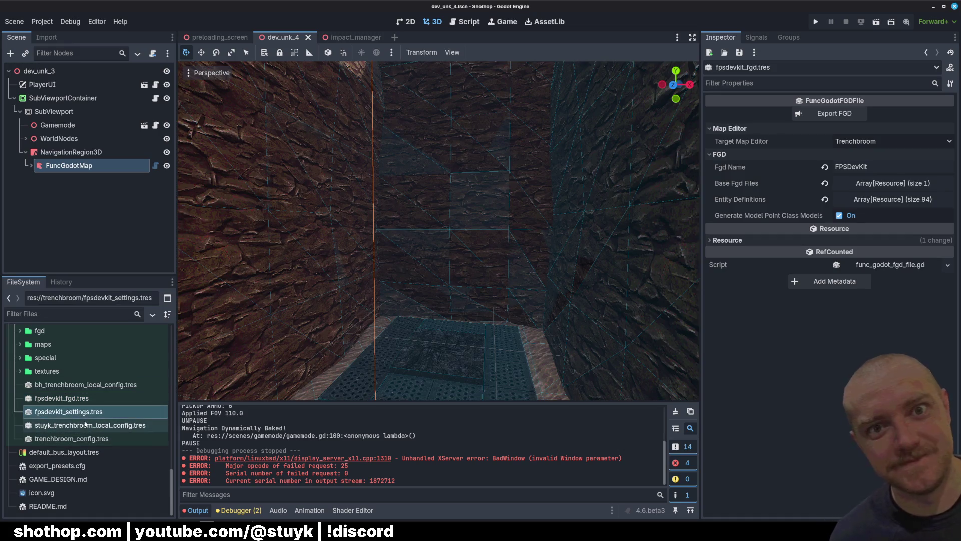
left_click(65, 398)
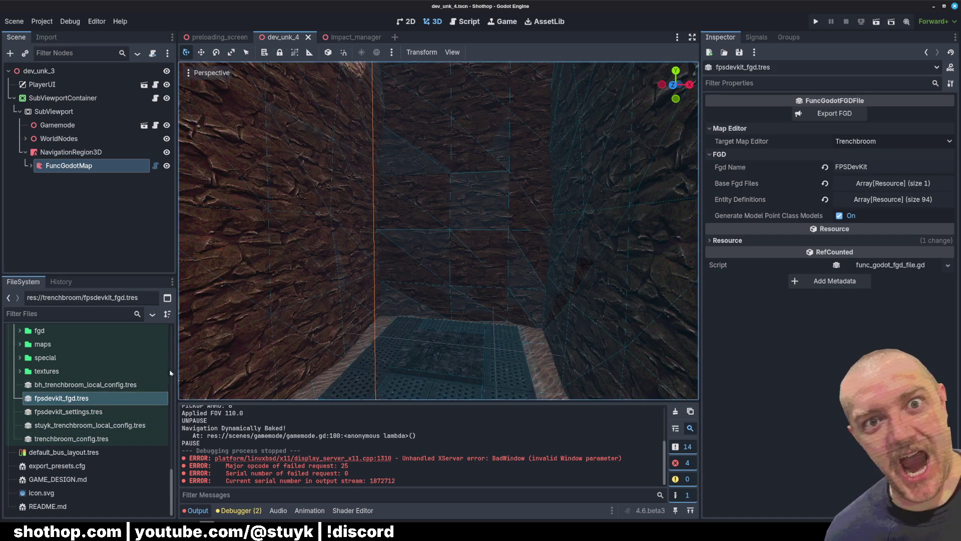
left_click(68, 412)
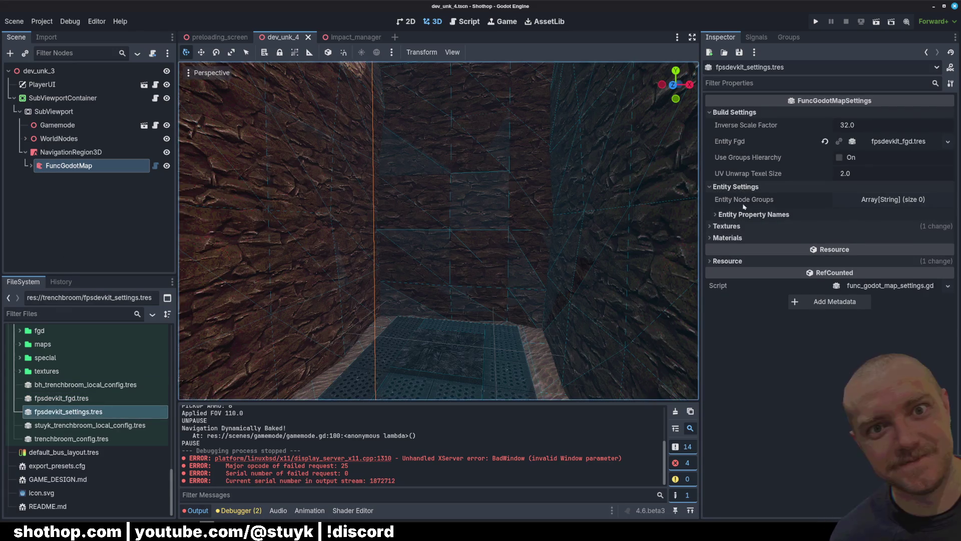
Expand the Materials and Textures sections of the map settings
left_click(745, 215)
left_click(744, 215)
left_click(728, 238)
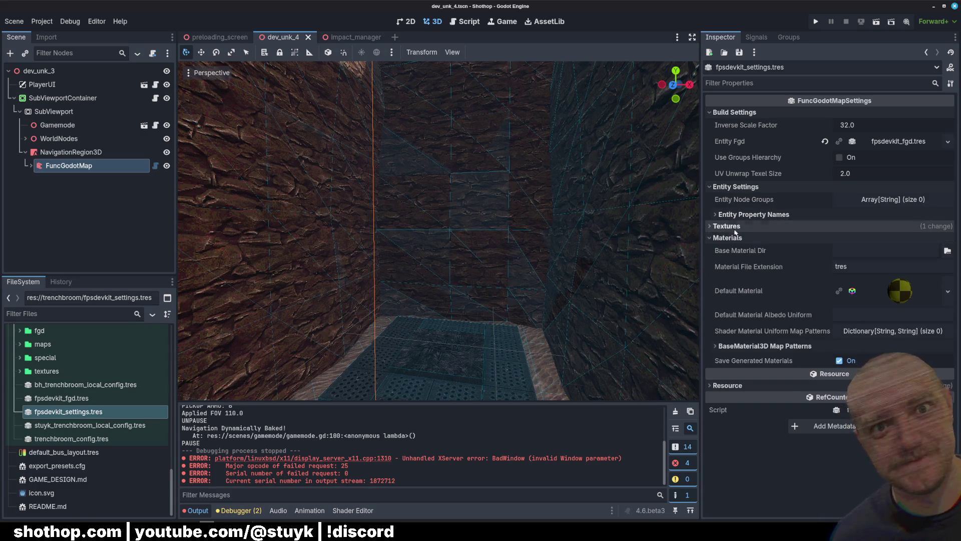
left_click(727, 226)
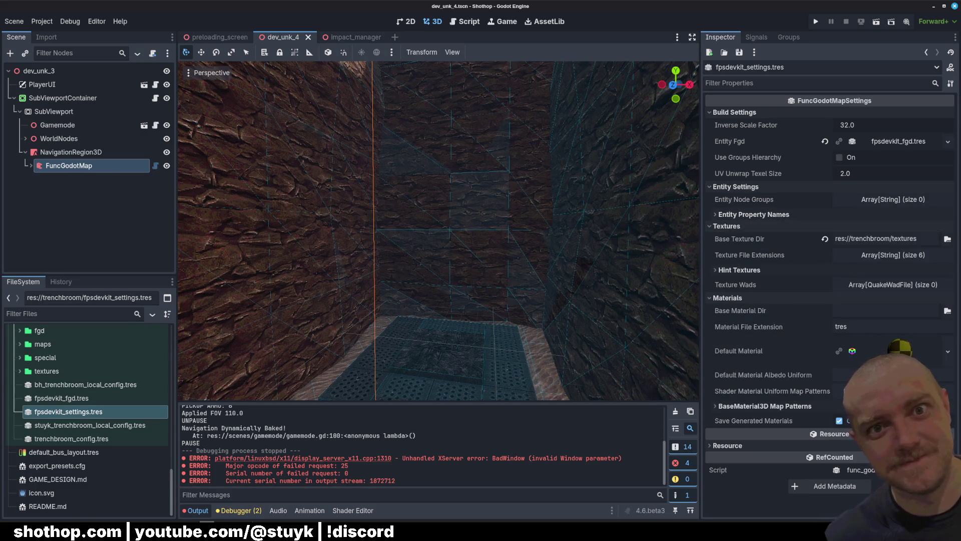
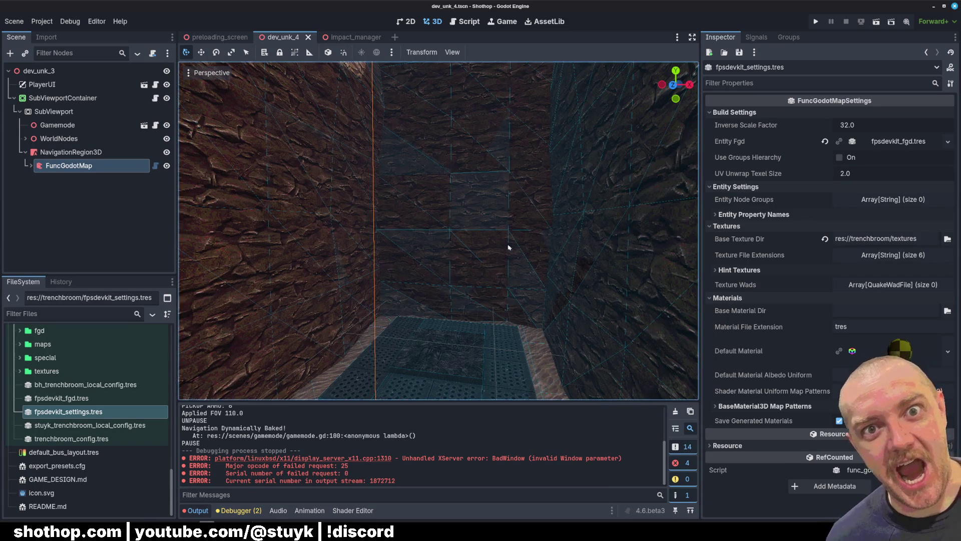
Clear the selection, glance at the map in TrenchBroom, then select the FuncGodotMap node
left_click(76, 239)
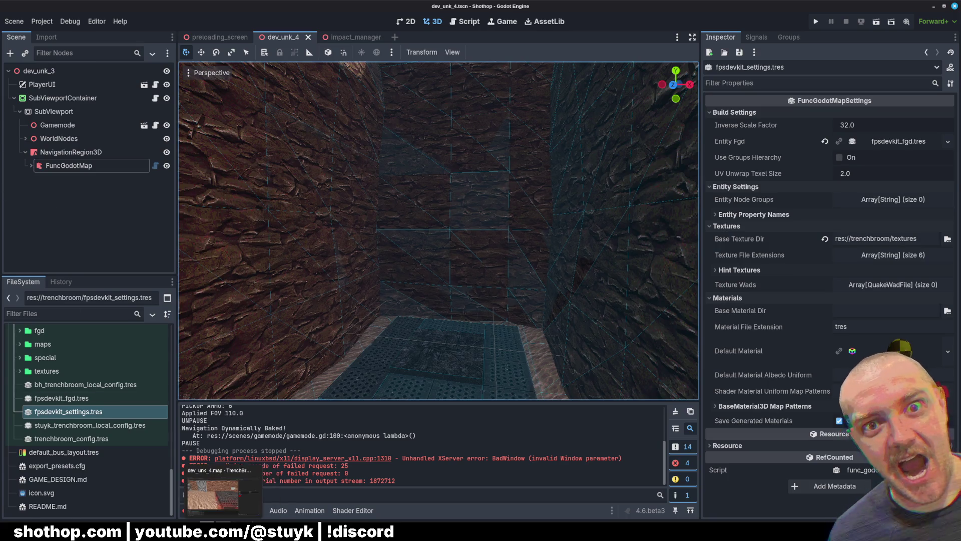
key("alt+Tab")
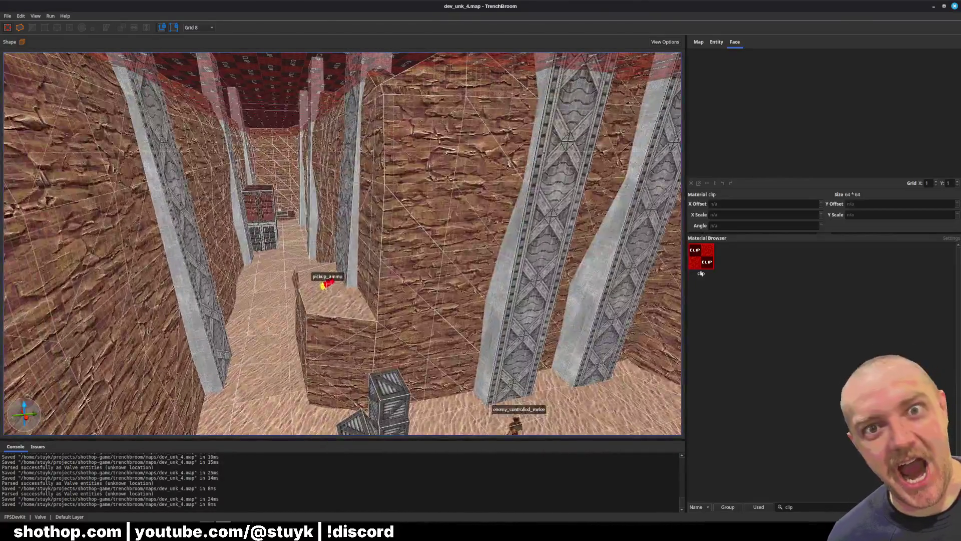
key("alt+Tab")
left_click(69, 165)
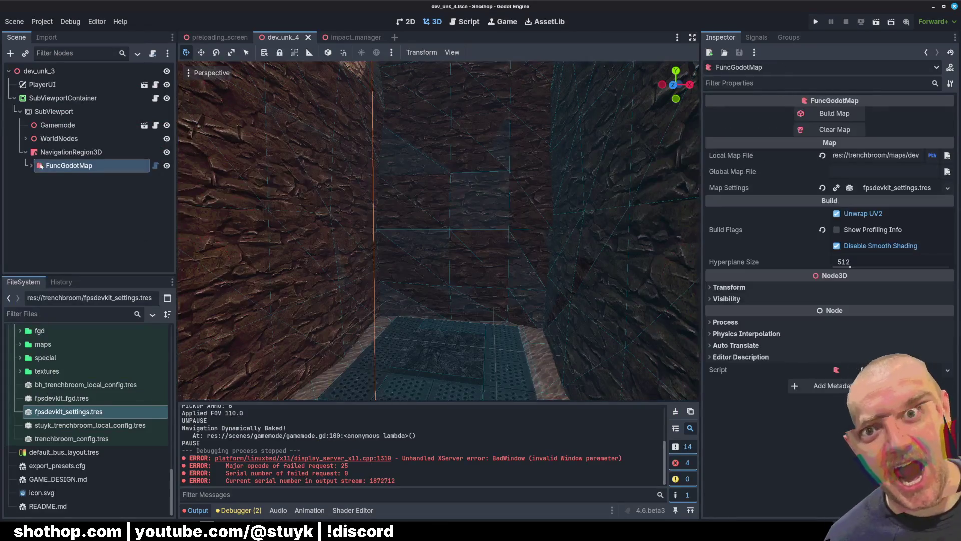
Expand FuncGodotMap and entity_0_worldspawn, then toggle the worldspawn's visibility, leaving it visible
left_click(31, 165)
left_click(37, 179)
left_click(162, 179)
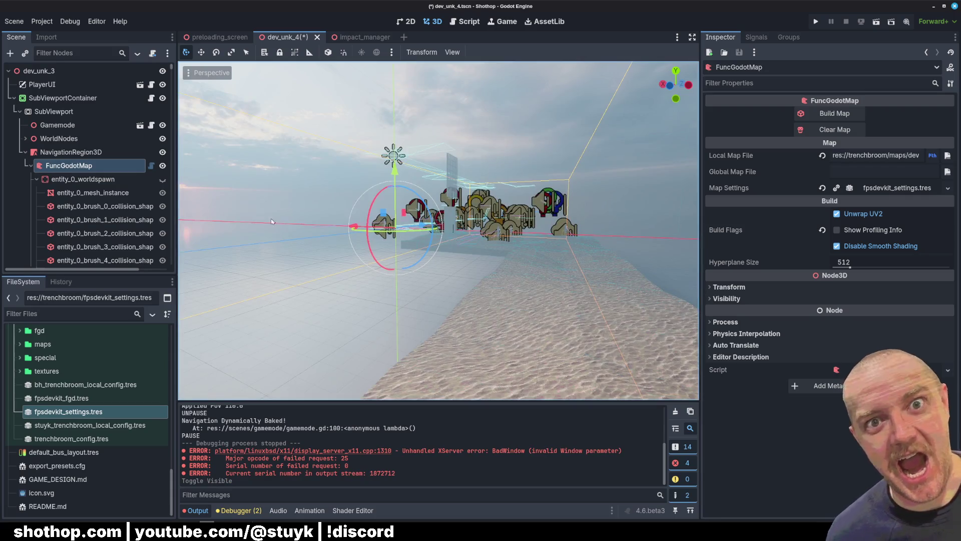
left_click(163, 179)
left_click(162, 180)
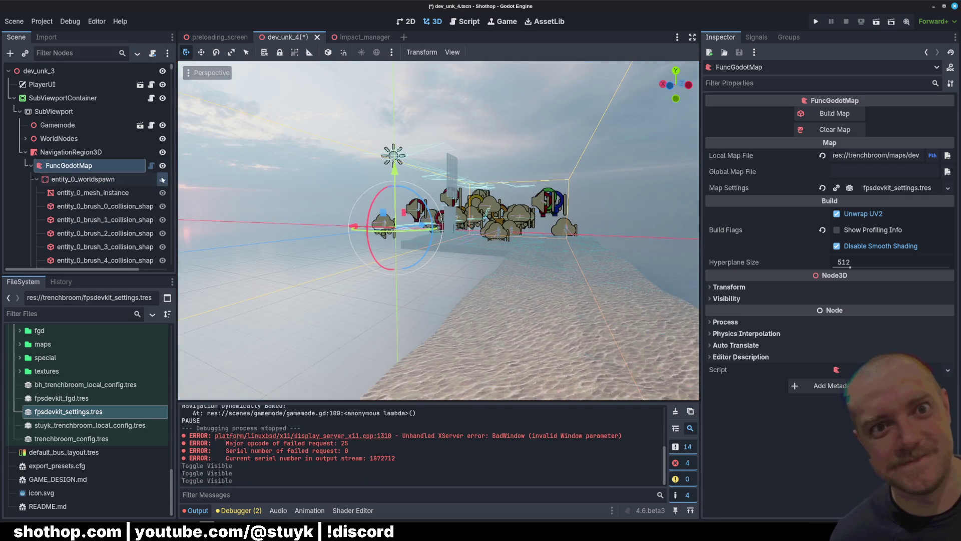
left_click(162, 179)
left_click(162, 180)
left_click(162, 179)
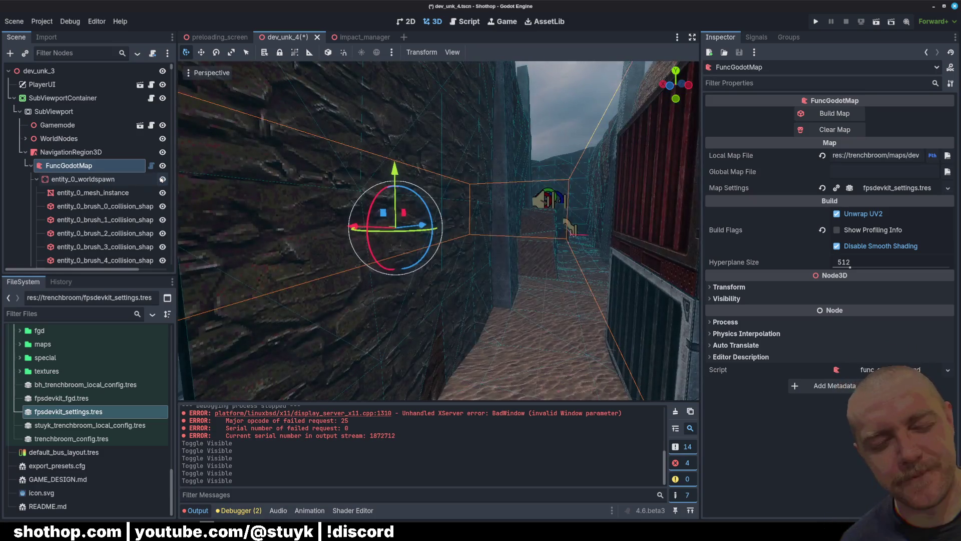
Select and collapse entity_0_worldspawn, then switch to TrenchBroom
left_click(90, 179)
left_click(36, 179)
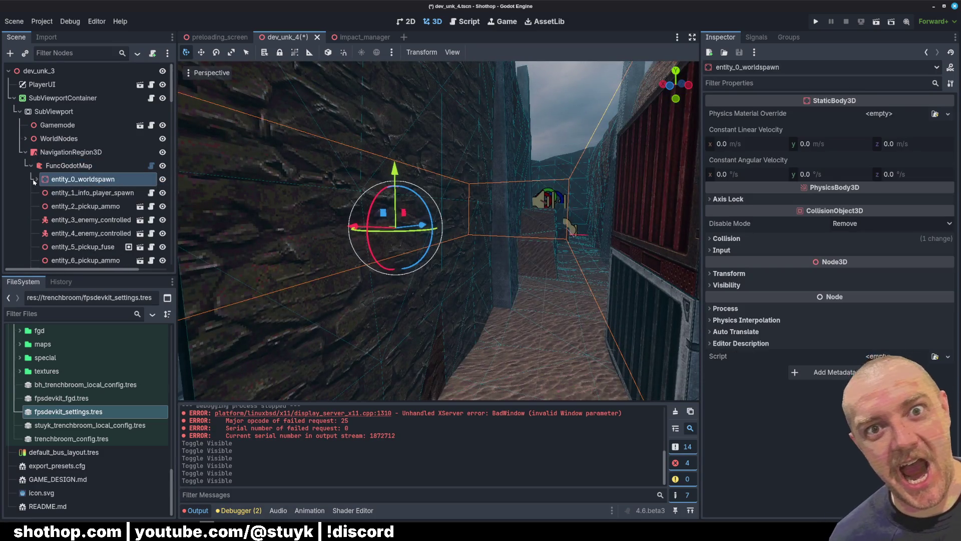
key("alt+Tab")
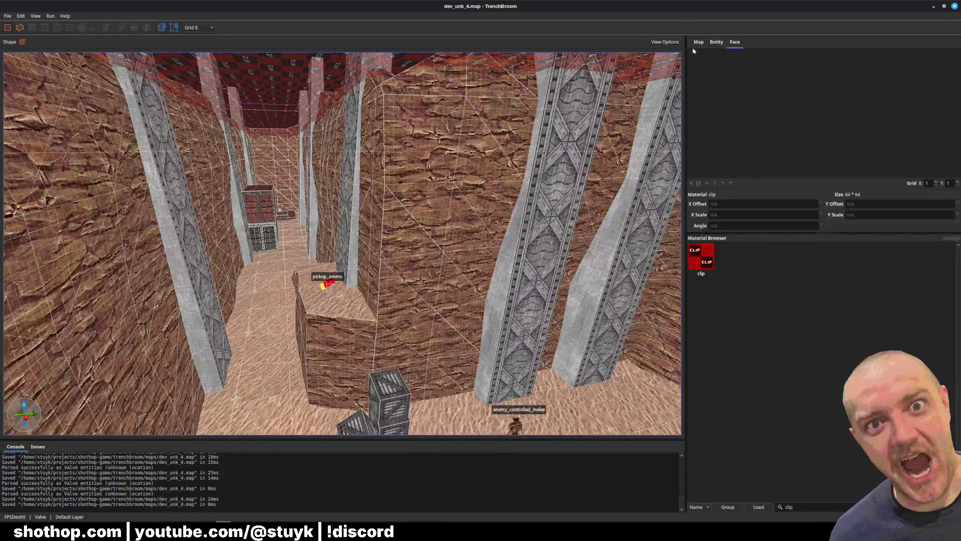
Select the Default Layer in TrenchBroom's Map layer list, then return to Godot
left_click(699, 42)
left_click(724, 70)
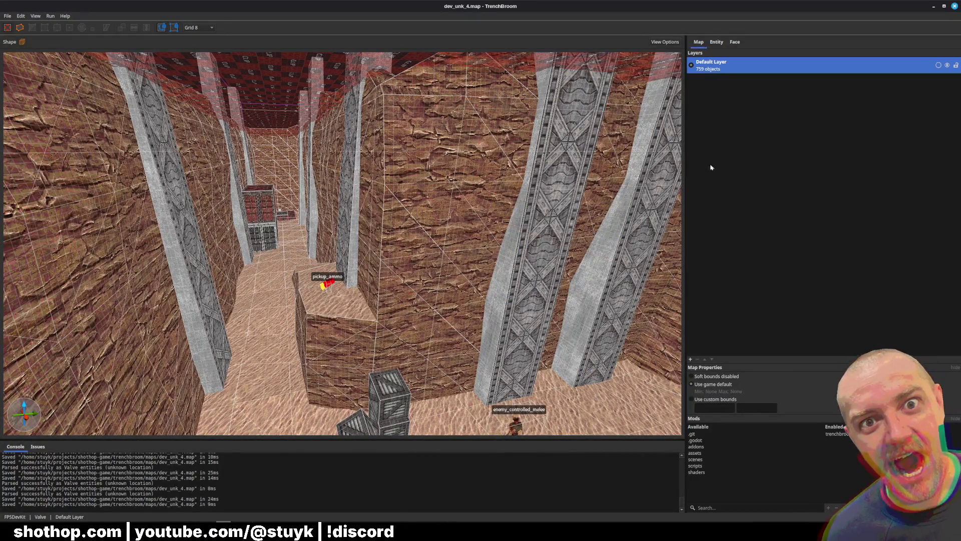
key("alt+Tab")
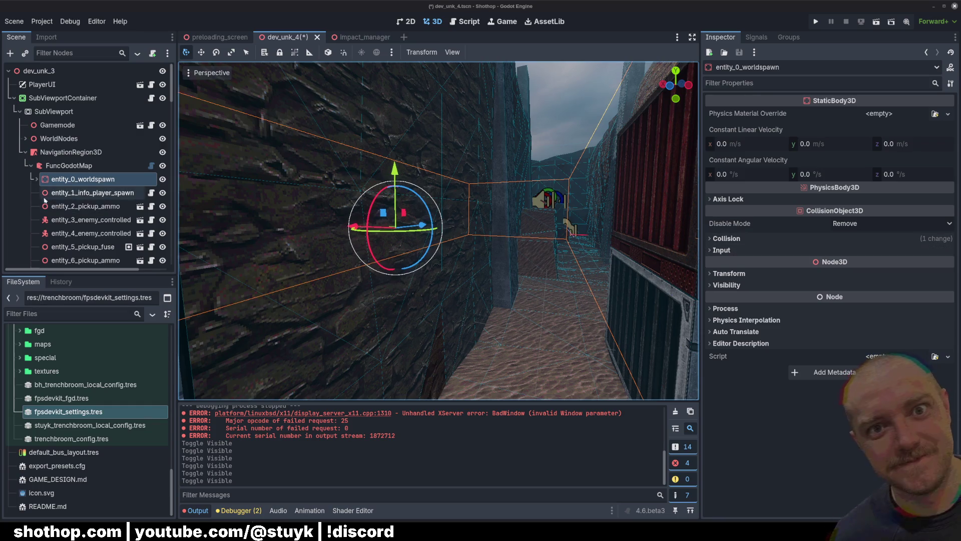
Select entity_0_worldspawn's mesh instance and hide then reshow it, before switching to TrenchBroom
left_click(36, 180)
left_click(253, 205)
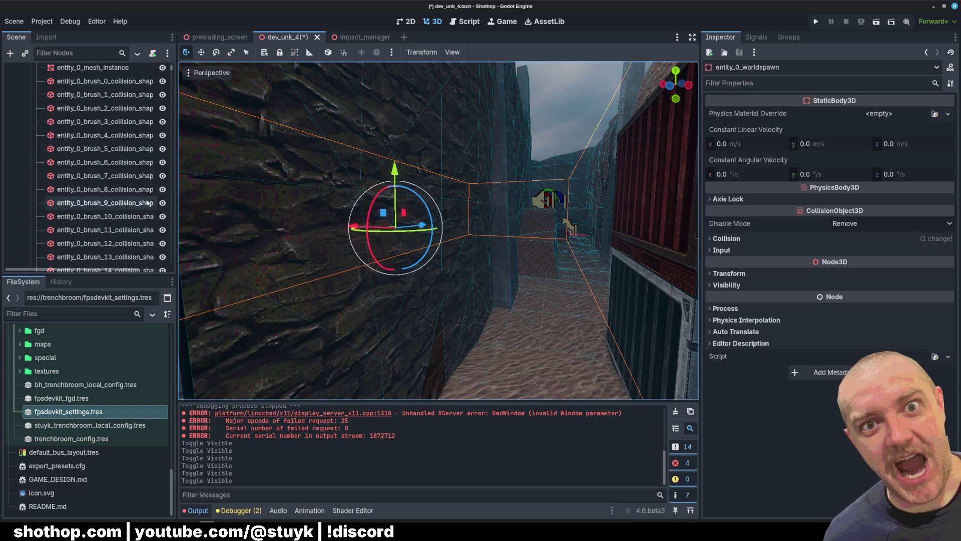
left_click(436, 296)
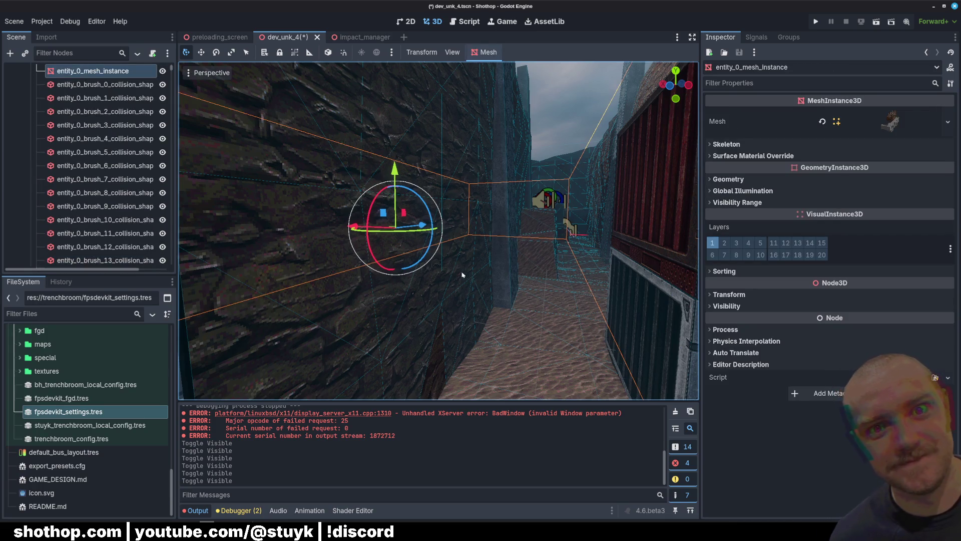
scroll(101, 165, "up", 5)
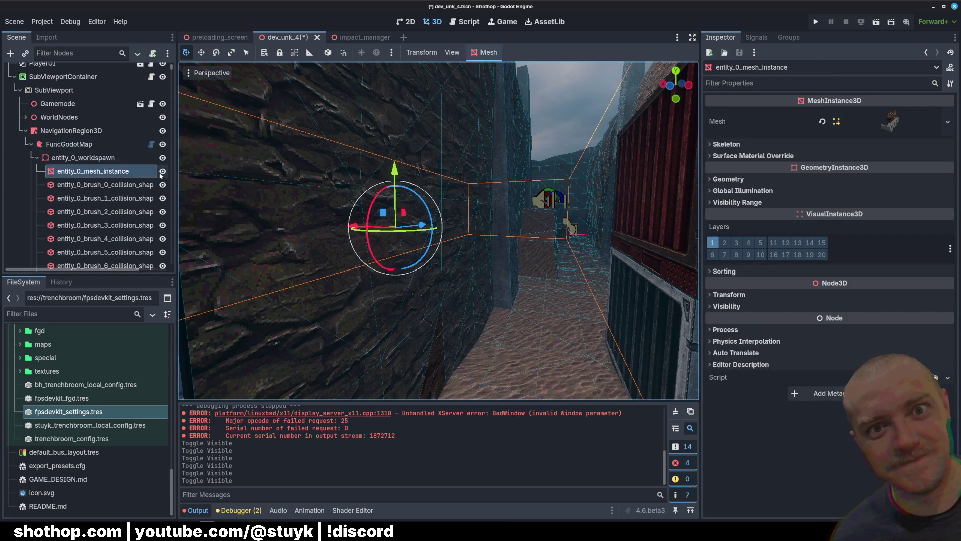
left_click(162, 171)
left_click(162, 171)
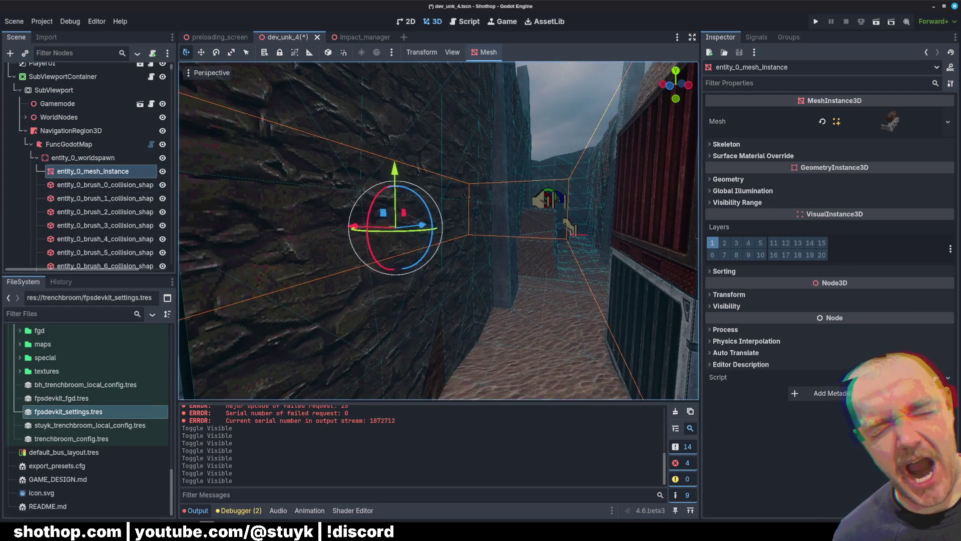
key("alt+Tab")
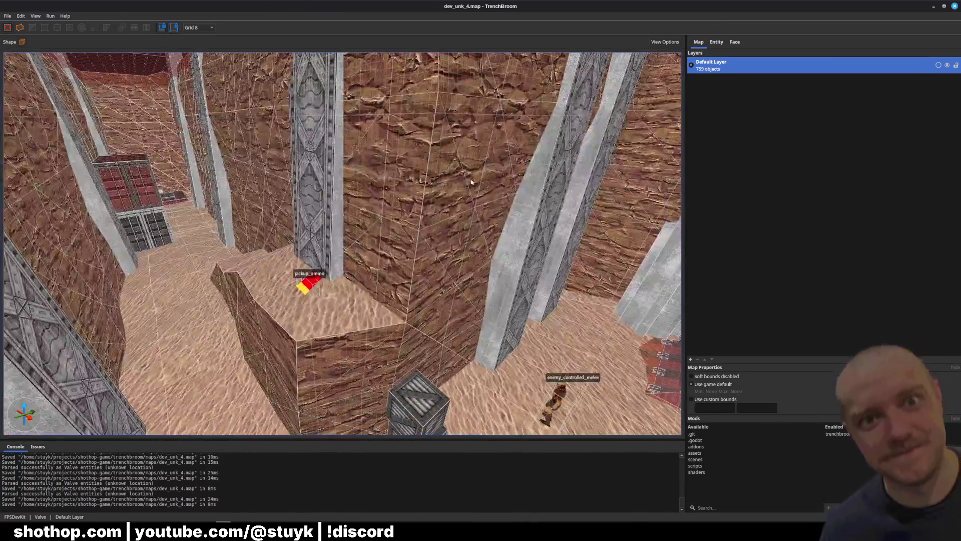
Open the RockWall group, select all its brushes and check their context actions
left_click(455, 199)
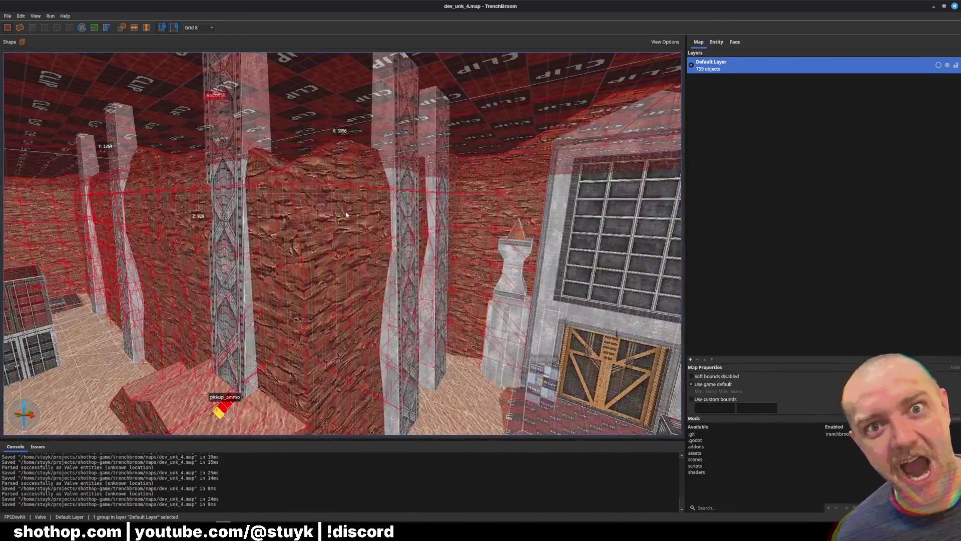
double_click(346, 215)
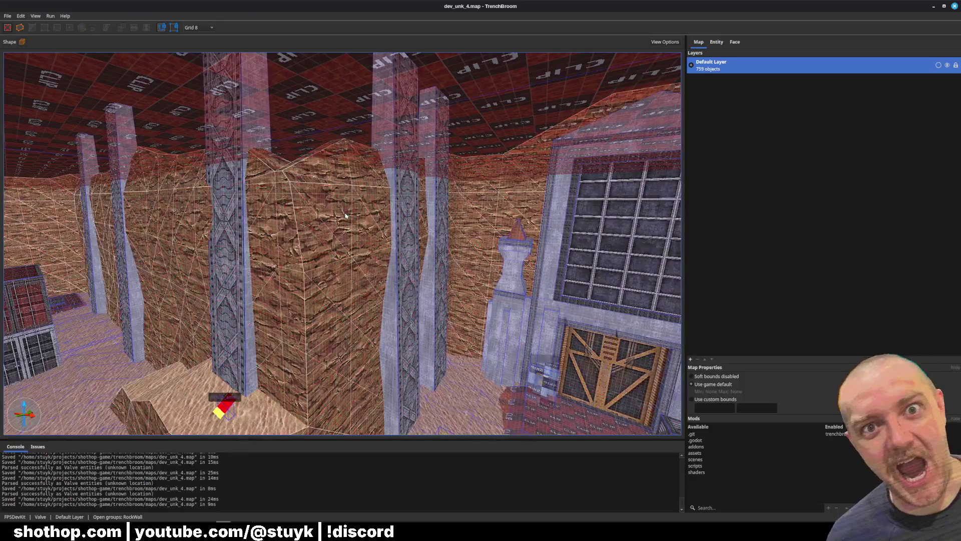
key("ctrl+a")
right_click(345, 230)
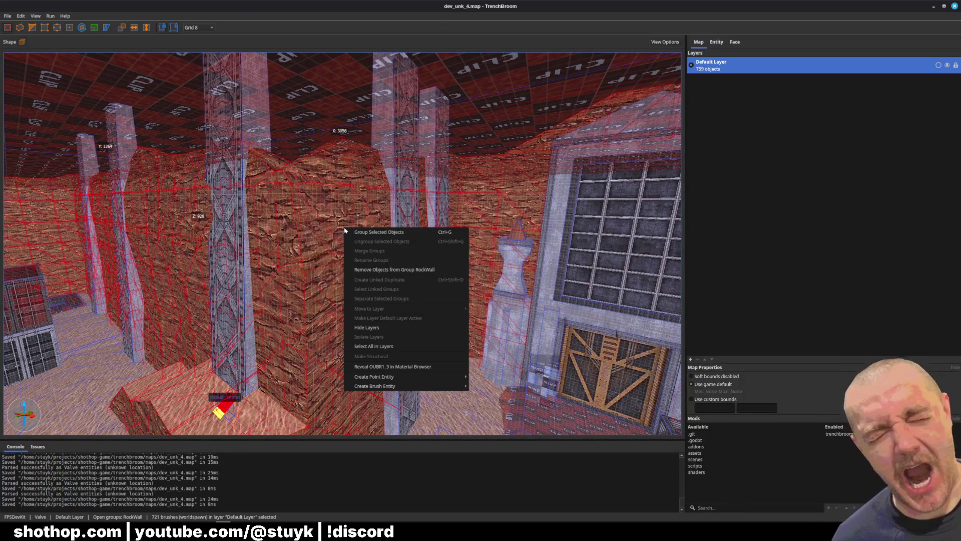
key("Escape")
key("Escape")
key("Escape")
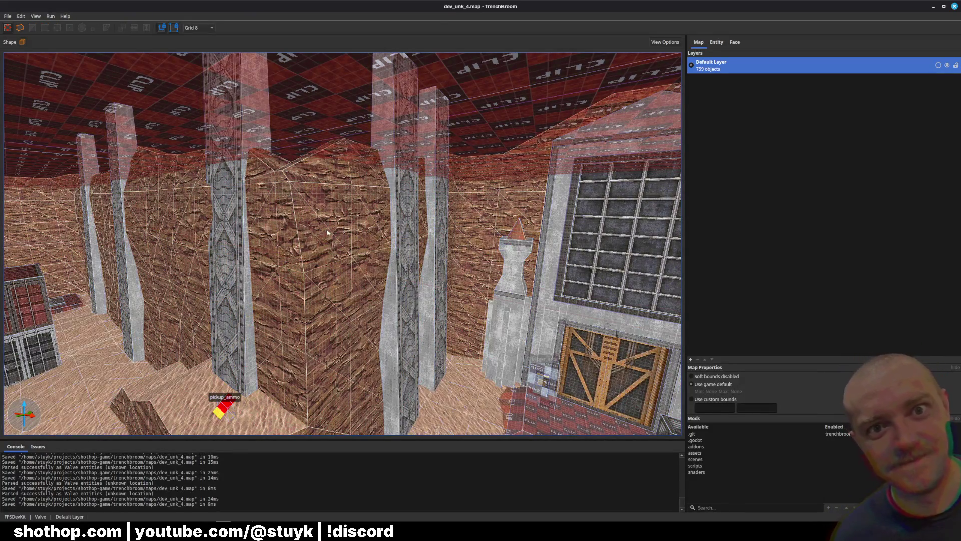
Reselect the whole RockWall group, back the camera away, then return to Godot
left_click(328, 233)
right_click(328, 233)
key("Escape")
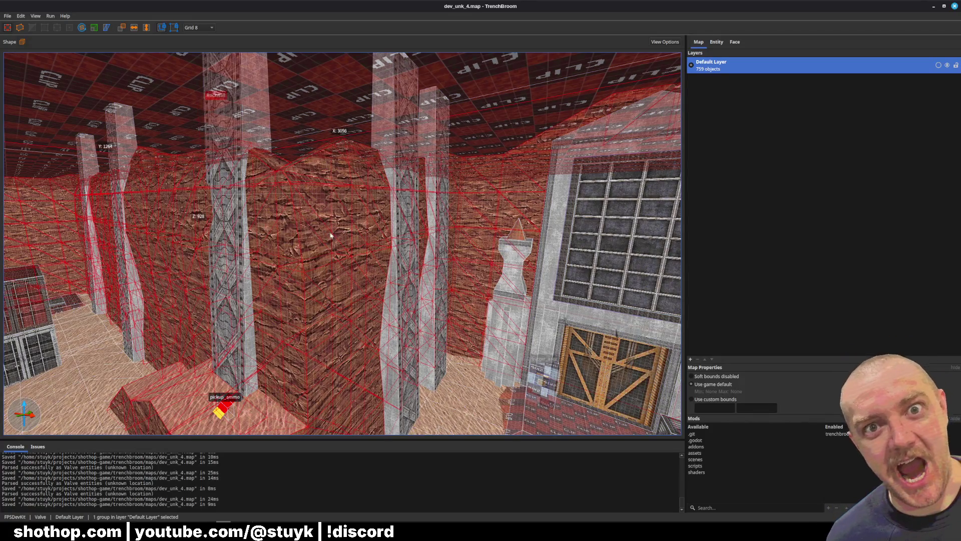
key("a")
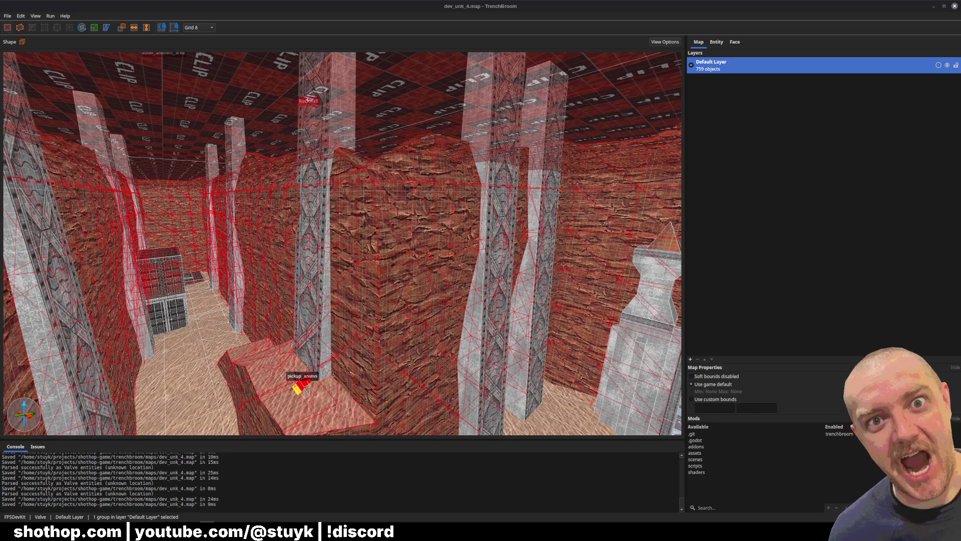
key("alt+Tab")
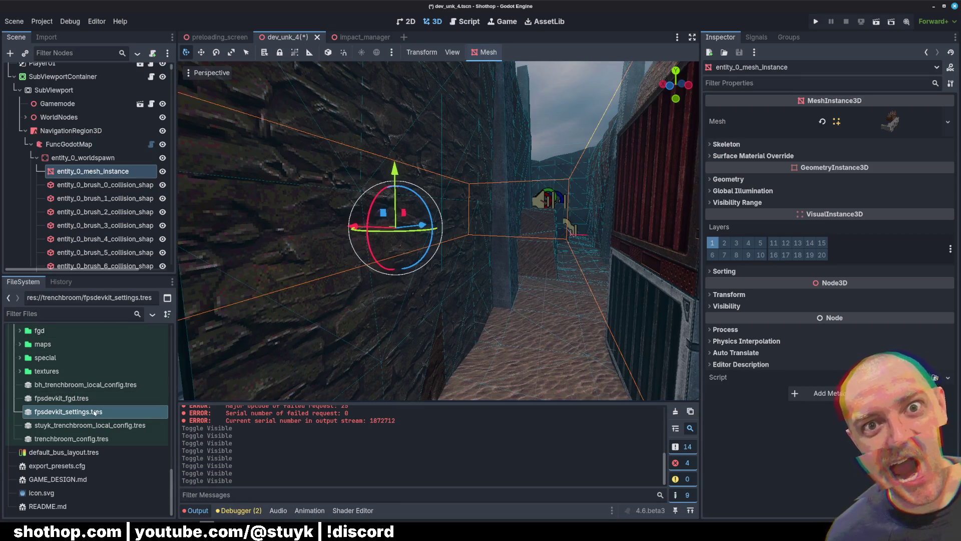
Inspect fpsdevkit_fgd.tres, expanding its Base Fgd Files and the inline func_godot_fgd.tres sections
left_click(81, 399)
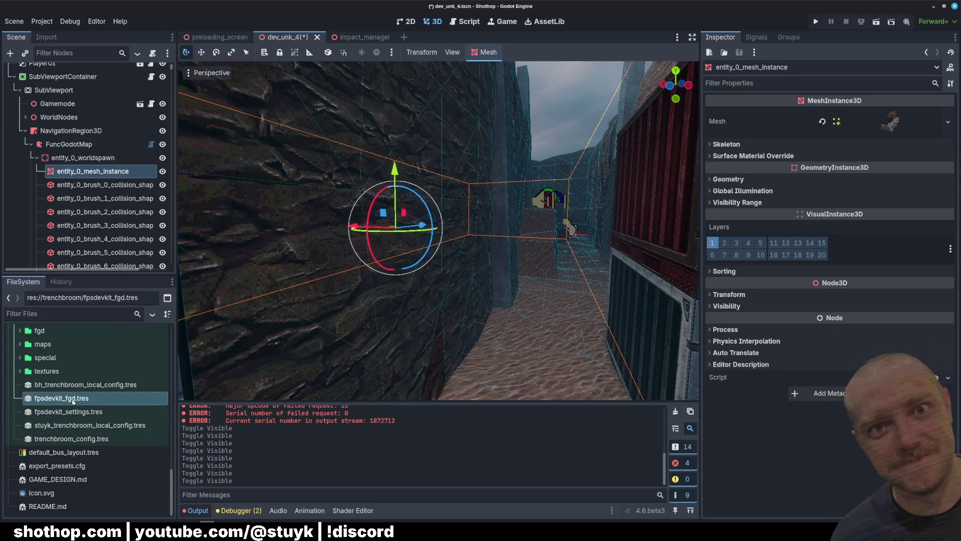
double_click(73, 401)
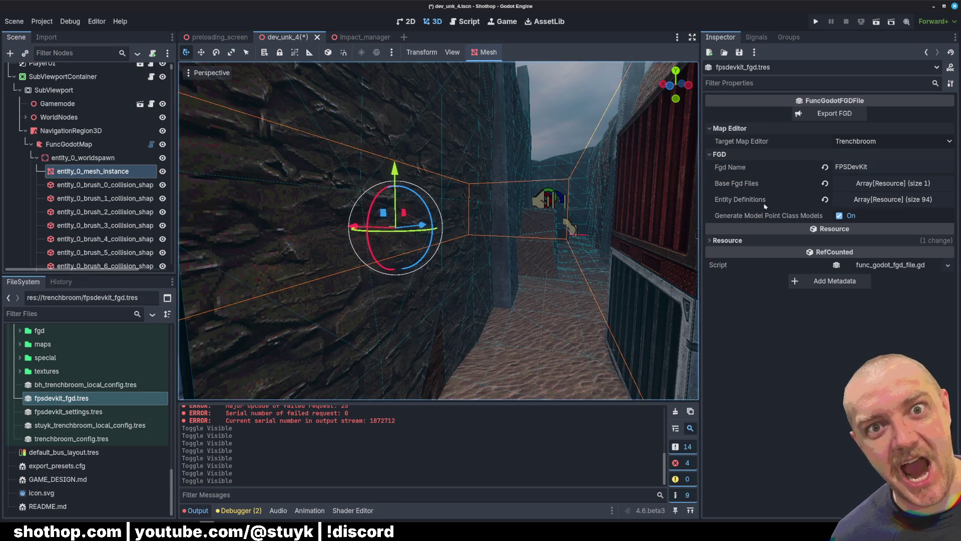
left_click(892, 199)
left_click(892, 200)
left_click(886, 184)
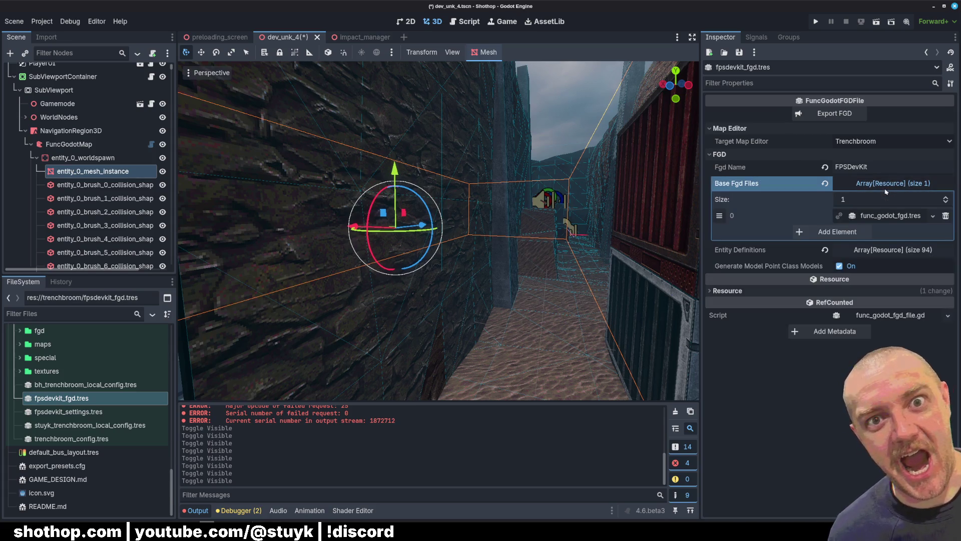
left_click(877, 216)
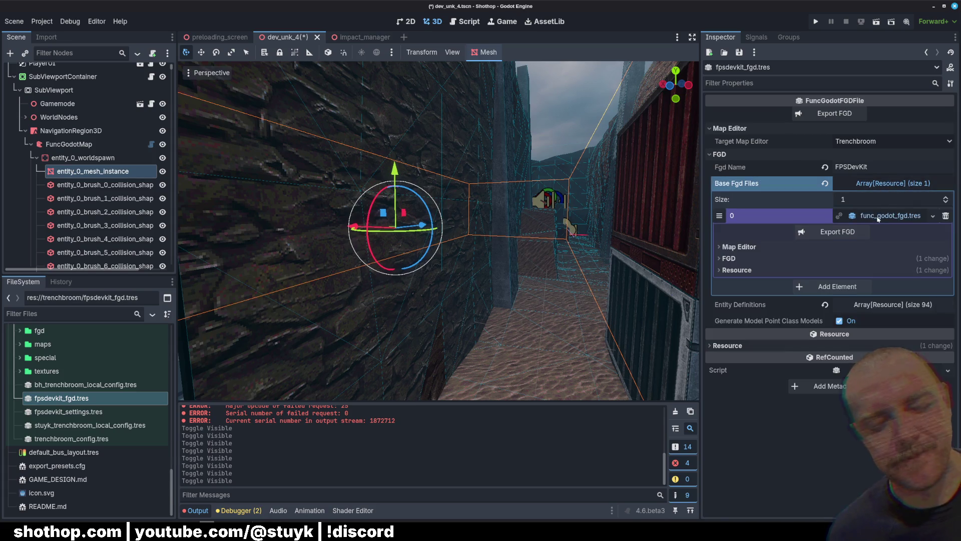
left_click(729, 259)
left_click(740, 246)
left_click(741, 247)
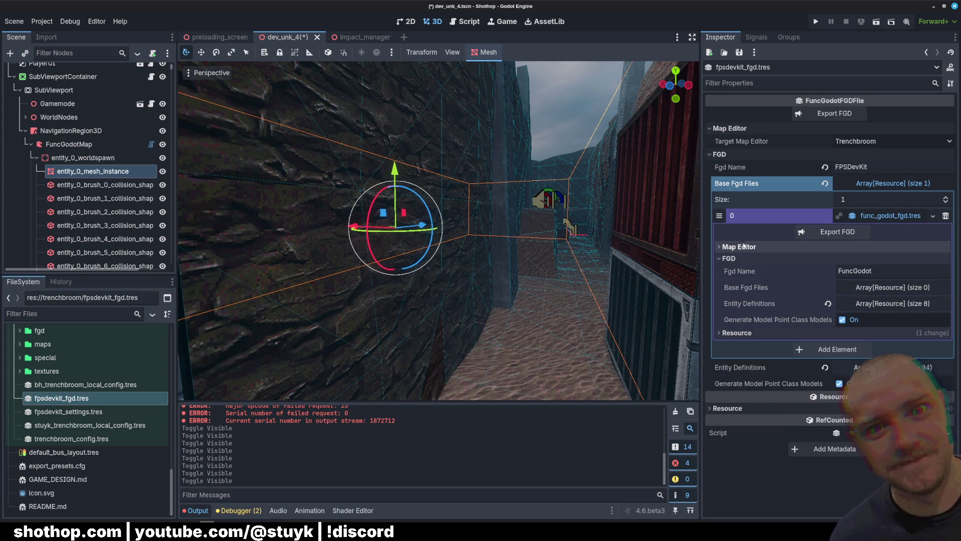
left_click(881, 305)
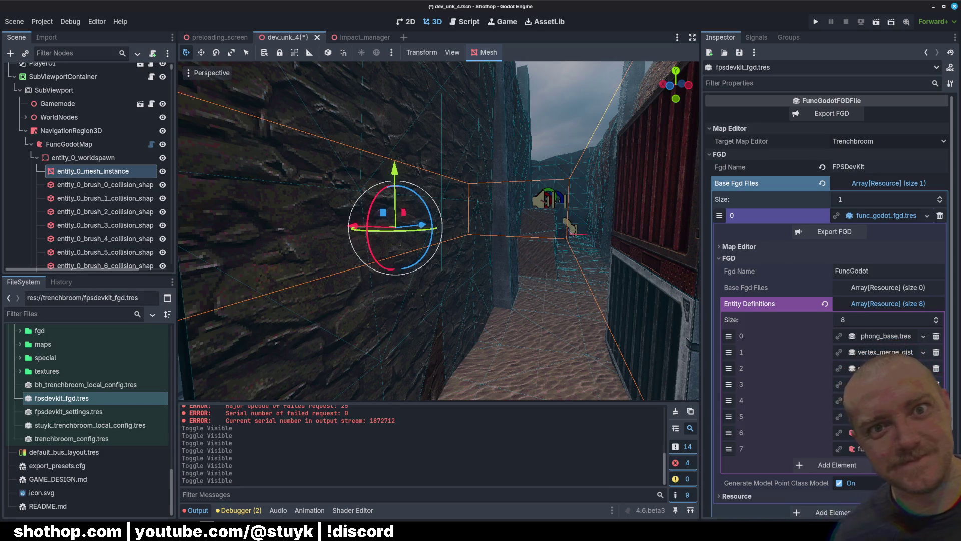
left_click(882, 305)
left_click(890, 183)
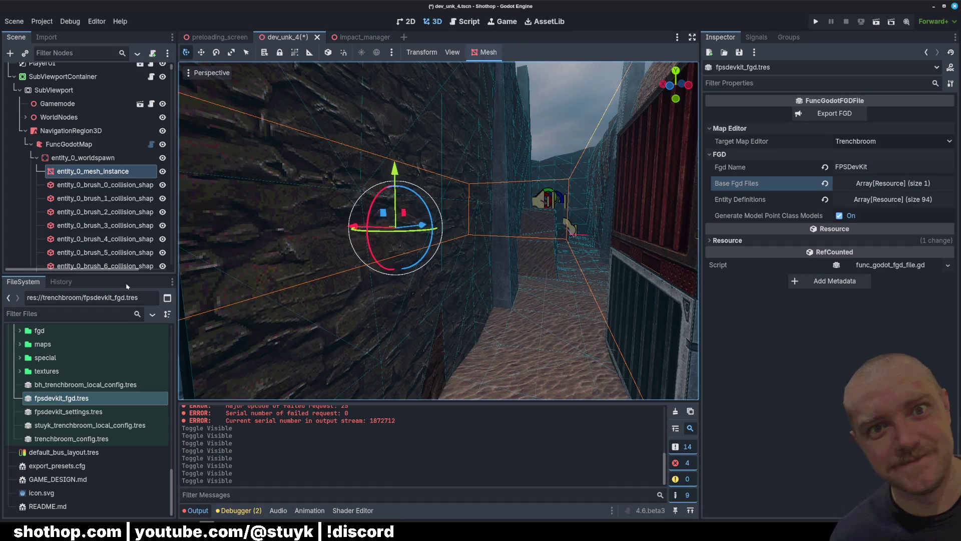
Review fpsdevkit_settings.tres sections, then open stuyk_trenchbroom_local_config.tres
left_click(69, 411)
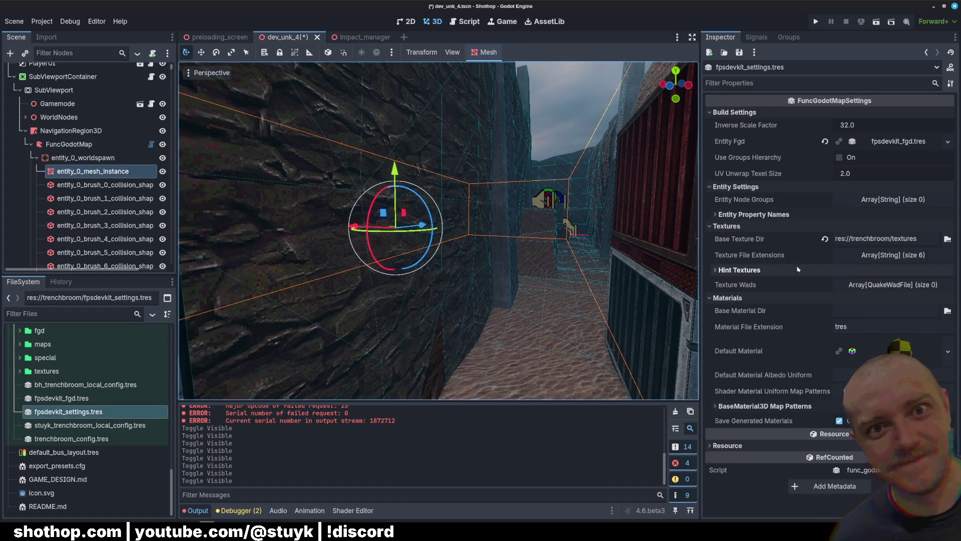
left_click(885, 255)
left_click(885, 257)
left_click(884, 199)
left_click(884, 200)
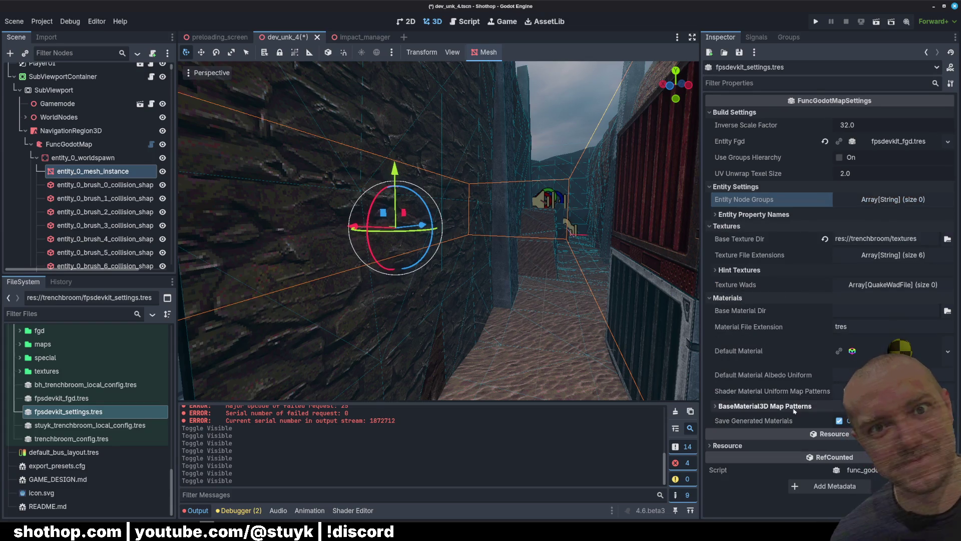
left_click(765, 406)
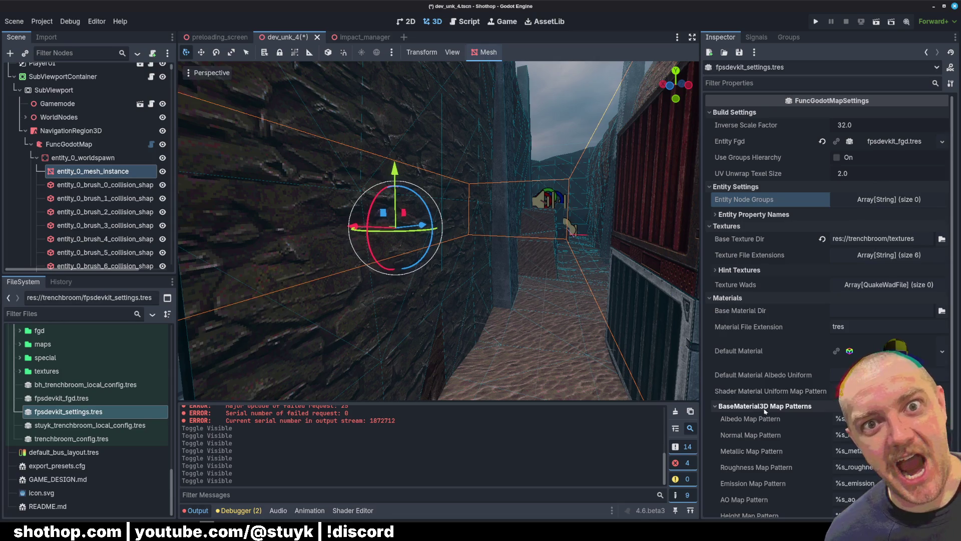
left_click(765, 406)
left_click(739, 270)
left_click(740, 270)
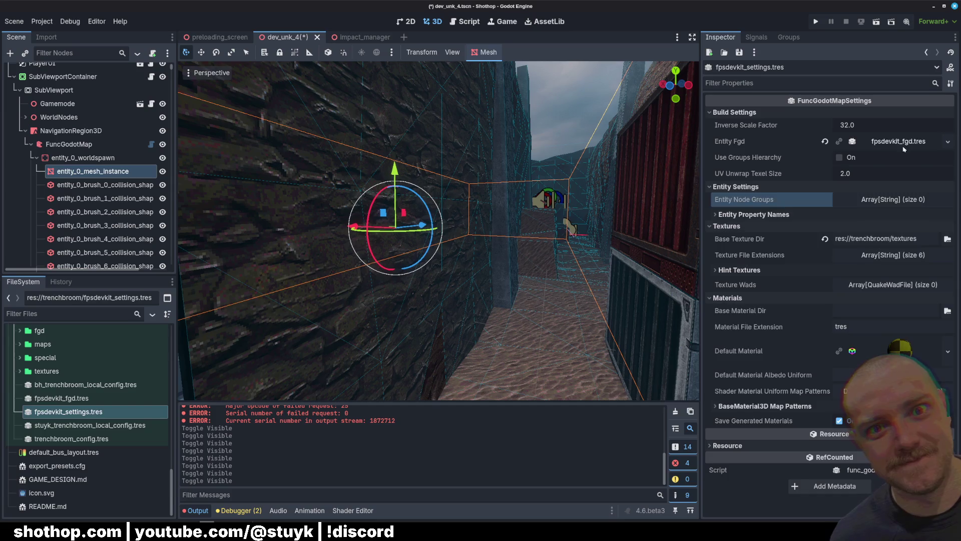
left_click(899, 142)
left_click(899, 142)
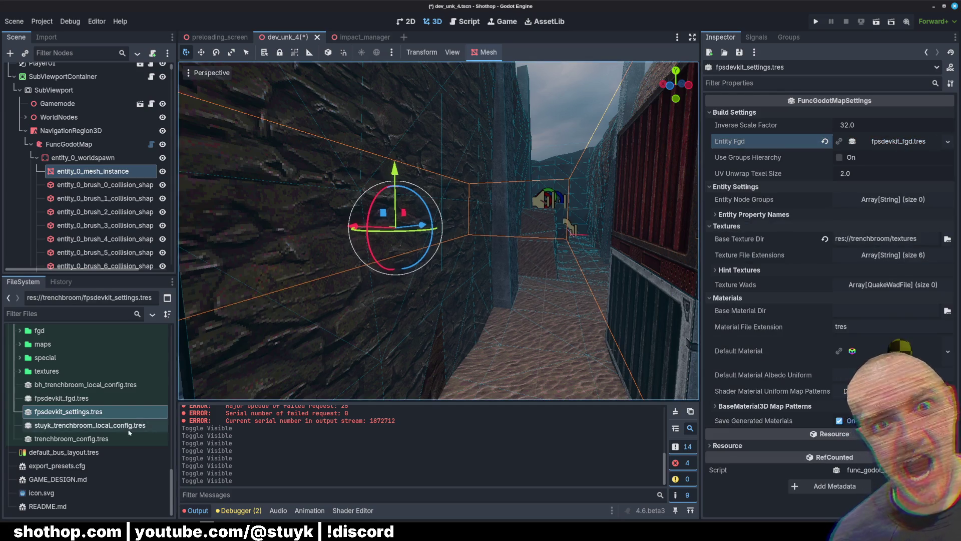
left_click(95, 426)
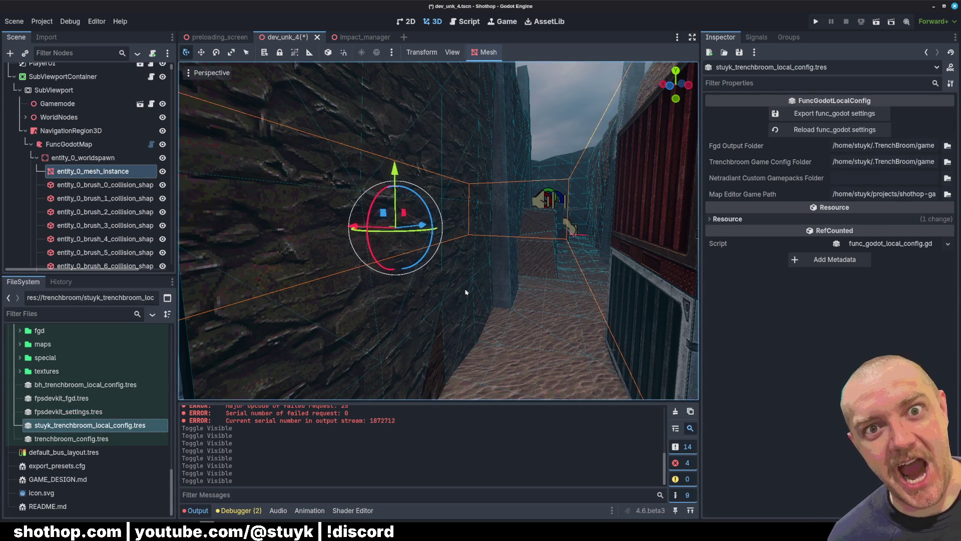
Review trenchbroom_config.tres: Map Formats, Entities, Tags, Face Attributes and Compatibility settings
key("Down")
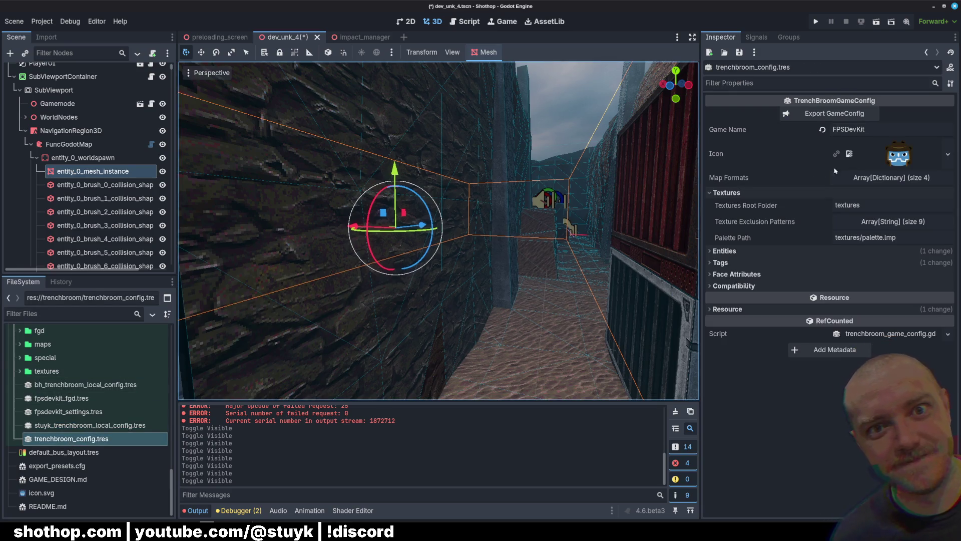
left_click(872, 180)
left_click(872, 180)
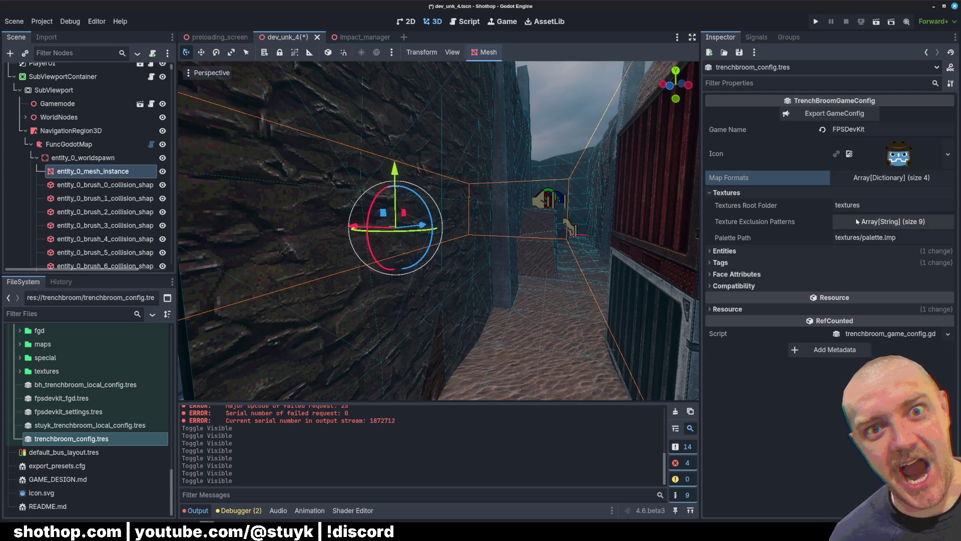
left_click(726, 251)
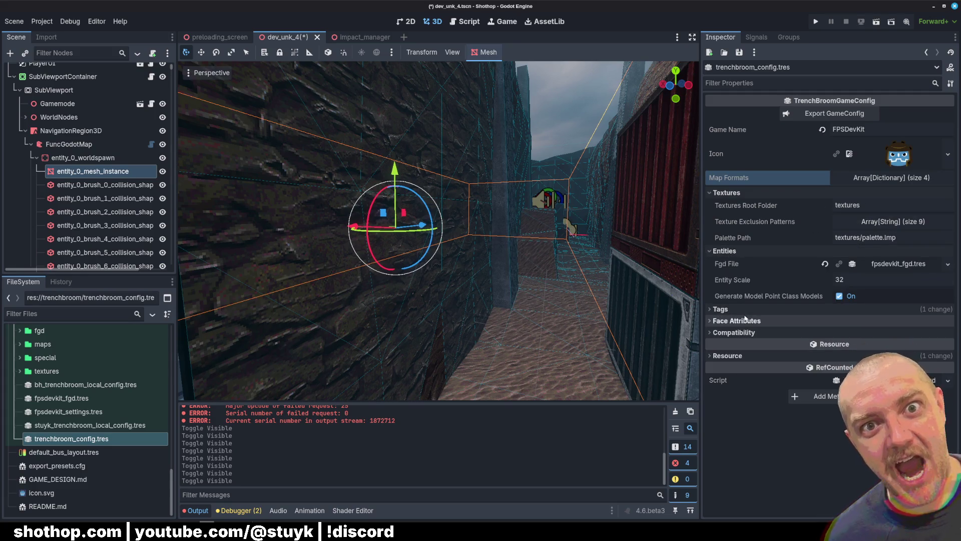
left_click(826, 309)
left_click(870, 321)
left_click(870, 321)
left_click(736, 351)
left_click(746, 393)
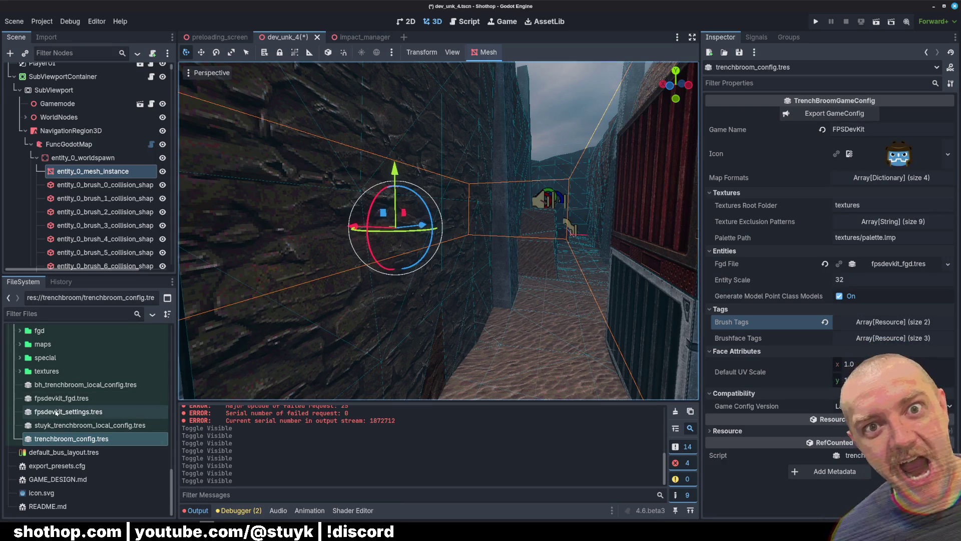
Look over fpsdevkit_fgd.tres and fpsdevkit_settings.tres, including the Entity Fgd and BaseMaterial3D pattern rows
left_click(65, 398)
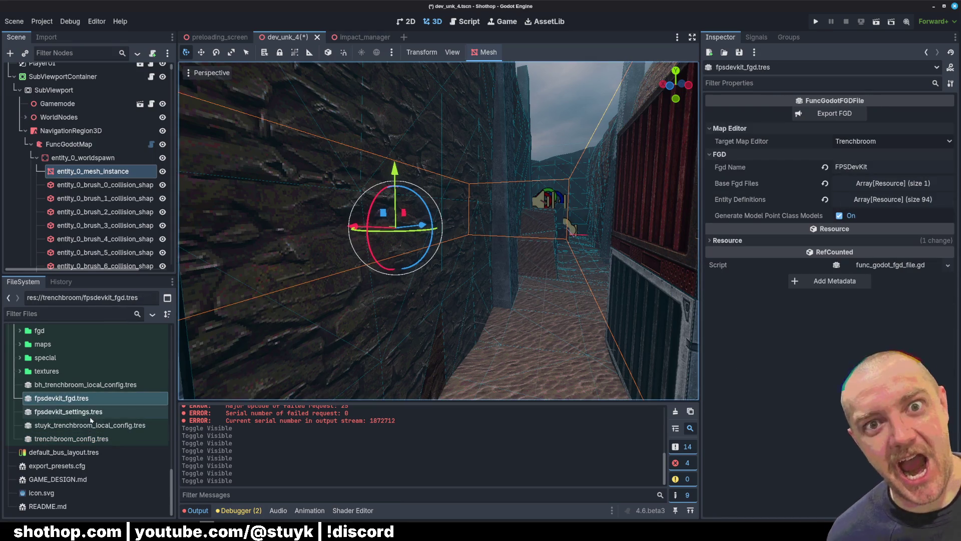
left_click(69, 416)
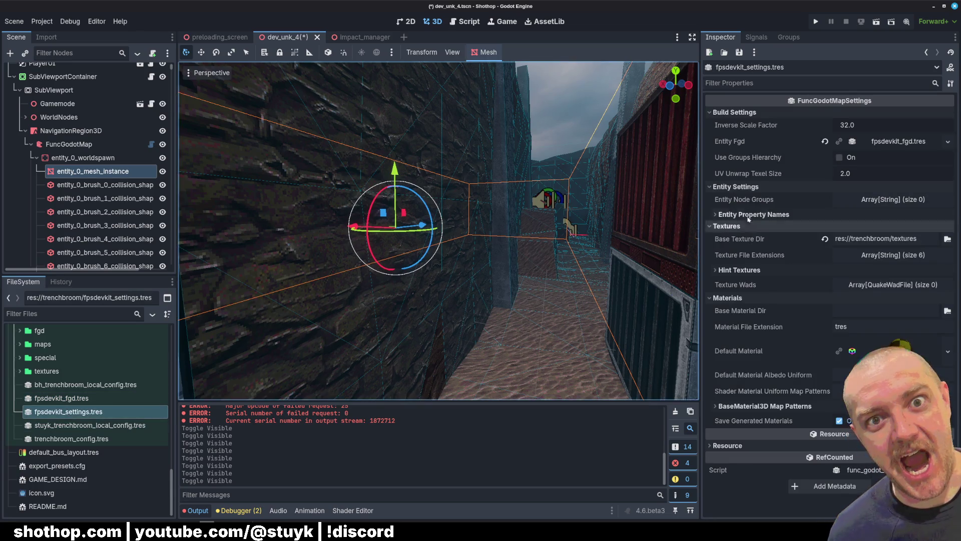
left_click(894, 143)
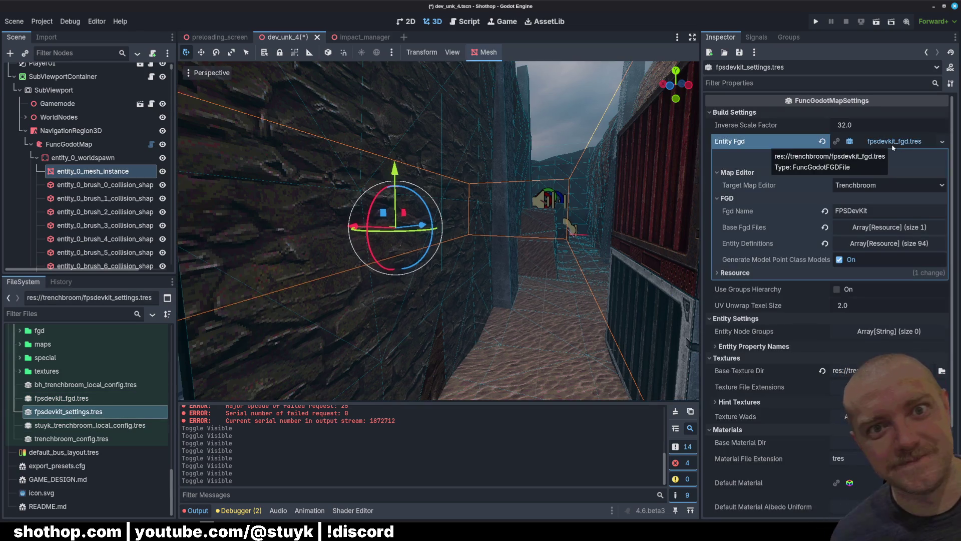
left_click(893, 144)
left_click(755, 215)
left_click(756, 215)
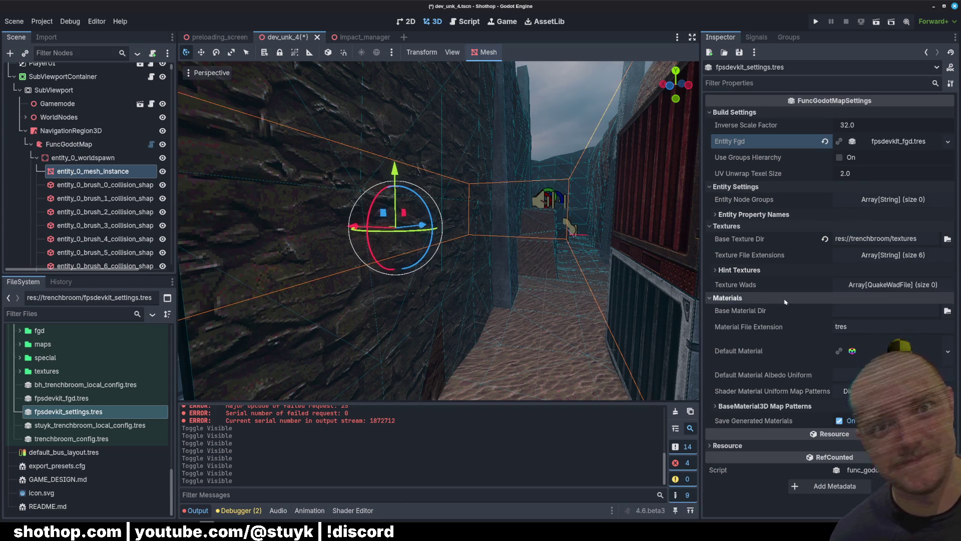
left_click(762, 408)
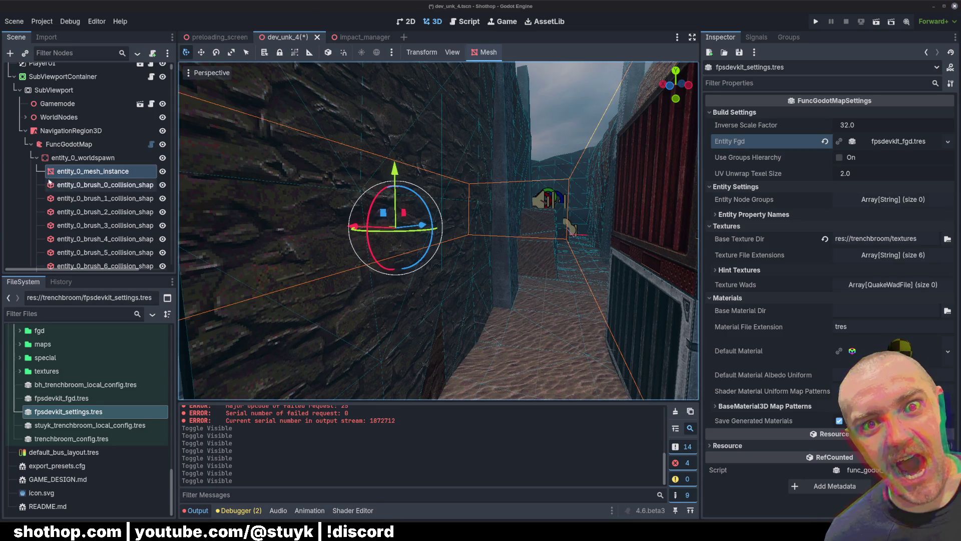
Check the FuncGodotMap node's properties, then bring up the FuncGodot manual
left_click(68, 144)
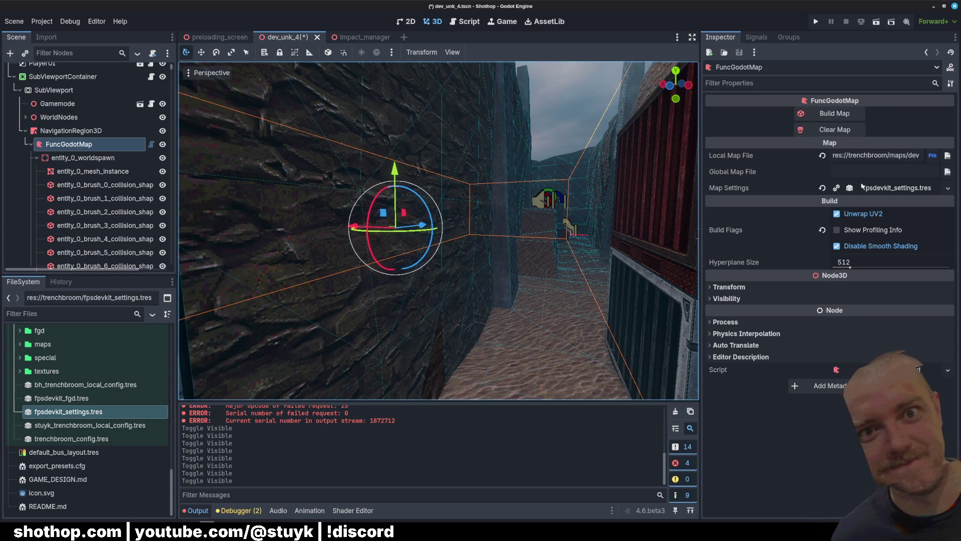
left_click(731, 287)
left_click(731, 287)
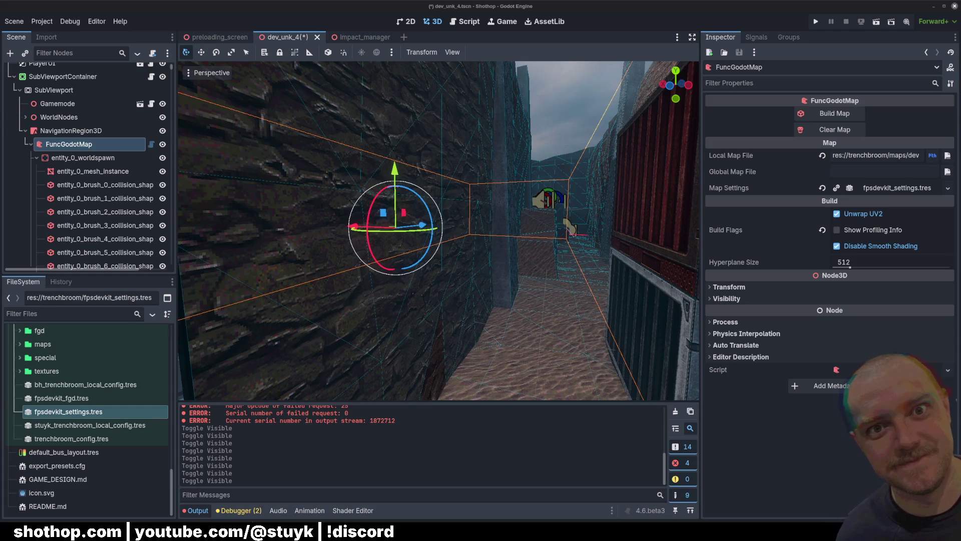
key("alt+Tab")
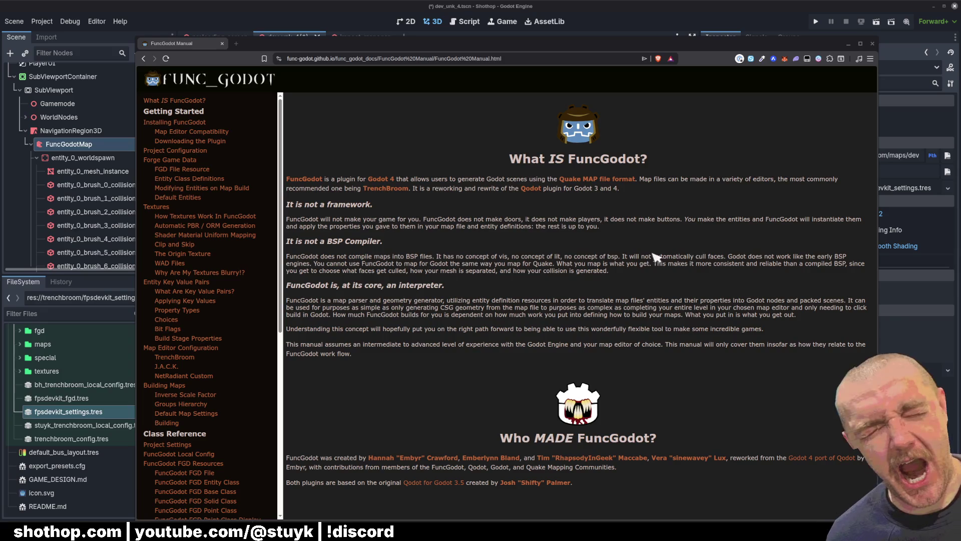
Reposition the manual window and search the page for 'layer'
left_click_drag(330, 50, 346, 18)
scroll(280, 200, "down", 10)
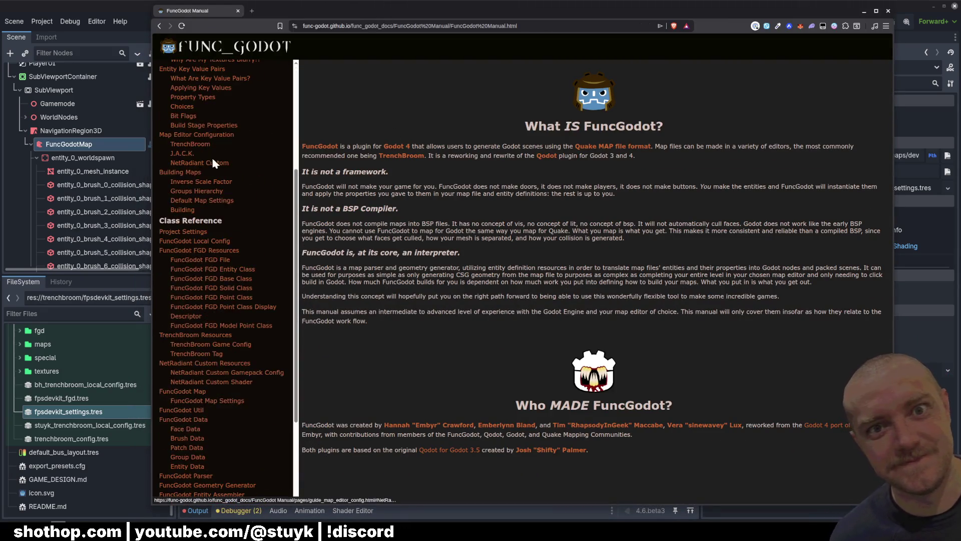
key("ctrl+f")
type("layer")
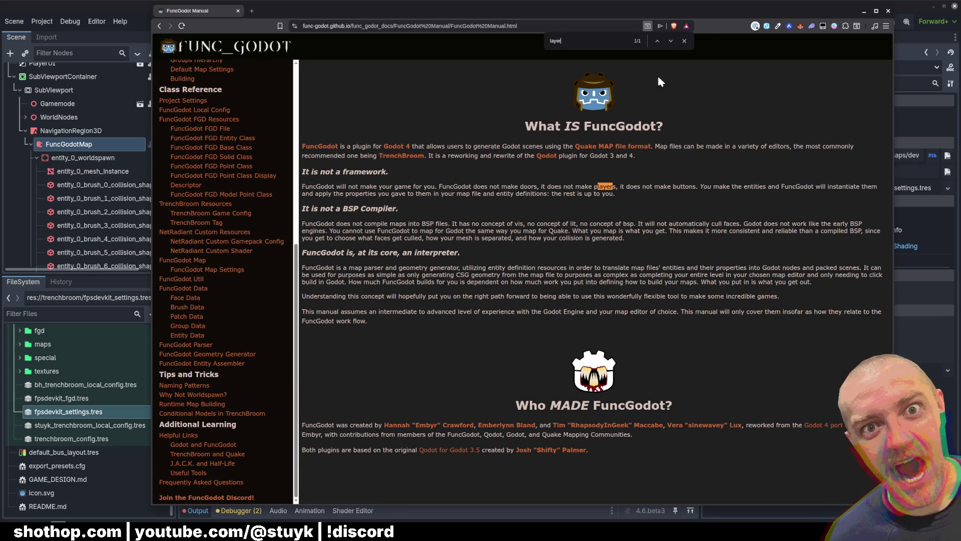
Navigate the sidebar from Forge Game Data down to the Use Groups Hierarchy section
scroll(256, 210, "up", 6)
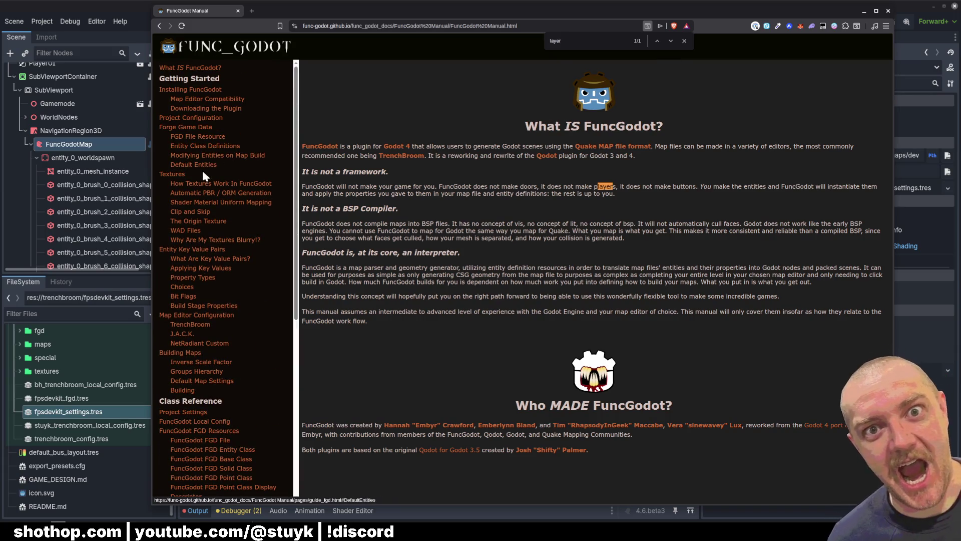
left_click(185, 127)
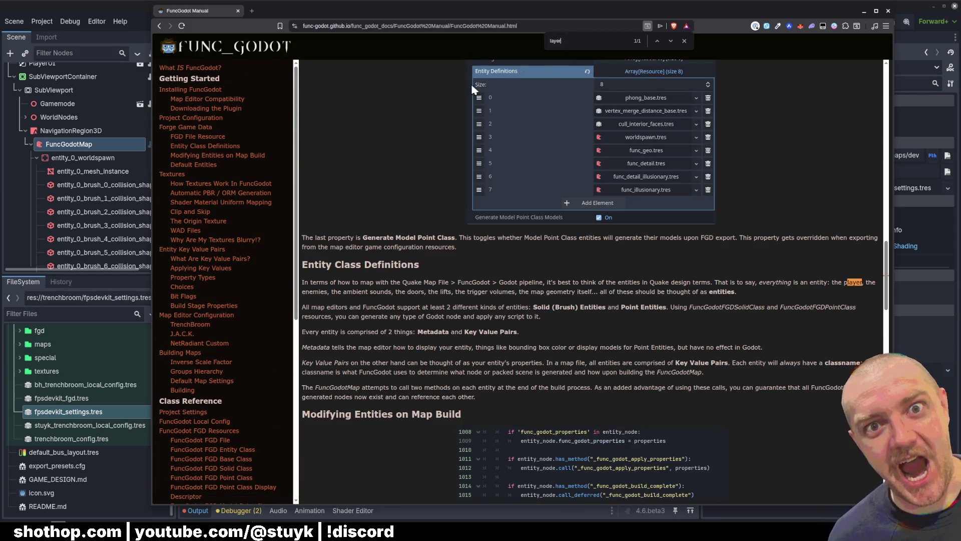
left_click(201, 248)
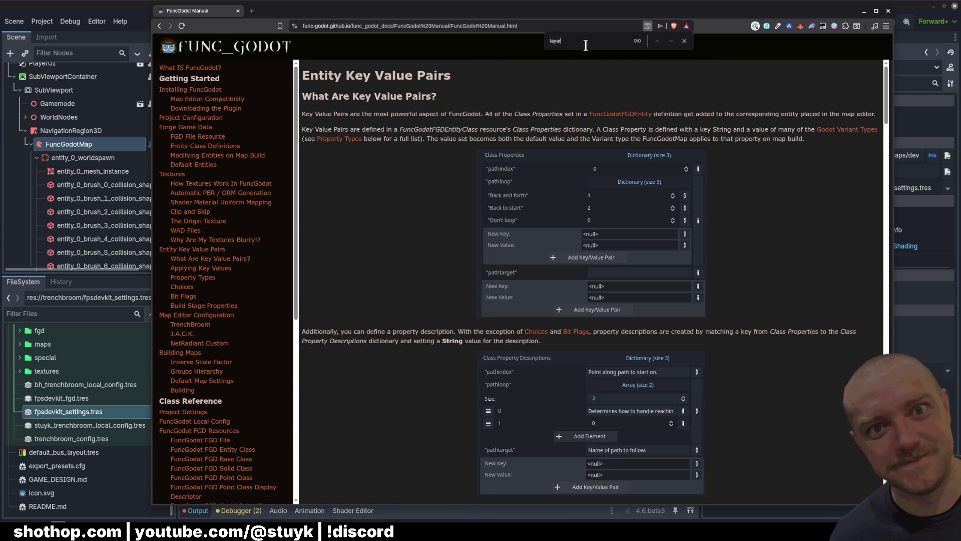
left_click(197, 315)
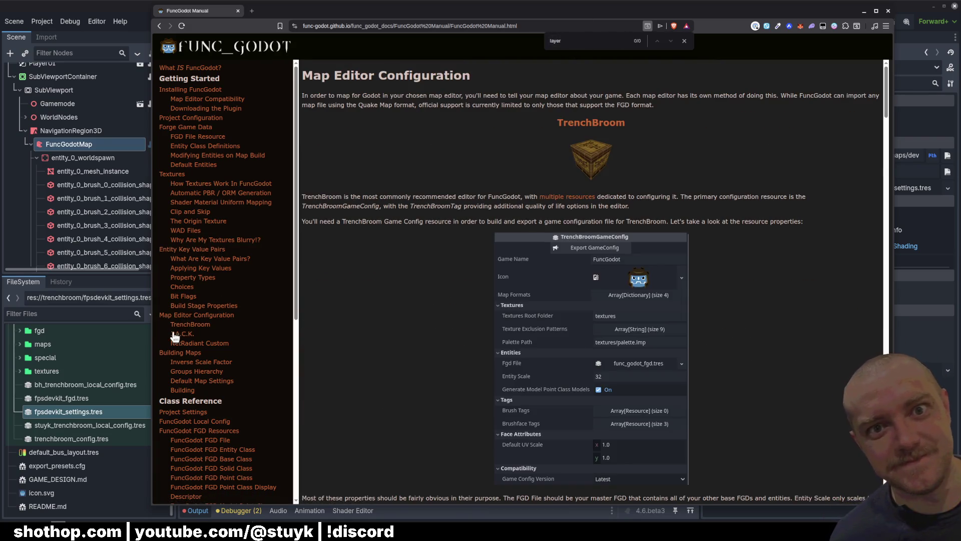
left_click(200, 362)
key("Return")
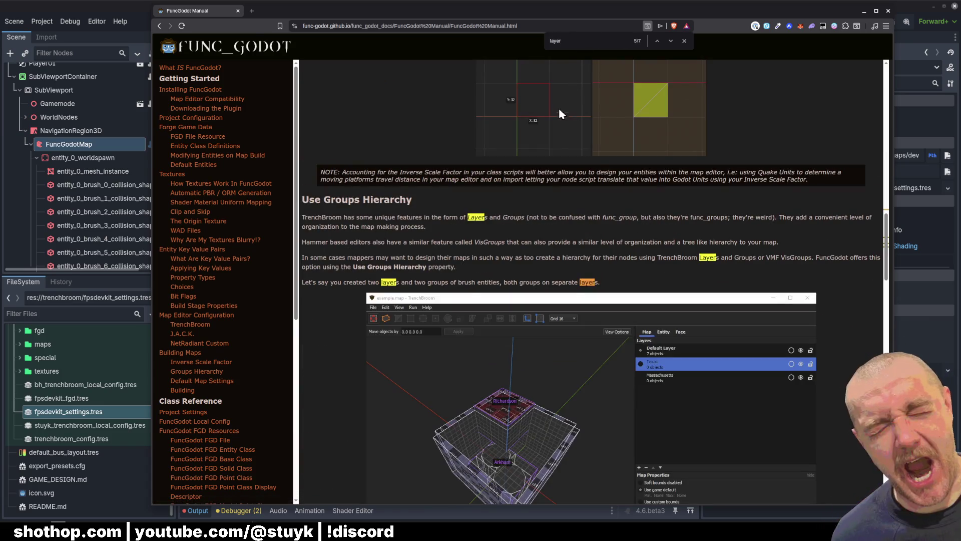
scroll(565, 245, "down", 3)
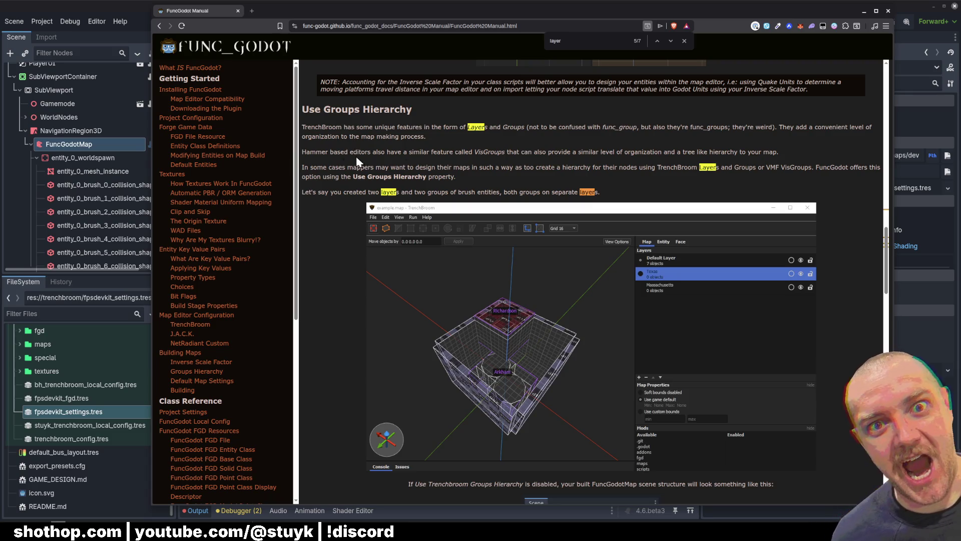
scroll(356, 161, "down", 5)
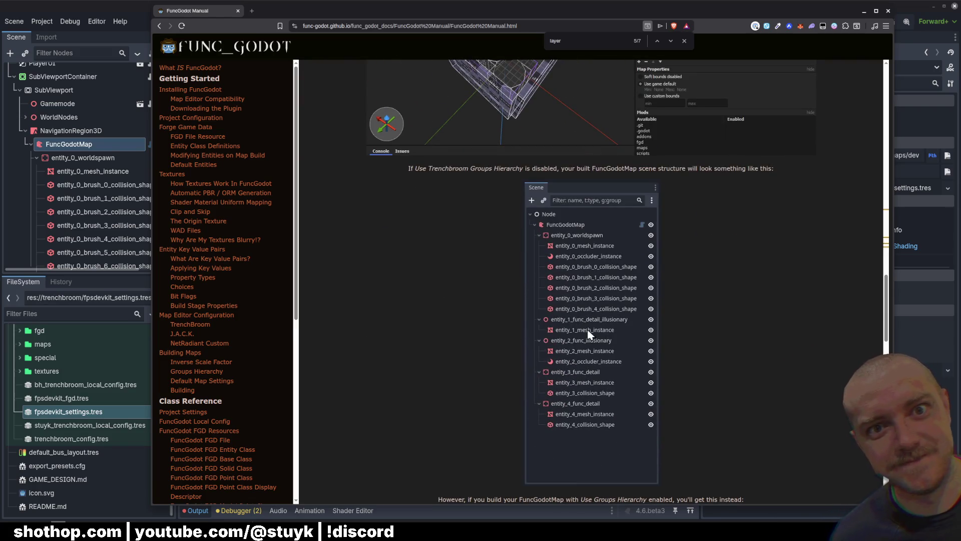
Highlight 'Use Trenchbroom Groups Hierarchy', compare the two scene tree screenshots, then return to Godot
left_click_drag(410, 168, 483, 170)
left_click(452, 183)
left_click_drag(413, 169, 521, 171)
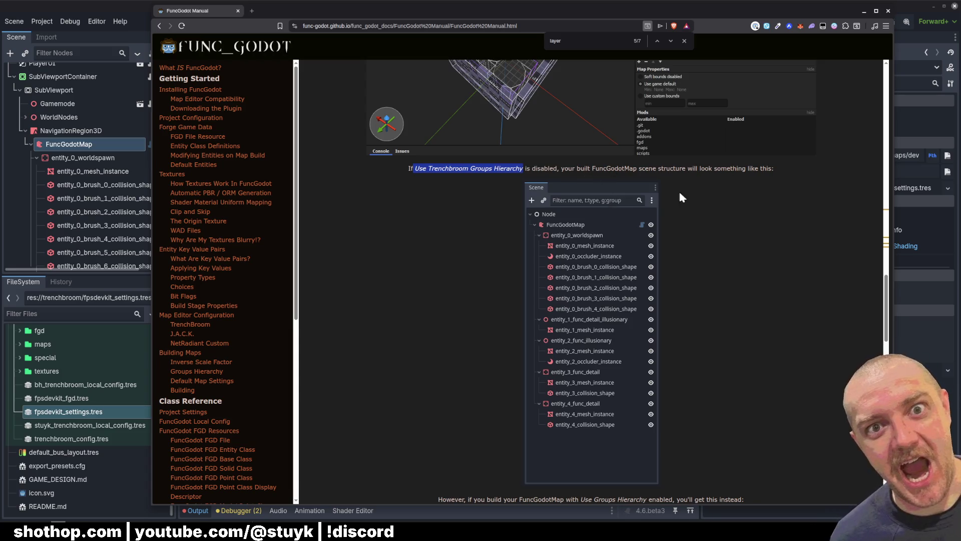
scroll(754, 301, "down", 6)
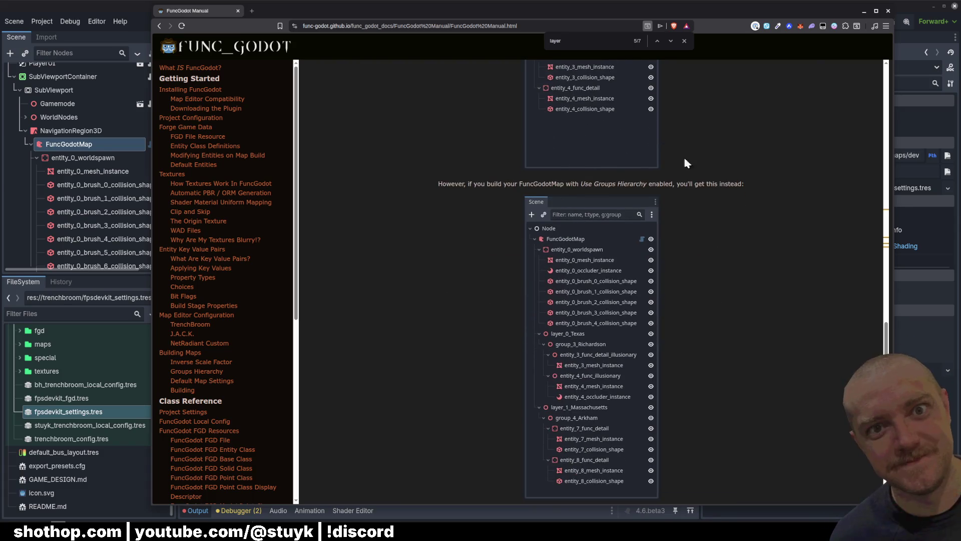
scroll(684, 155, "up", 6)
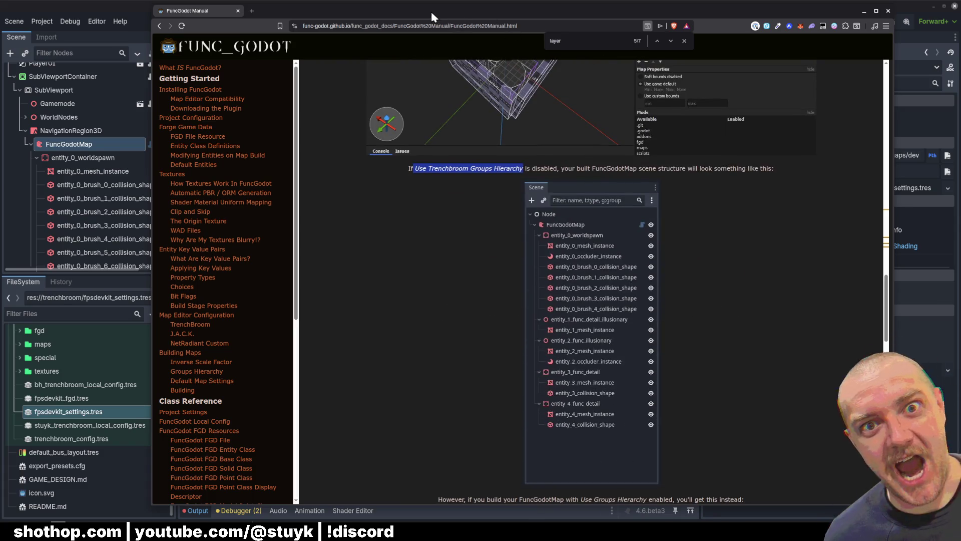
key("alt+Tab")
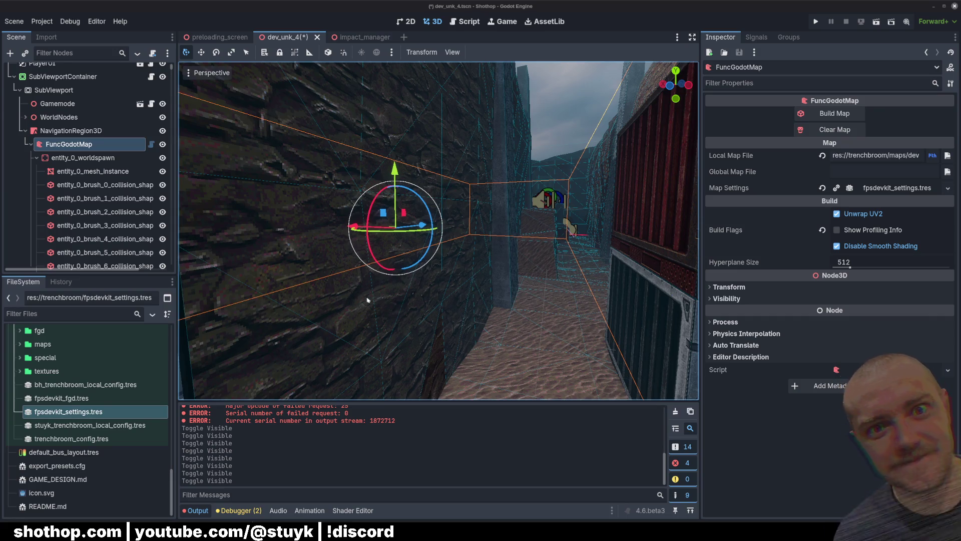
Check Use Groups Hierarchy in the map settings, save the scene and click Build Map
left_click(860, 190)
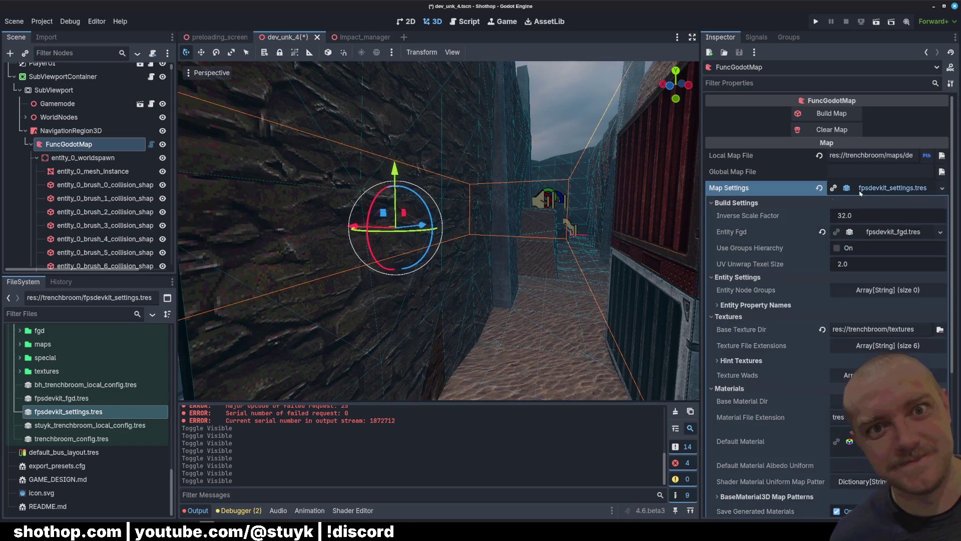
scroll(741, 256, "down", 2)
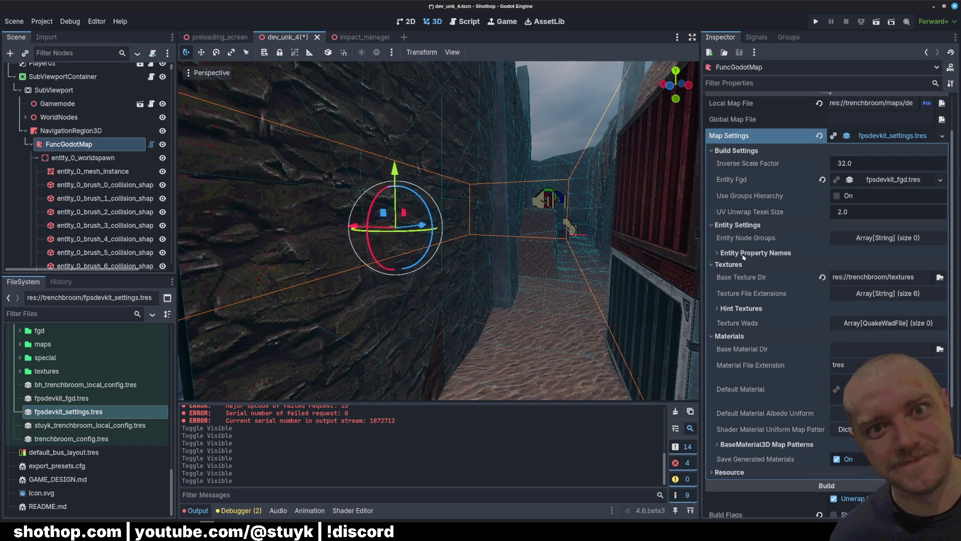
left_click(837, 195)
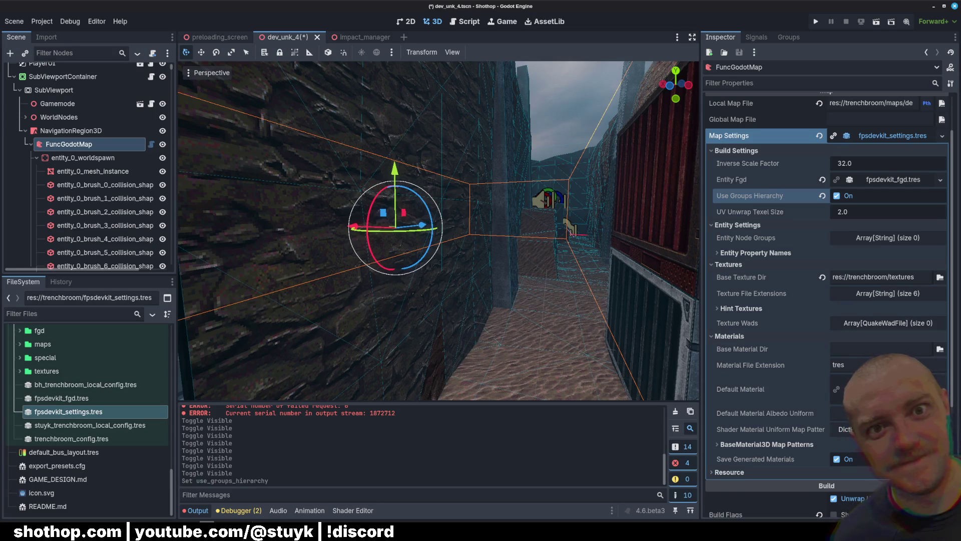
key("ctrl+s")
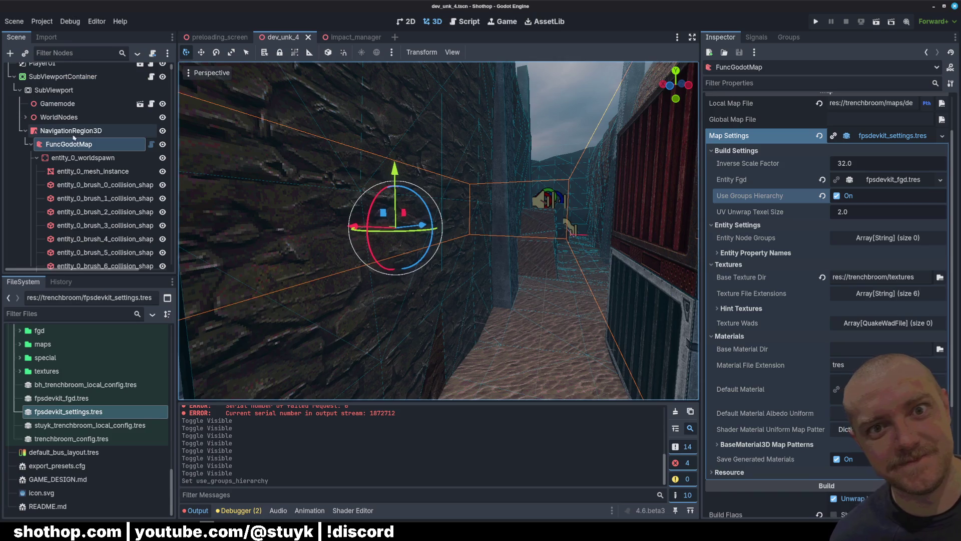
scroll(800, 246, "up", 2)
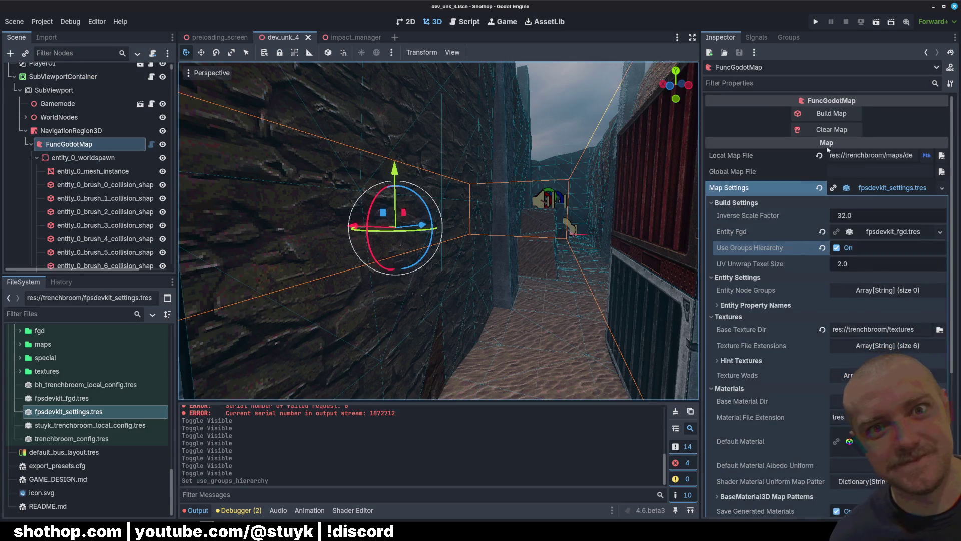
left_click(832, 113)
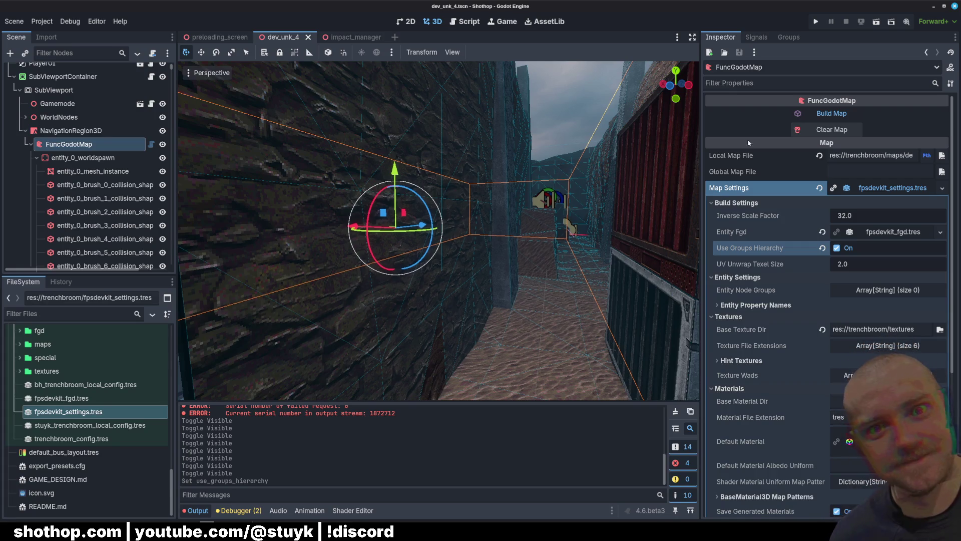
Move the view down the corridor, collapse group_78_Window, and focus the view on group_86_Ground
left_click_drag(581, 116, 540, 165)
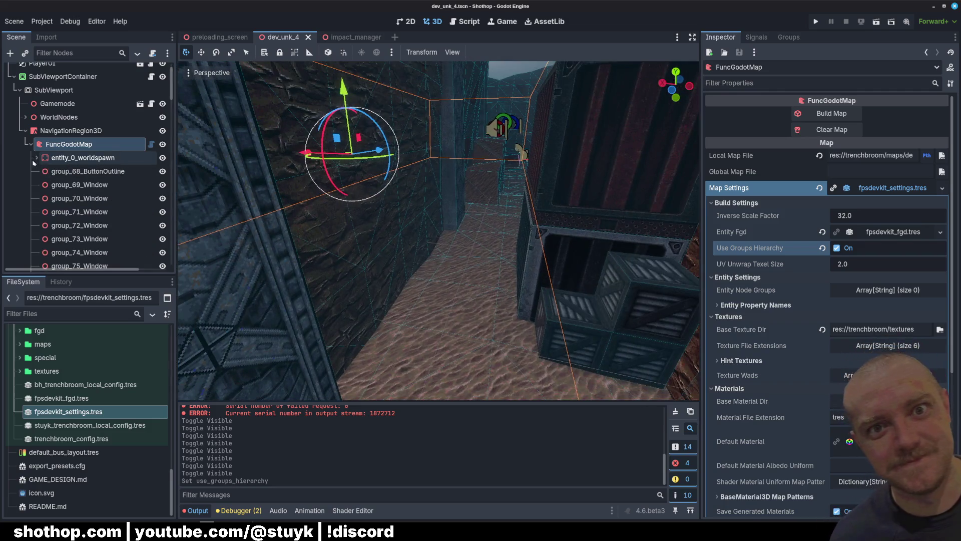
scroll(79, 225, "down", 10)
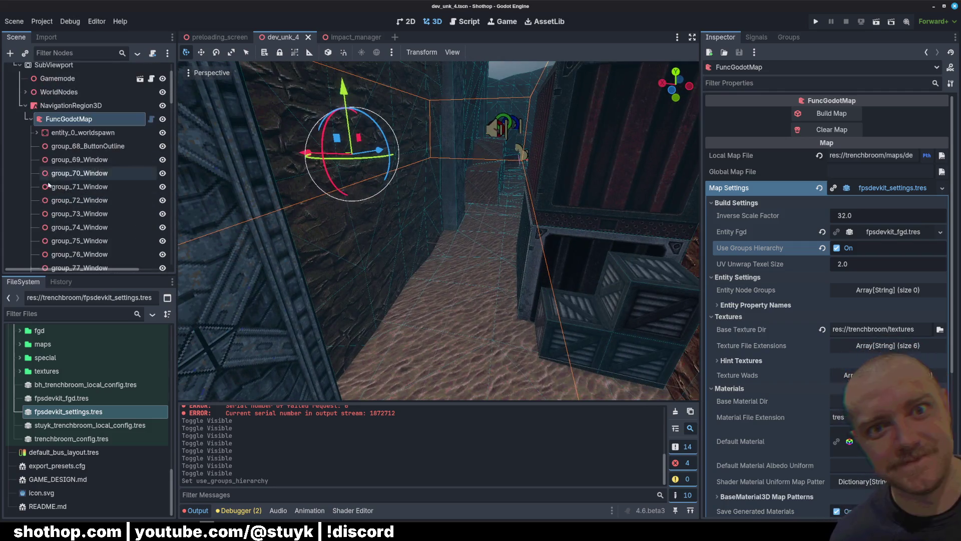
left_click(37, 157)
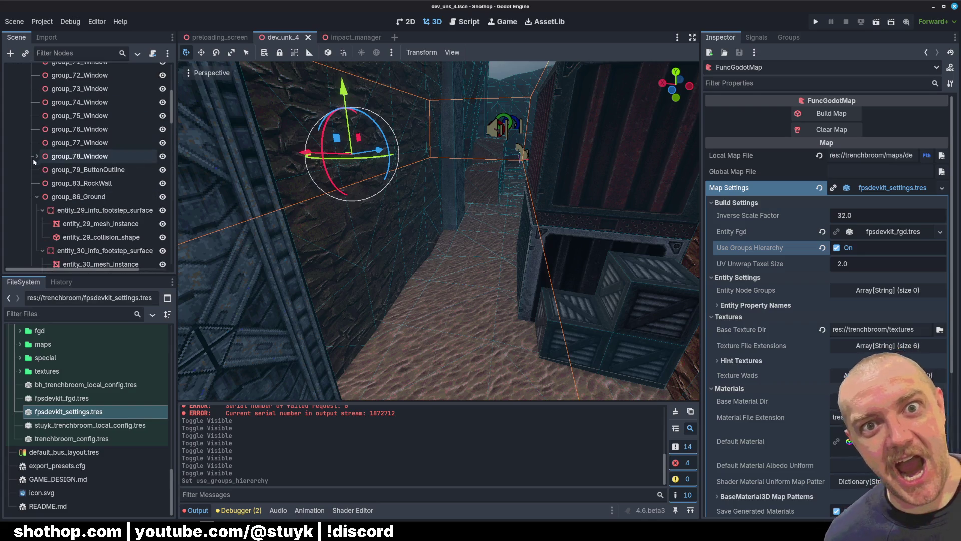
left_click(36, 196)
double_click(85, 197)
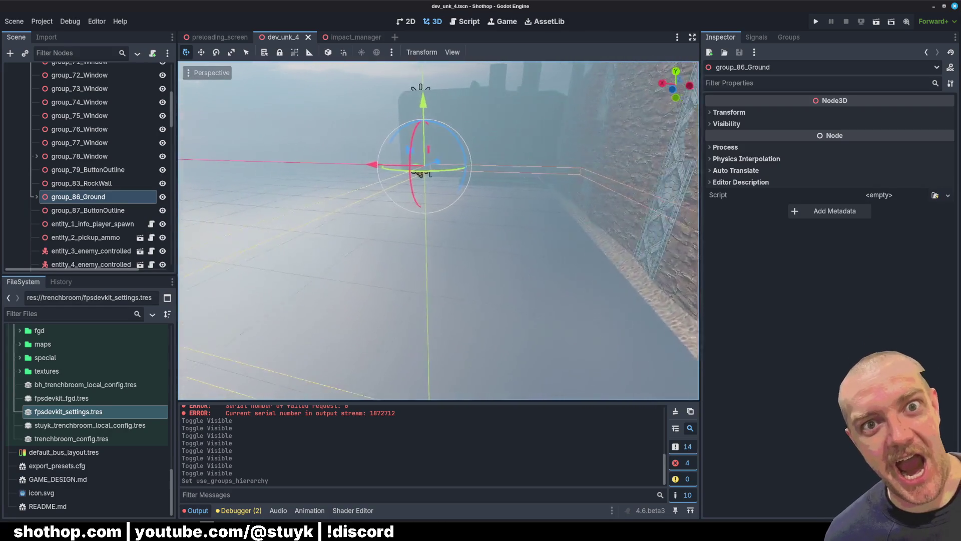
Toggle group_83_RockWall and group_86_Ground visibility off and on to compare them
left_click(83, 184)
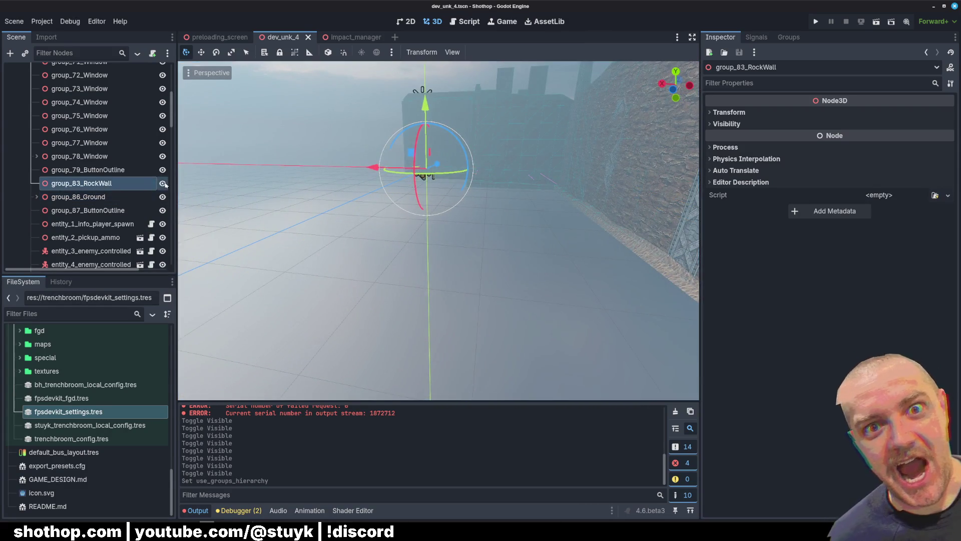
left_click(163, 184)
left_click(163, 183)
left_click(163, 197)
left_click(163, 197)
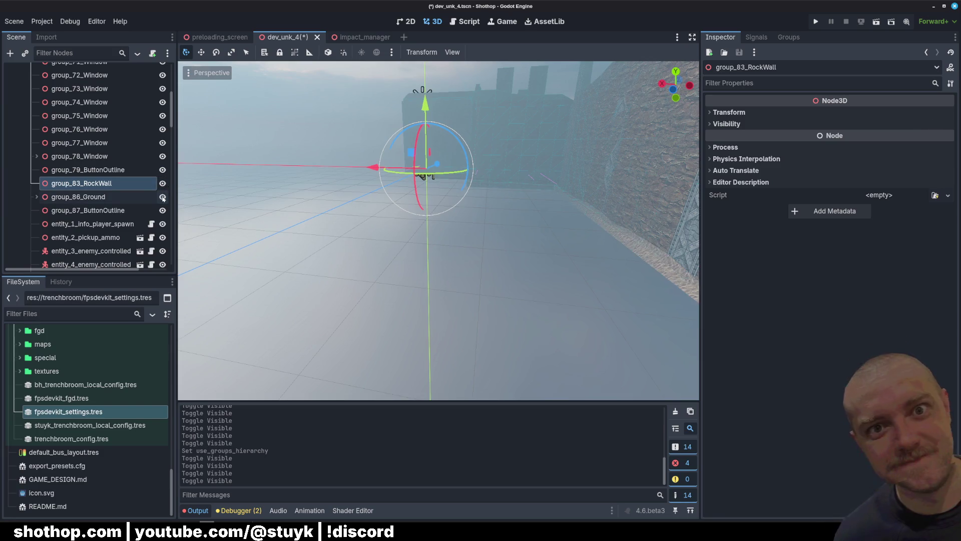
left_click(162, 197)
left_click(162, 197)
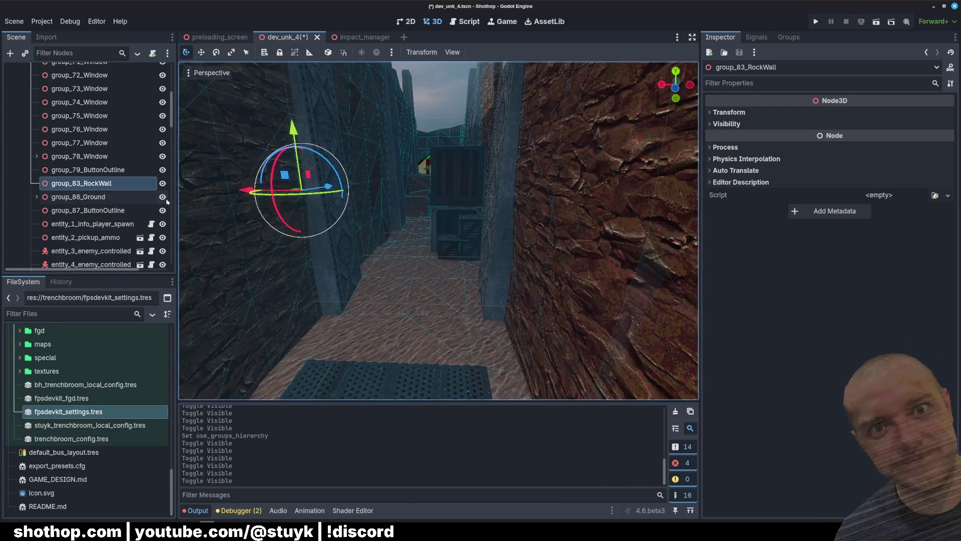
left_click(163, 197)
left_click(162, 197)
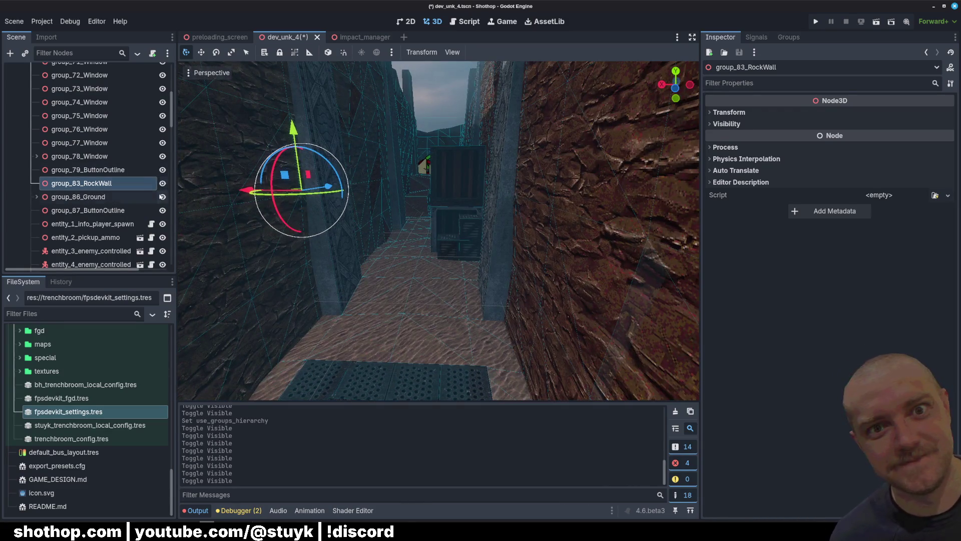
left_click(162, 185)
left_click(163, 185)
Collapse entity_15 and entity_16, select entity_17_enemy_controlled_melee, then bring dev_unk_4.map in TrenchBroom forward
left_click(79, 199)
scroll(79, 203, "down", 5)
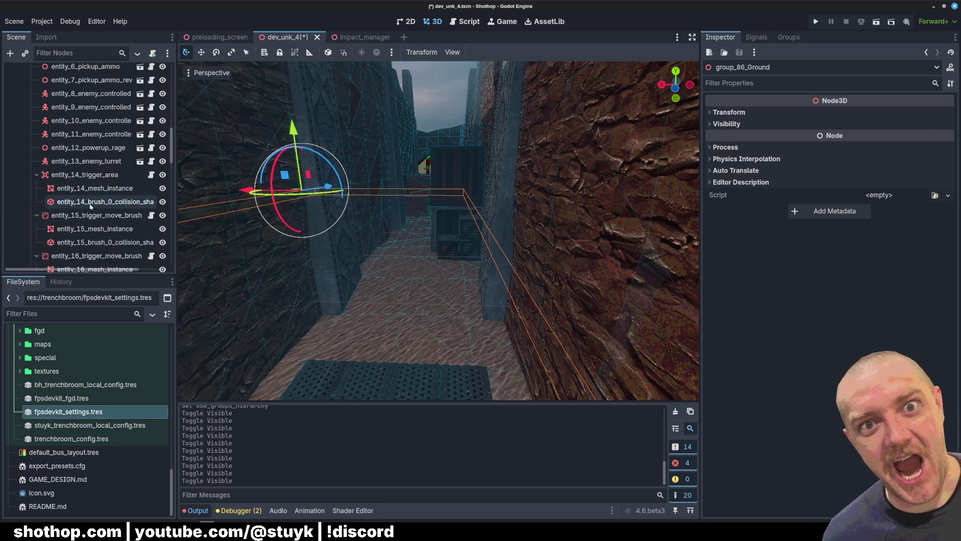
left_click(37, 188)
left_click(36, 201)
left_click(37, 215)
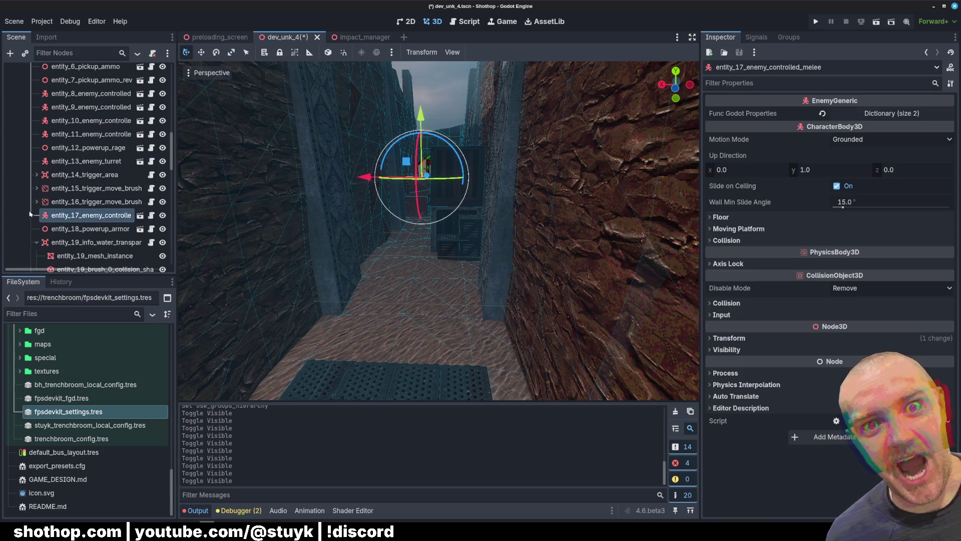
scroll(31, 241, "down", 12)
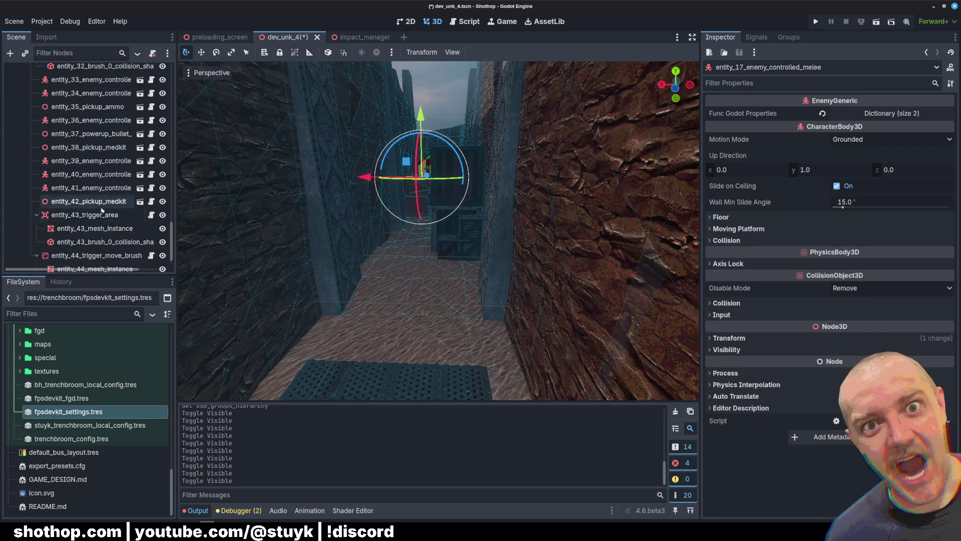
left_click_drag(172, 245, 171, 80)
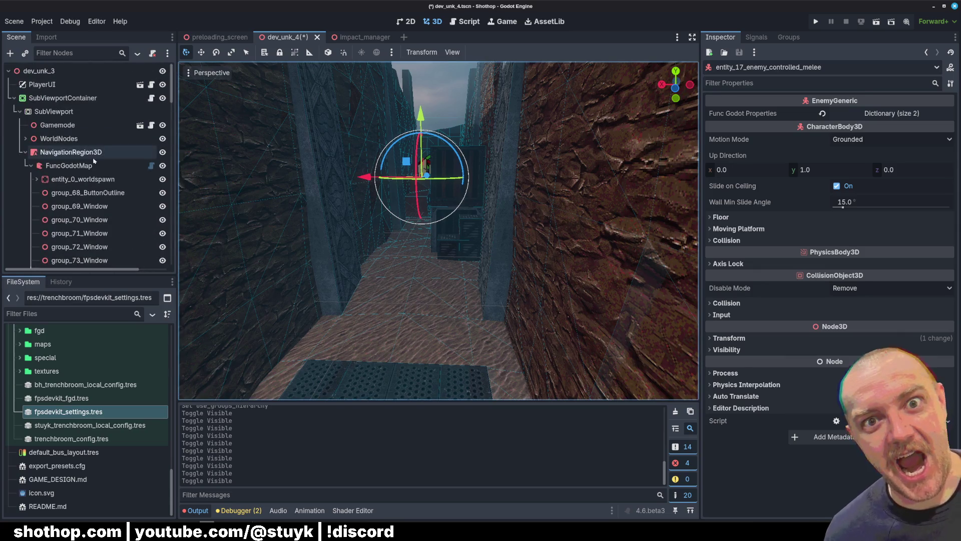
mouse_move(223, 533)
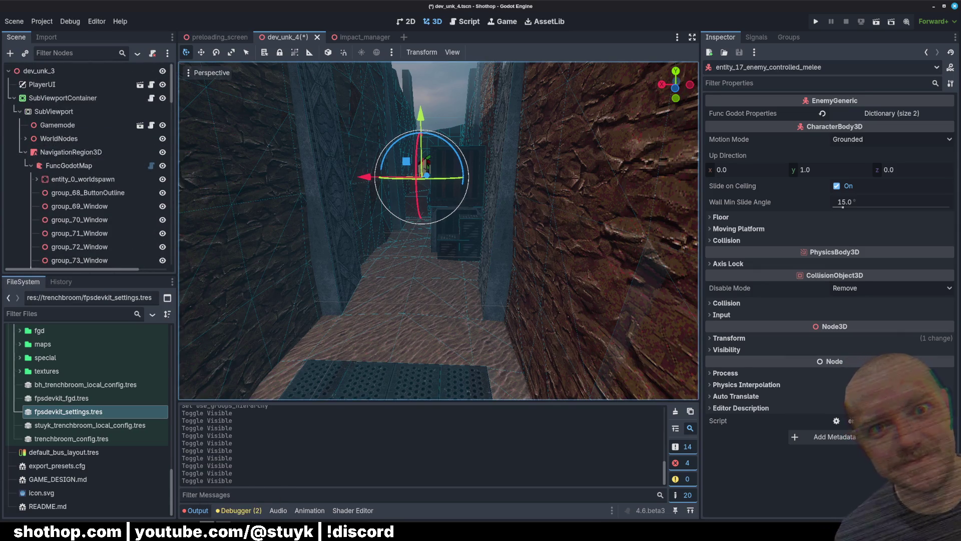
left_click(223, 493)
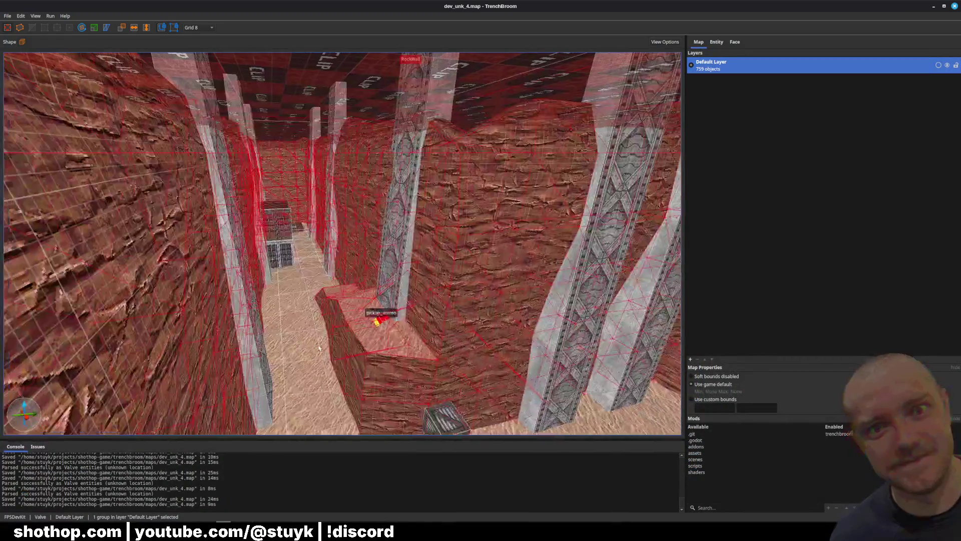
Select the audio_ambient_area brush and then select every object inside it
key("w")
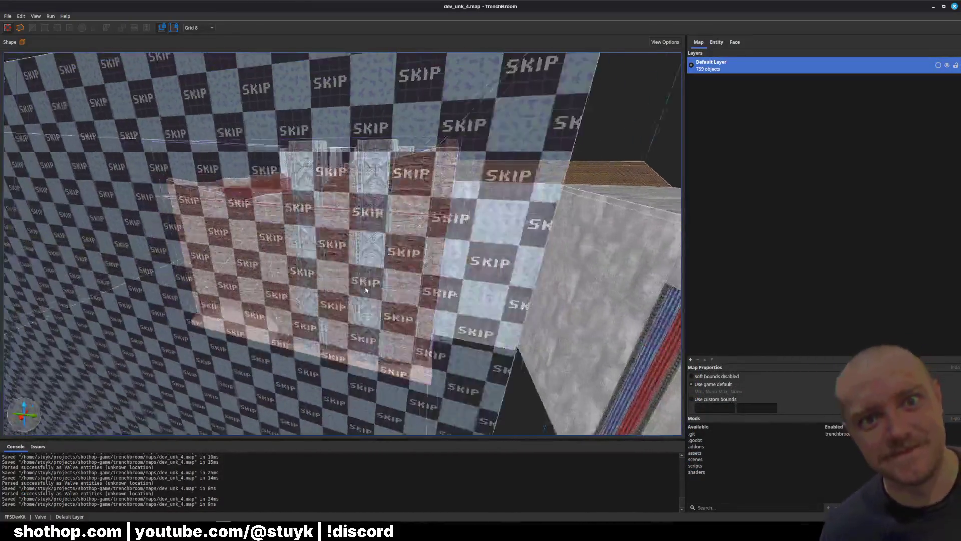
left_click(261, 204)
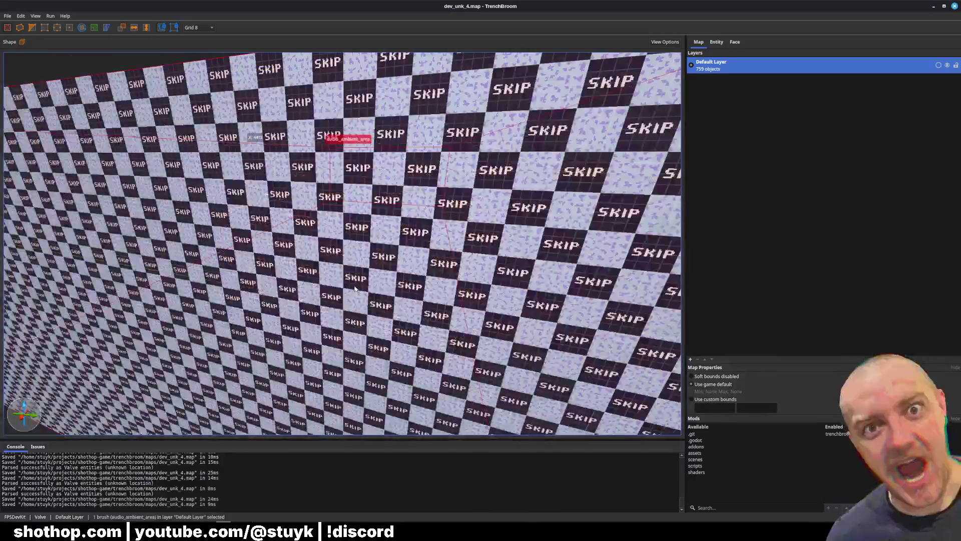
key("ctrl+u")
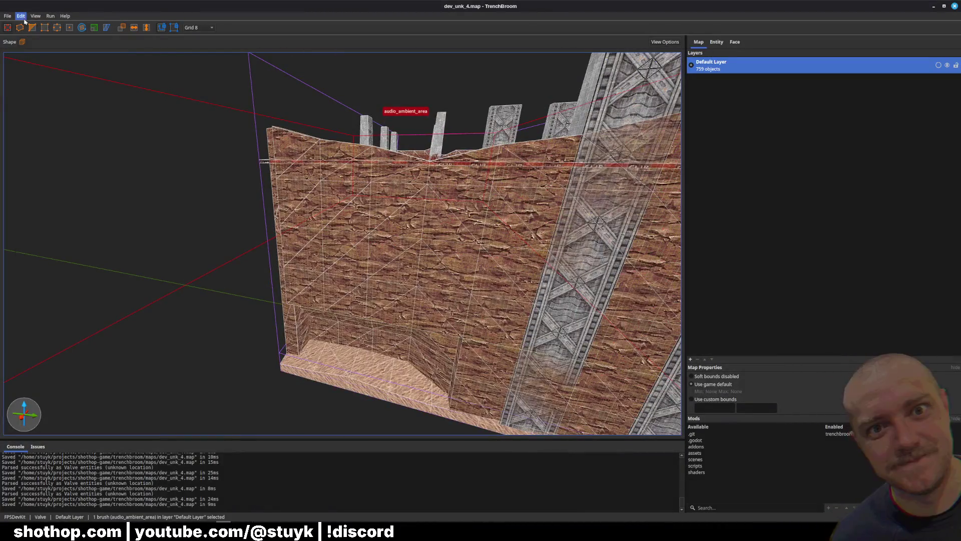
left_click(20, 15)
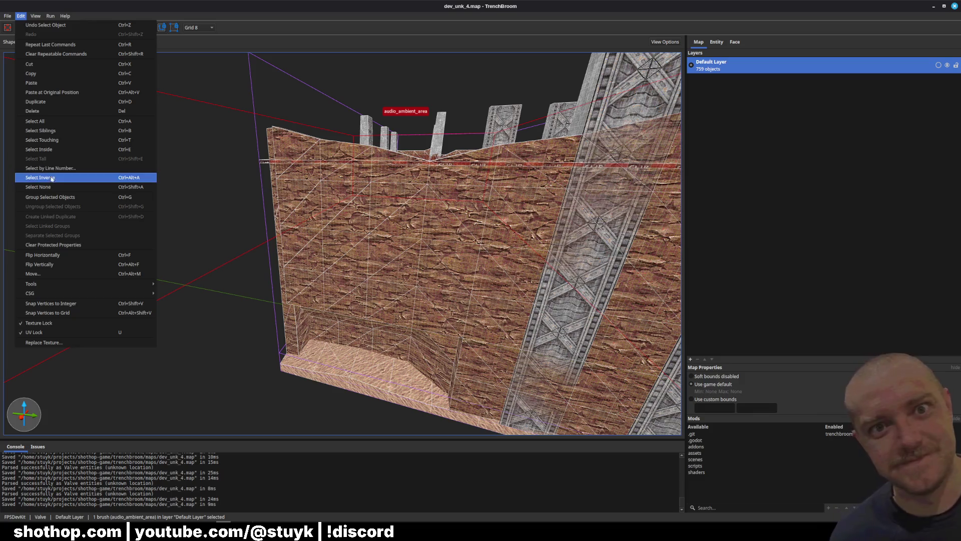
left_click(70, 150)
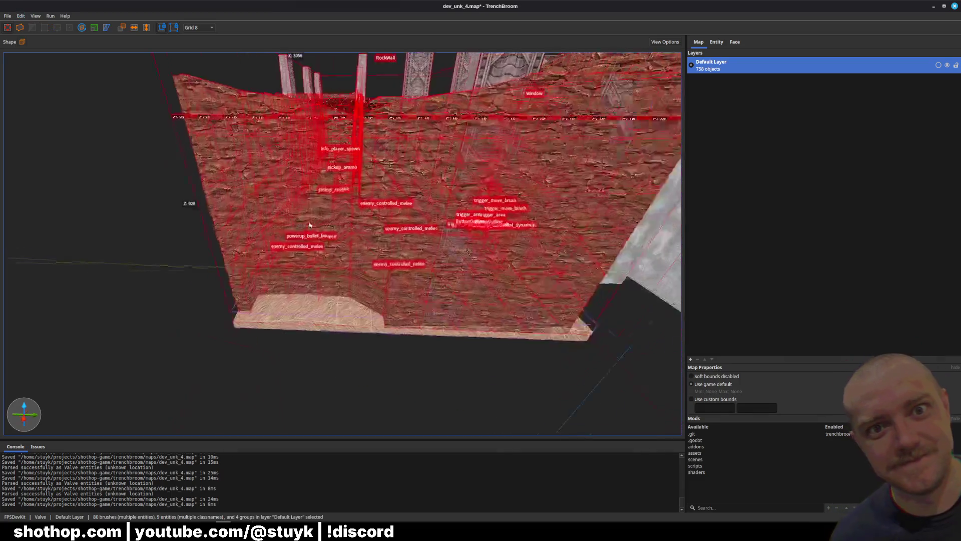
key("ctrl+z")
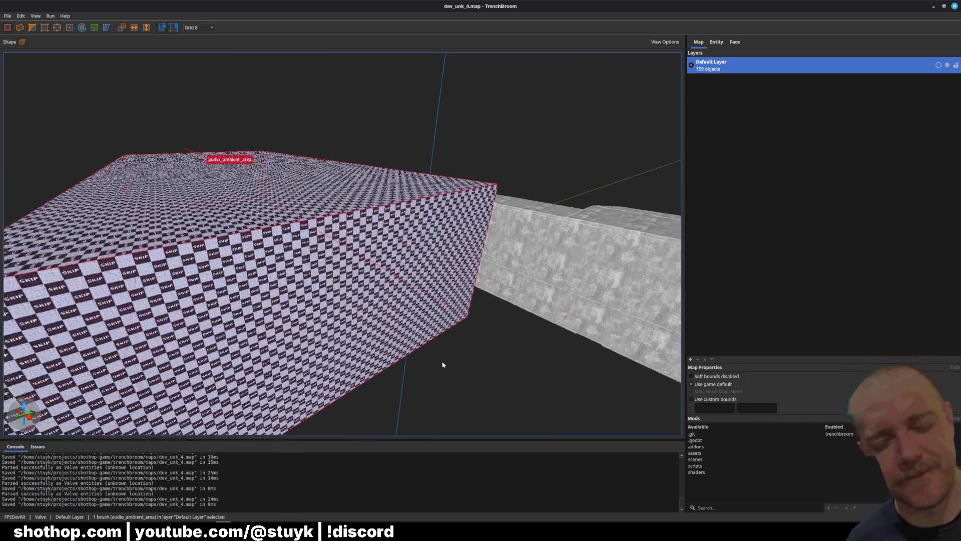
key("ctrl+shift+z")
key("ctrl+z")
key("ctrl+z")
left_click(237, 213)
left_click(20, 16)
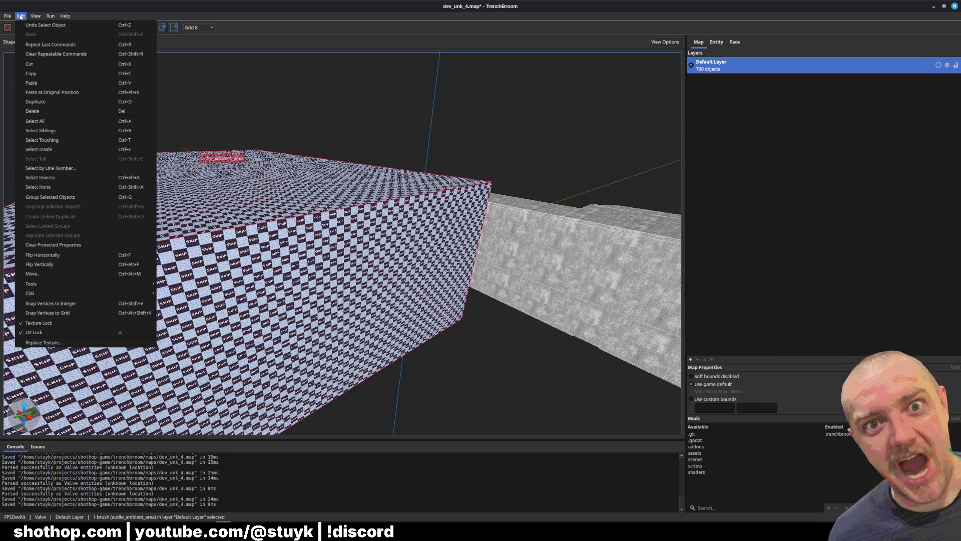
left_click(59, 149)
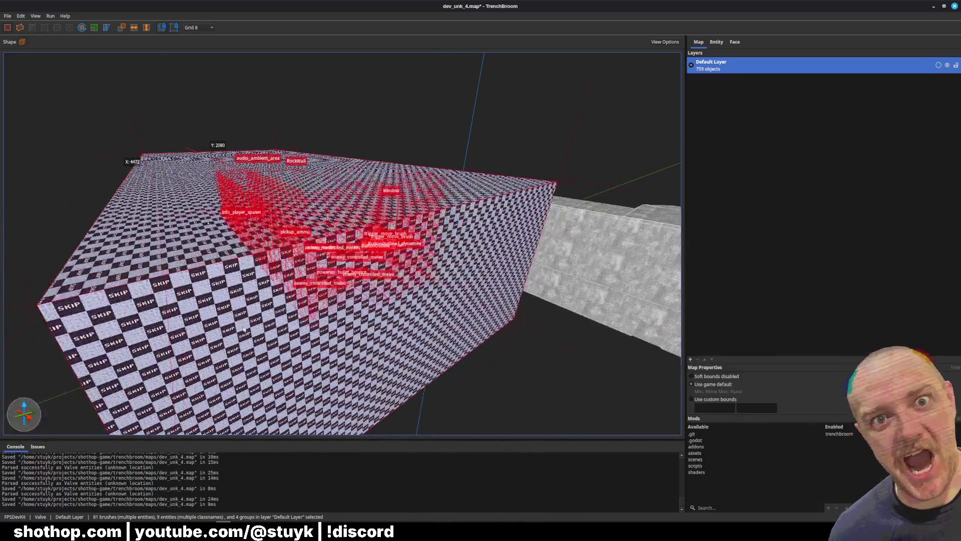
Survey the entrance area and start a new layer from the Layers panel's + button
scroll(282, 324, "up", 10)
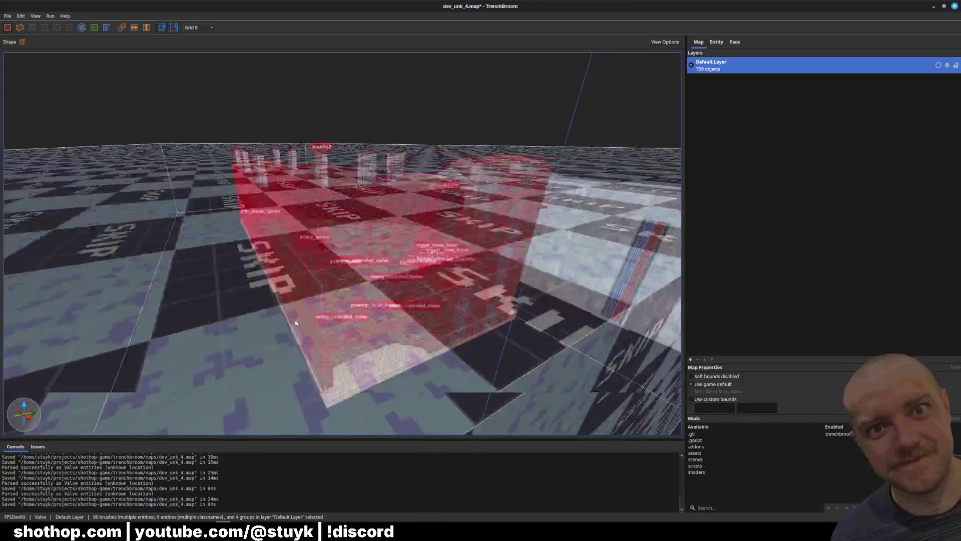
scroll(282, 317, "up", 10)
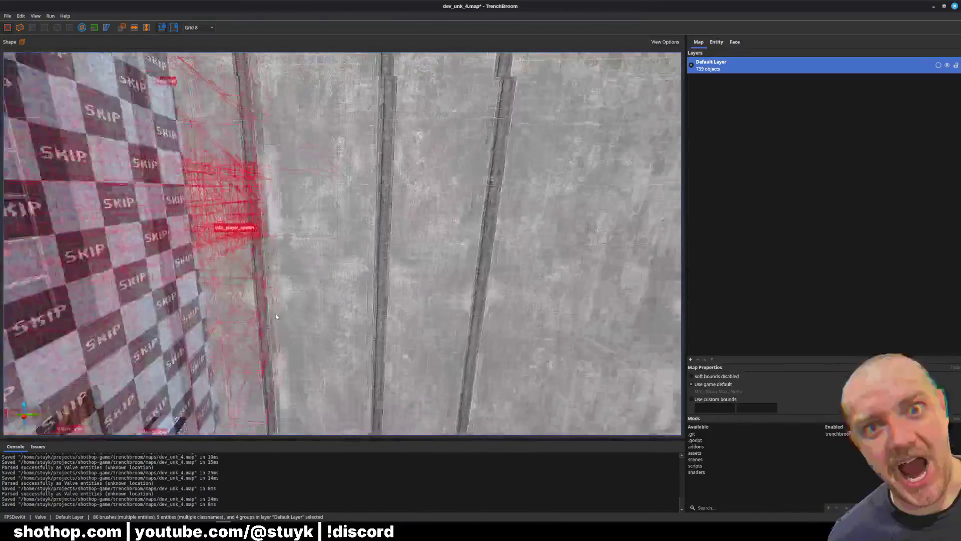
scroll(197, 311, "down", 10)
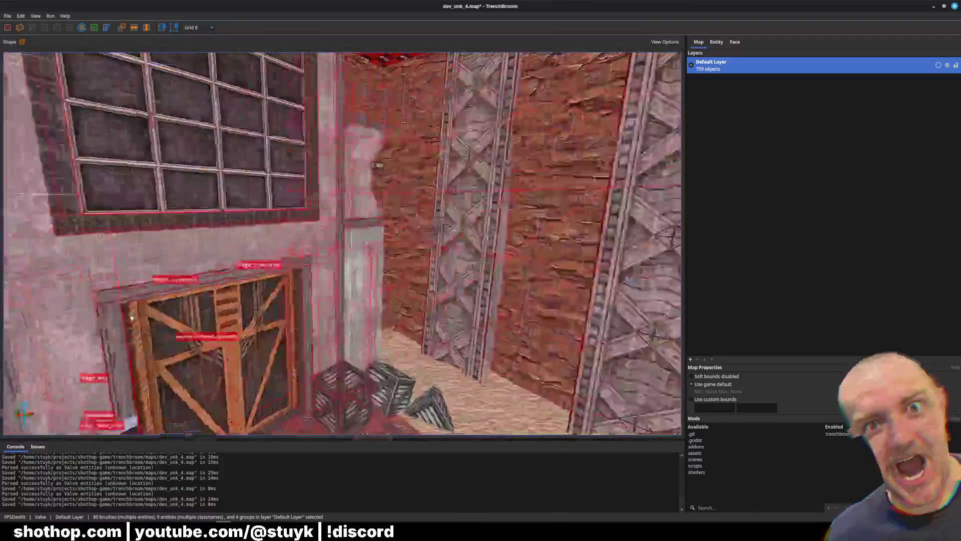
scroll(98, 323, "up", 10)
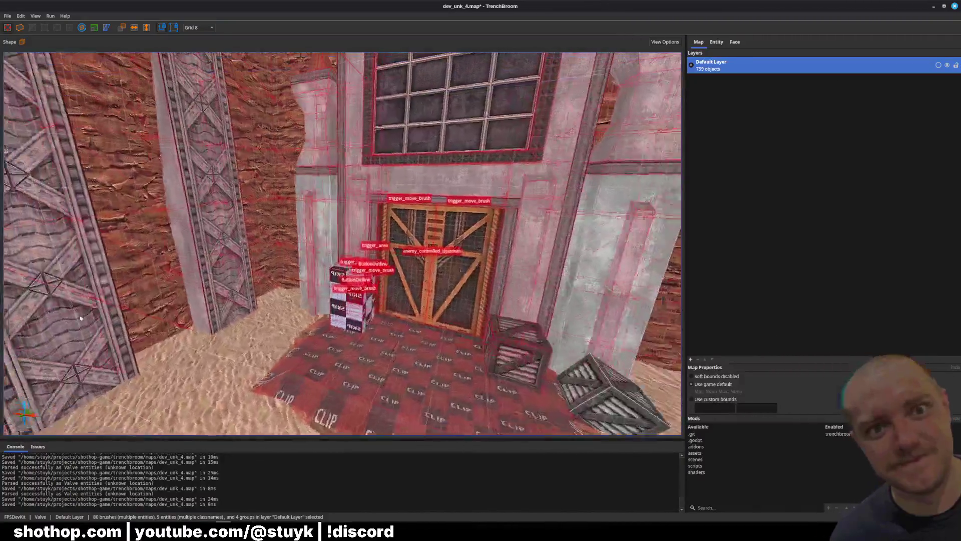
scroll(5, 320, "up", 10)
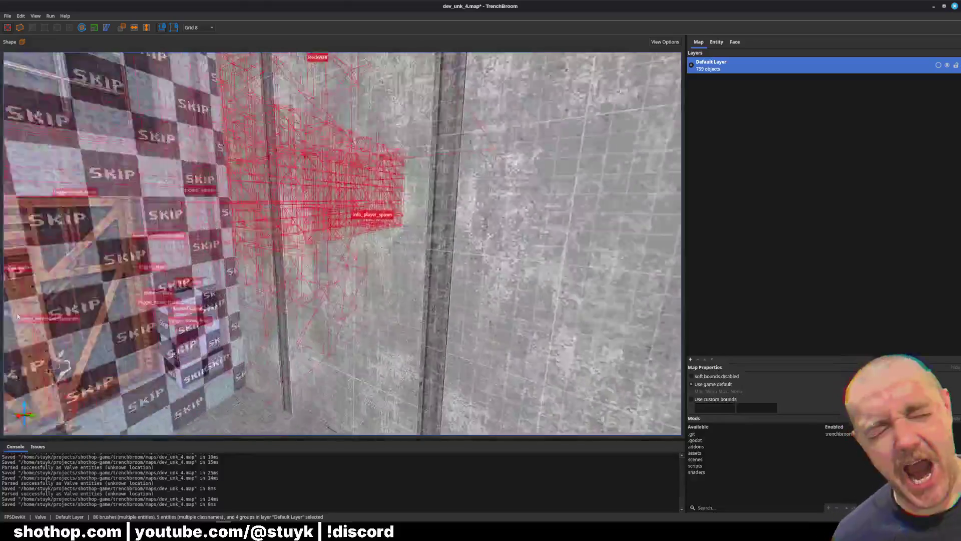
scroll(56, 328, "up", 10)
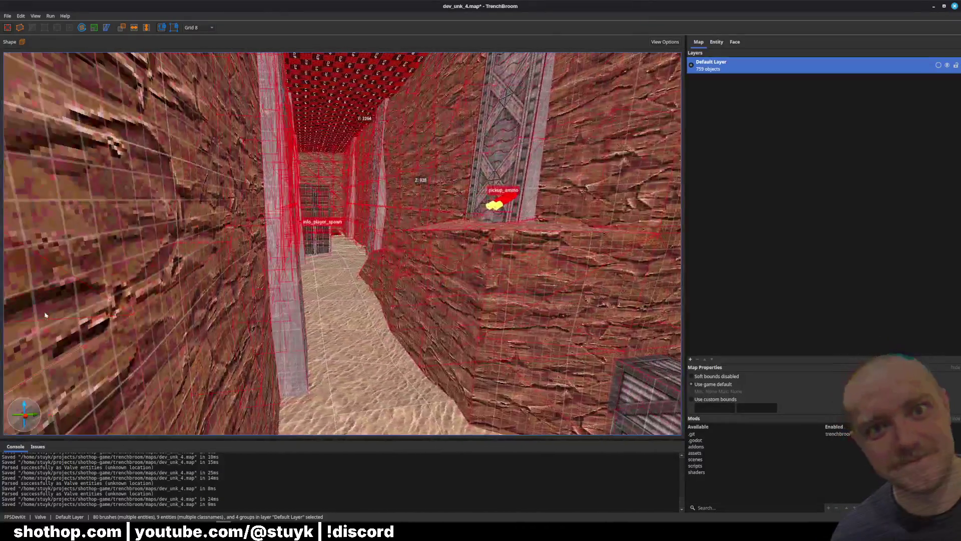
scroll(99, 331, "up", 8)
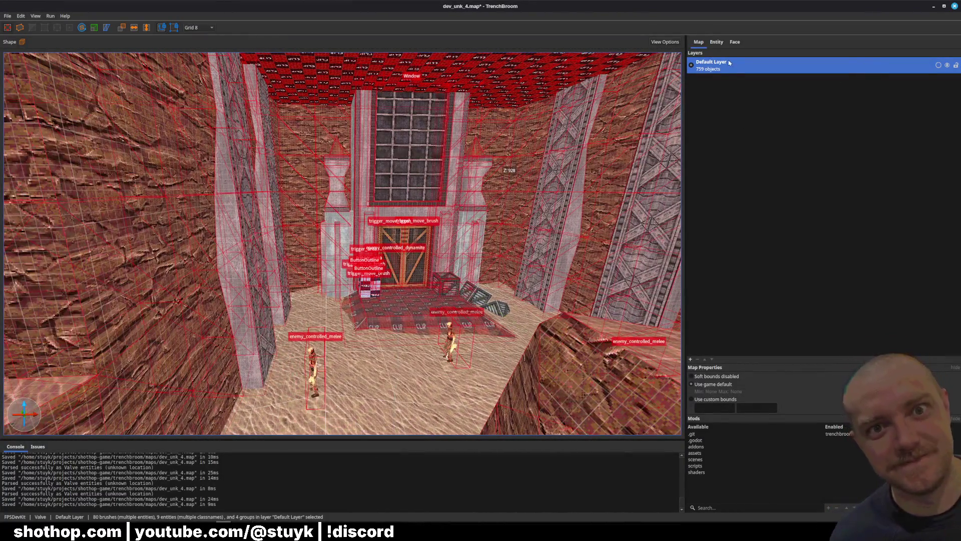
left_click(691, 359)
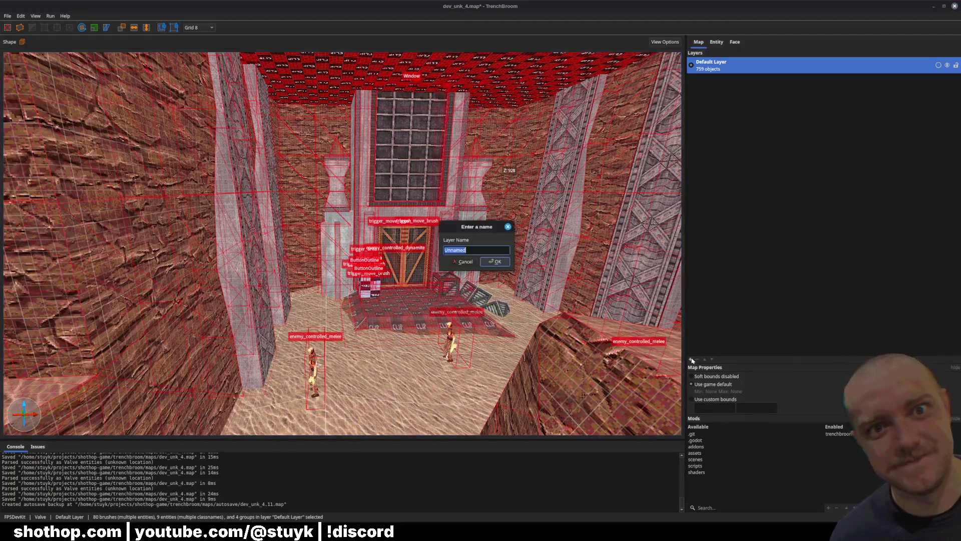
Name the new layer OutsideEntrance and move the selected entrance objects into it
type("Outside")
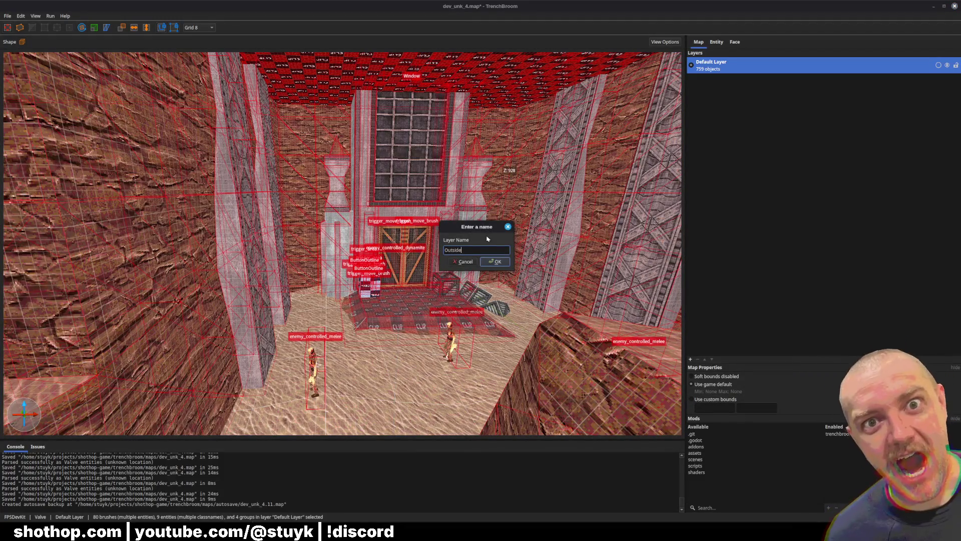
type("ance")
key("Return")
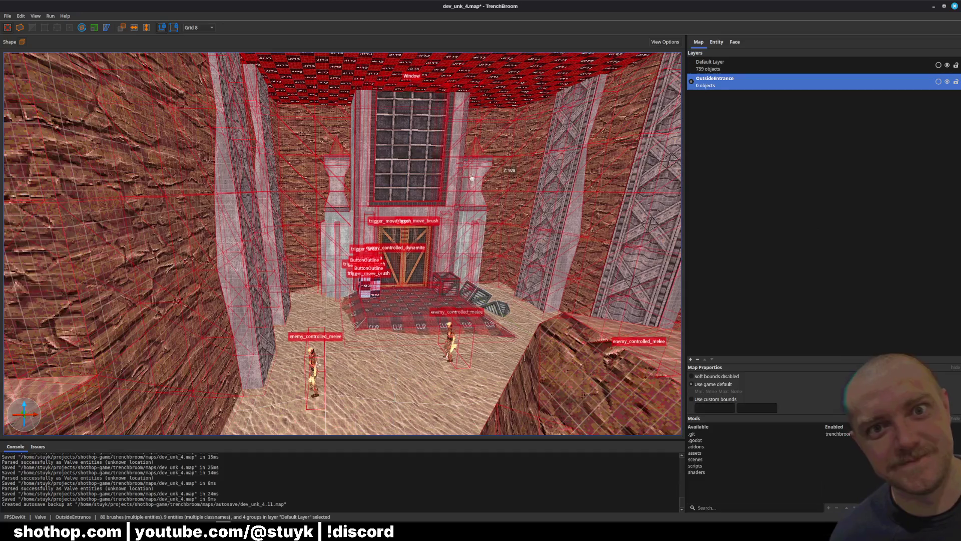
right_click(595, 198)
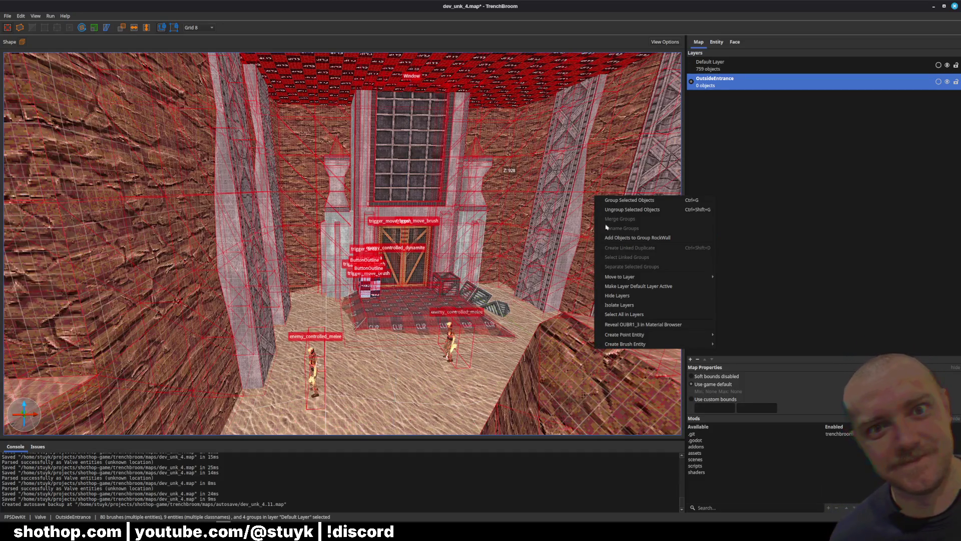
mouse_move(654, 277)
key("w")
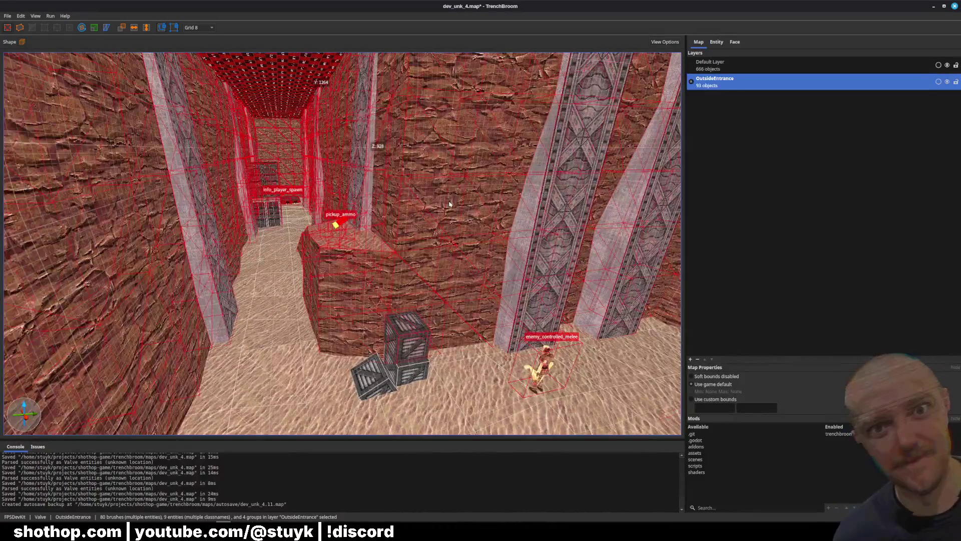
key("w")
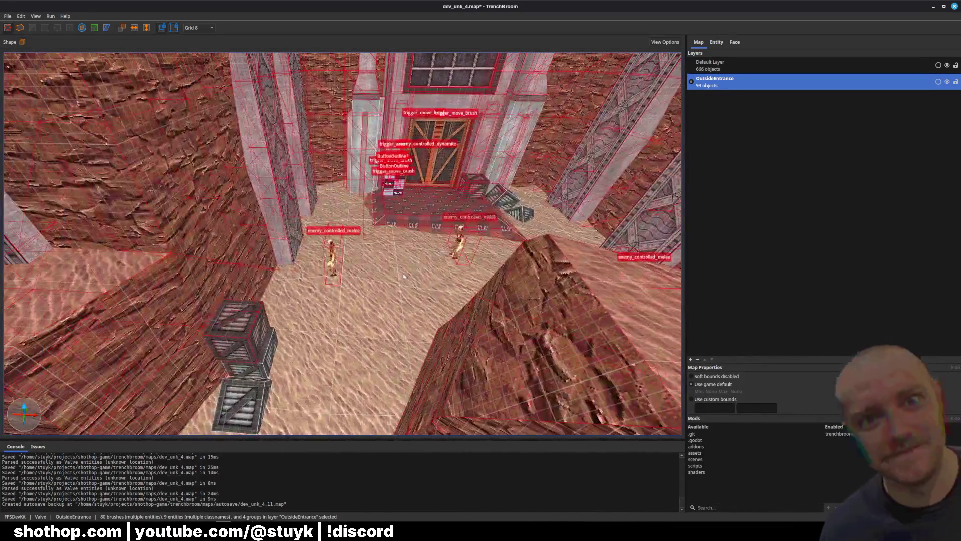
Move the floor group in front of the door into OutsideEntrance, deselect, and save the map
left_click(403, 276)
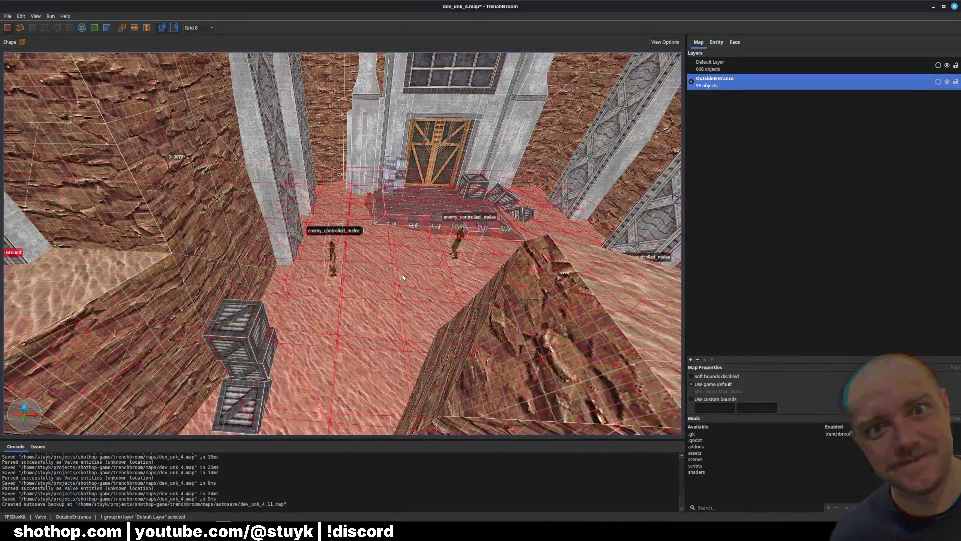
right_click(403, 276)
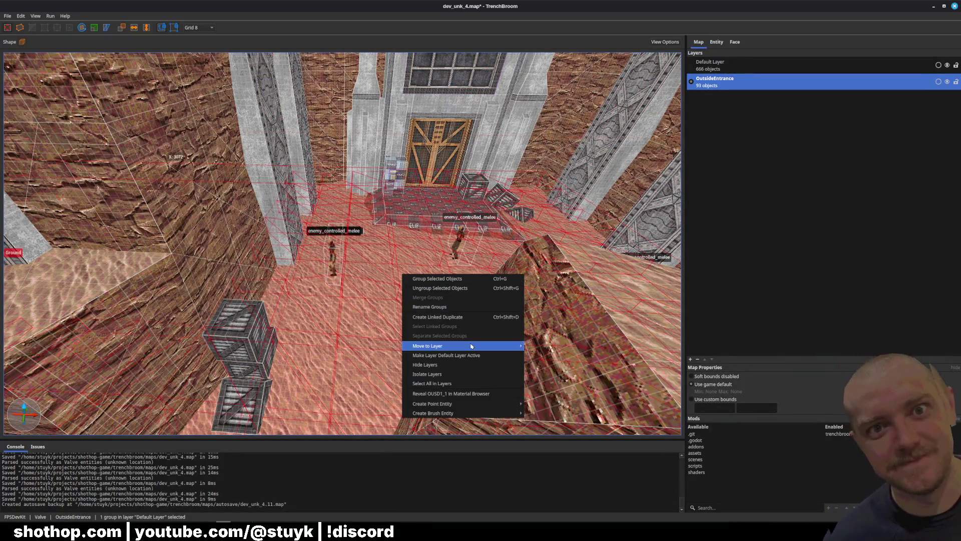
mouse_move(501, 346)
left_click(543, 356)
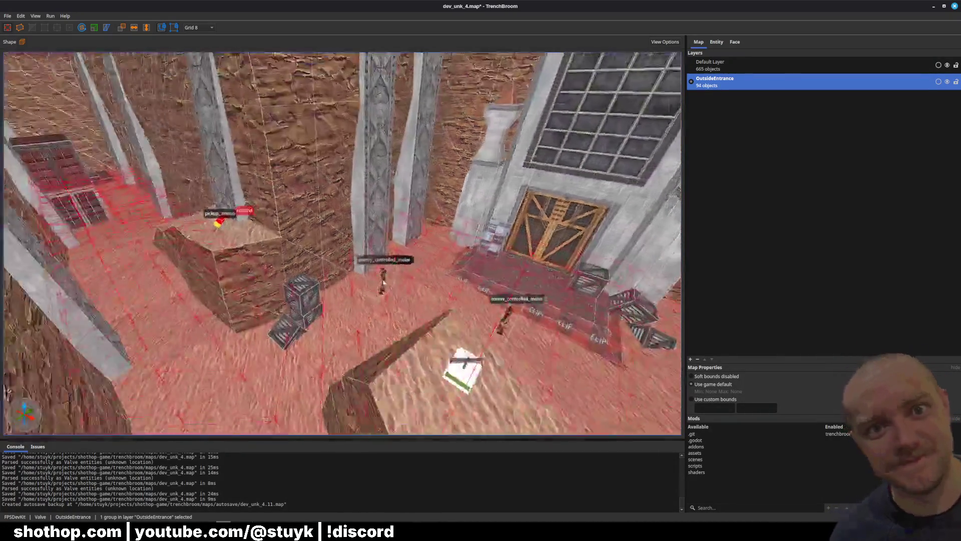
key("Escape")
key("ctrl+s")
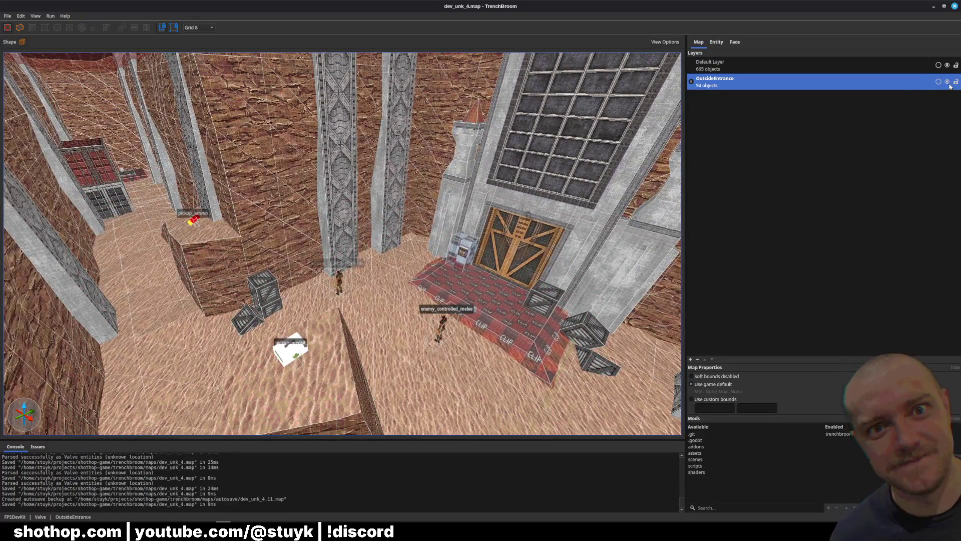
Hide OutsideEntrance and move the two leftover crates and clip ramp brushes into it
left_click(948, 84)
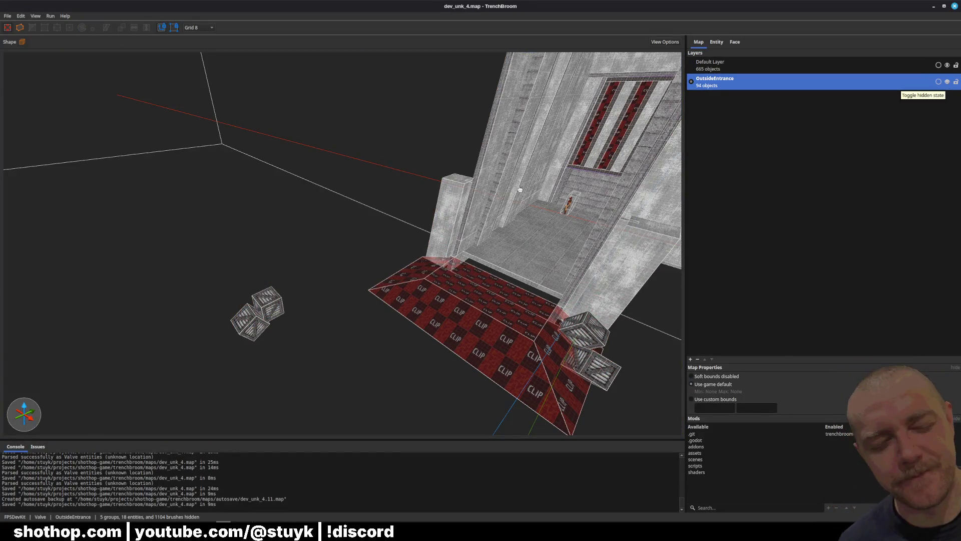
scroll(429, 240, "down", 3)
left_click(359, 285)
left_click(379, 280, "ctrl")
scroll(400, 250, "down", 5)
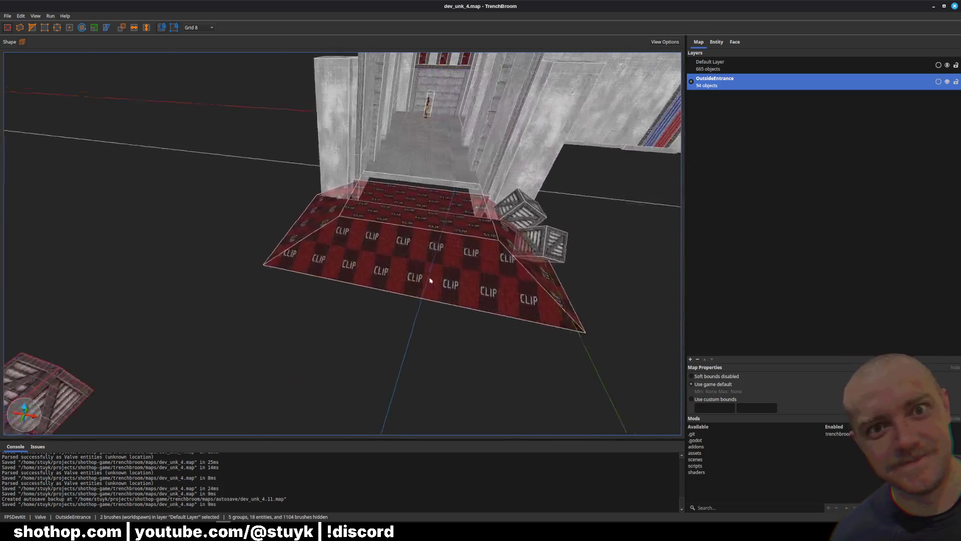
left_click(424, 220, "ctrl")
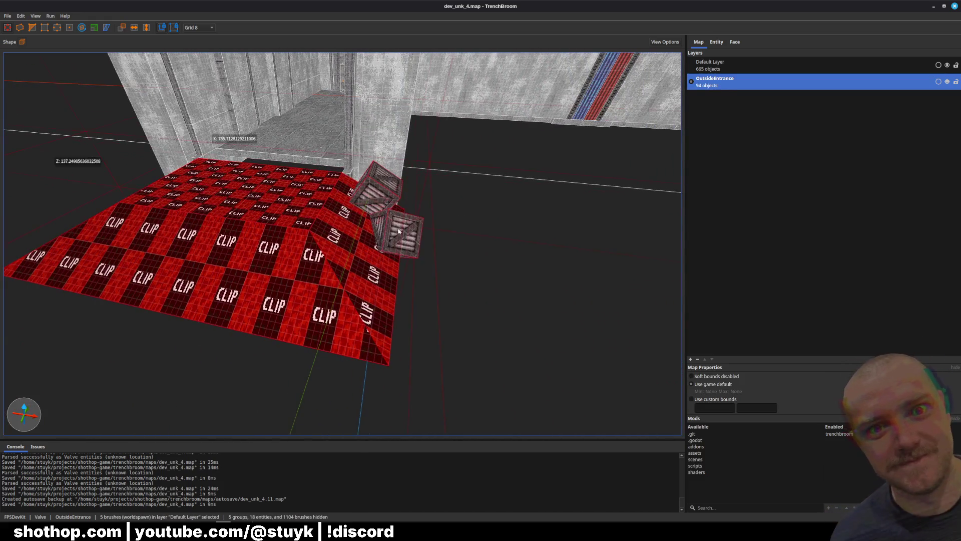
scroll(332, 210, "down", 3)
right_click(356, 242)
mouse_move(415, 316)
left_click(503, 324)
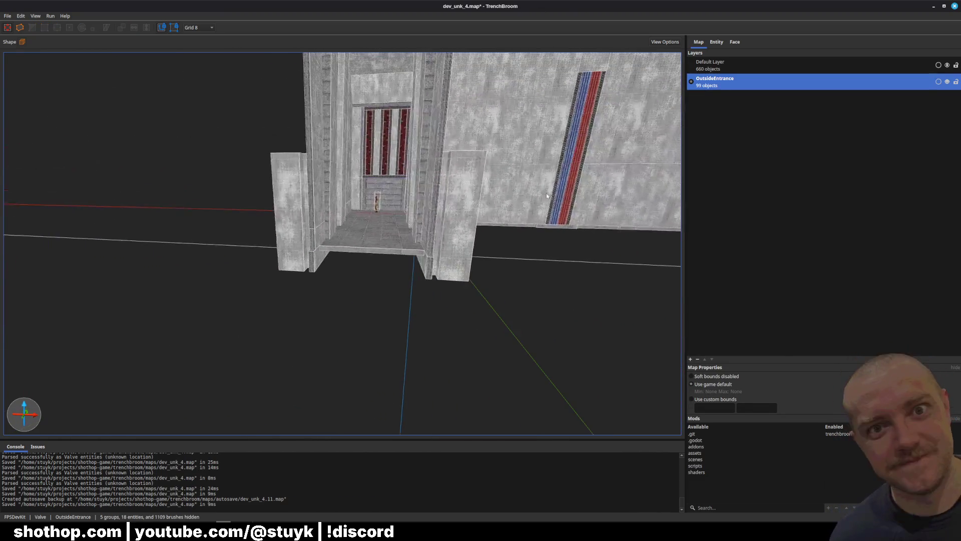
Save the map, show OutsideEntrance again, and select NavigationRegion3D in Godot
key("ctrl+s")
left_click(947, 82)
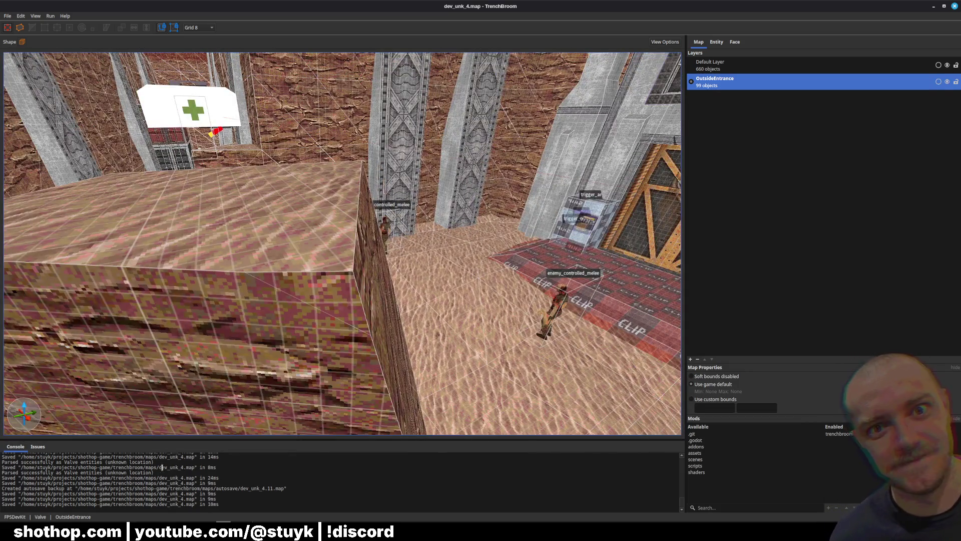
key("alt+Tab")
left_click(70, 152)
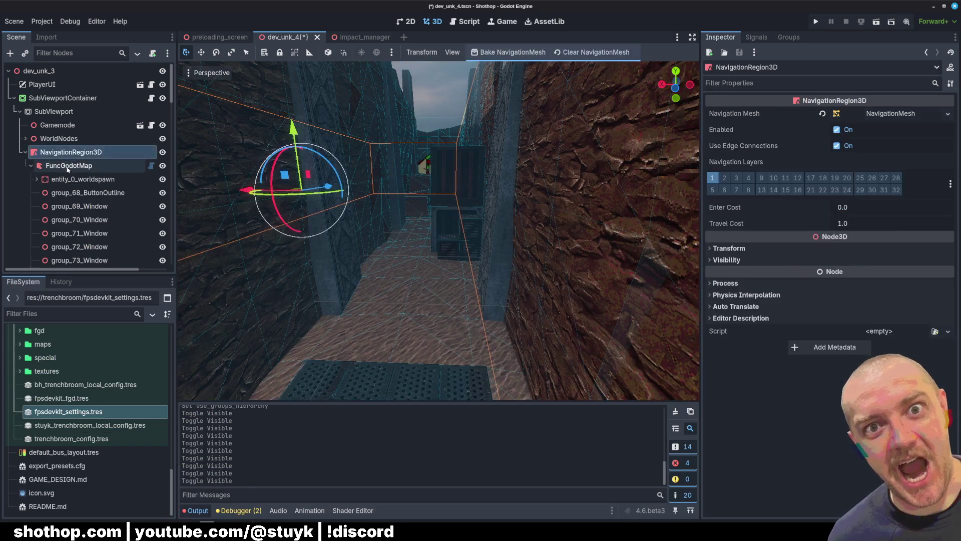
Select FuncGodotMap, then Clear Map and Build Map to generate layer_88_OutsideEntrance
left_click(69, 165)
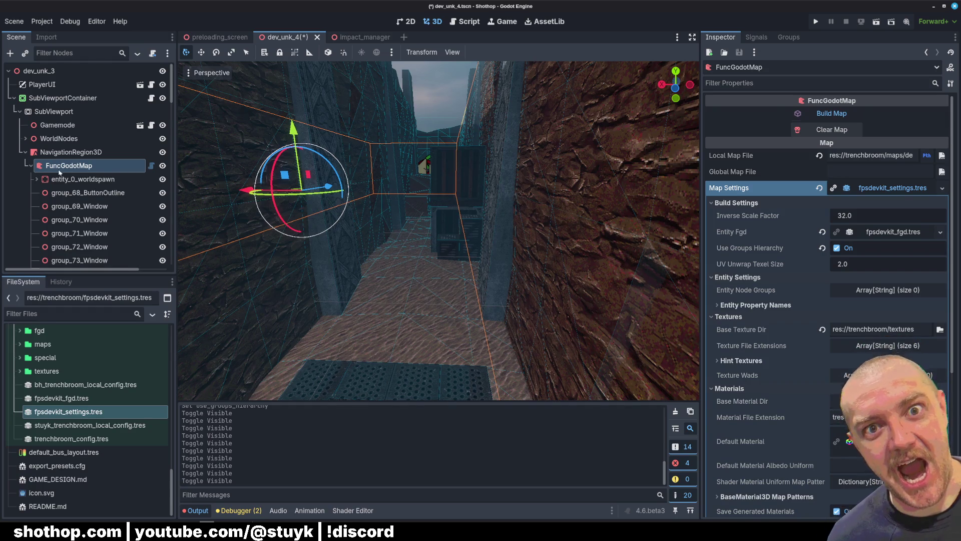
left_click(37, 179)
left_click(35, 180)
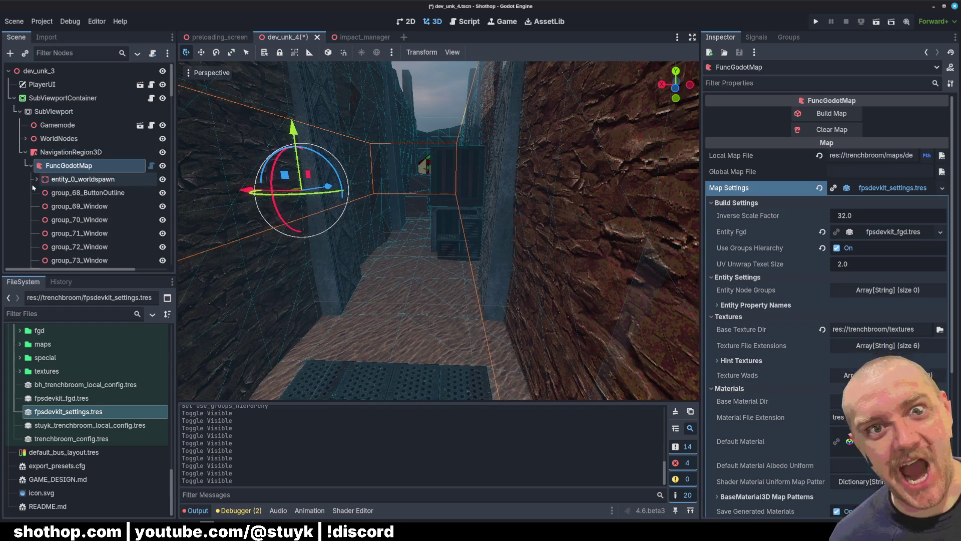
left_click(831, 130)
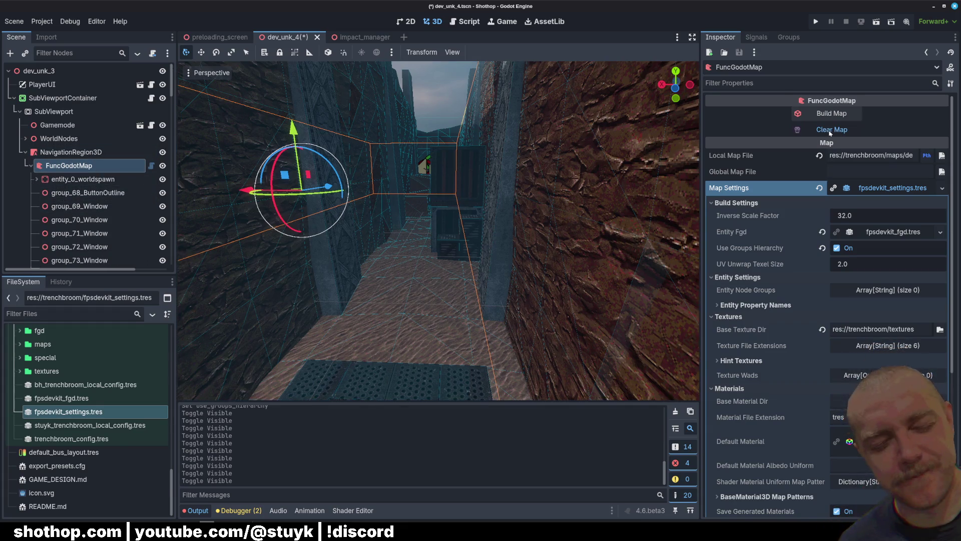
left_click(816, 115)
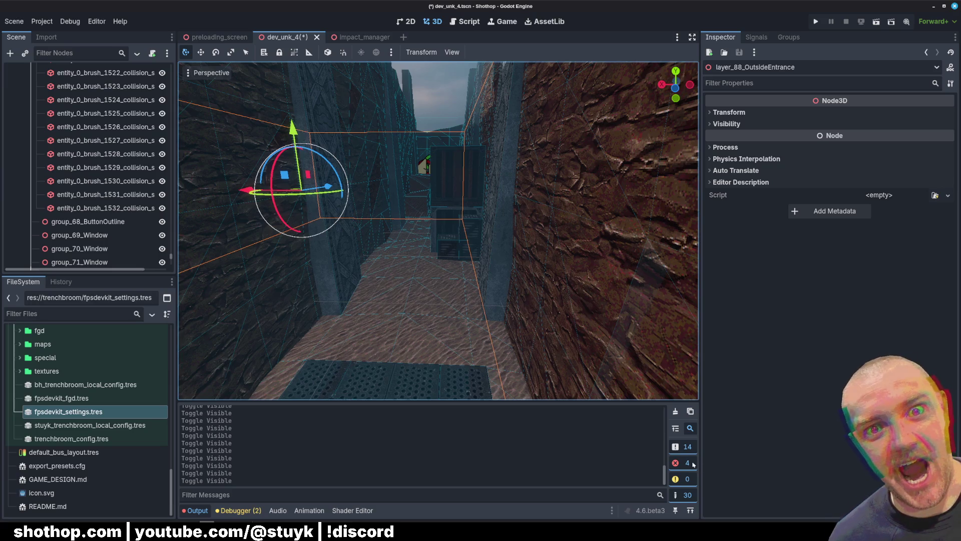
key("alt+Tab")
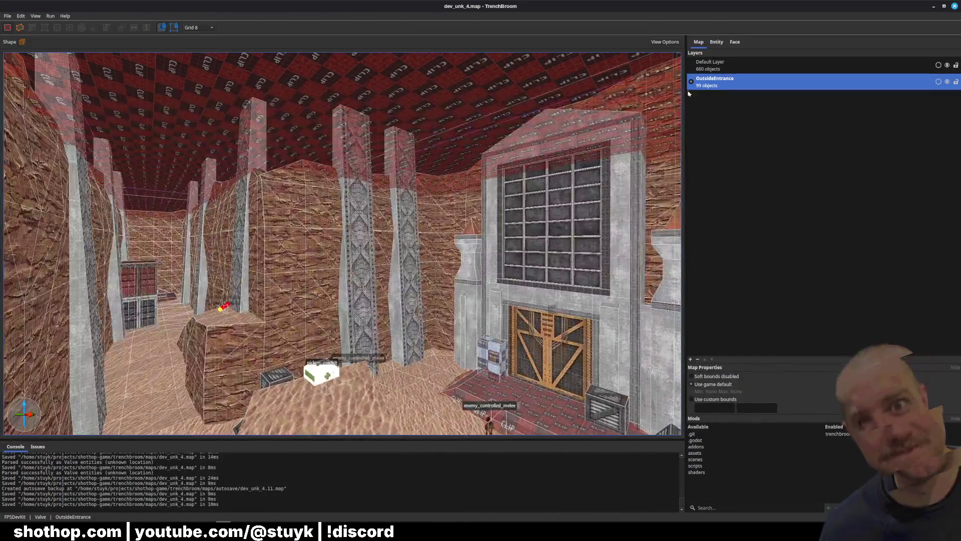
Select all 99 objects in the OutsideEntrance layer, inspect them in the 3D view, then deselect
right_click(720, 82)
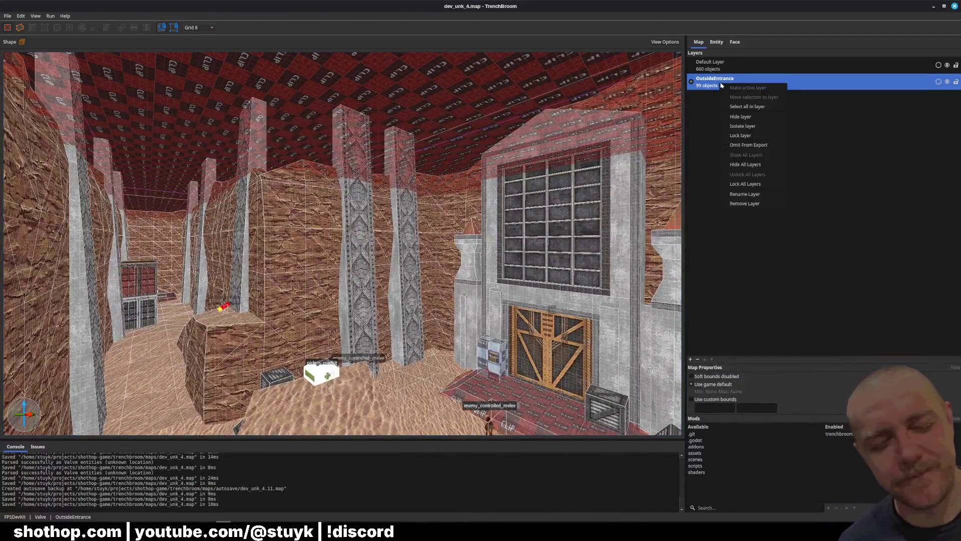
left_click(746, 107)
key("w")
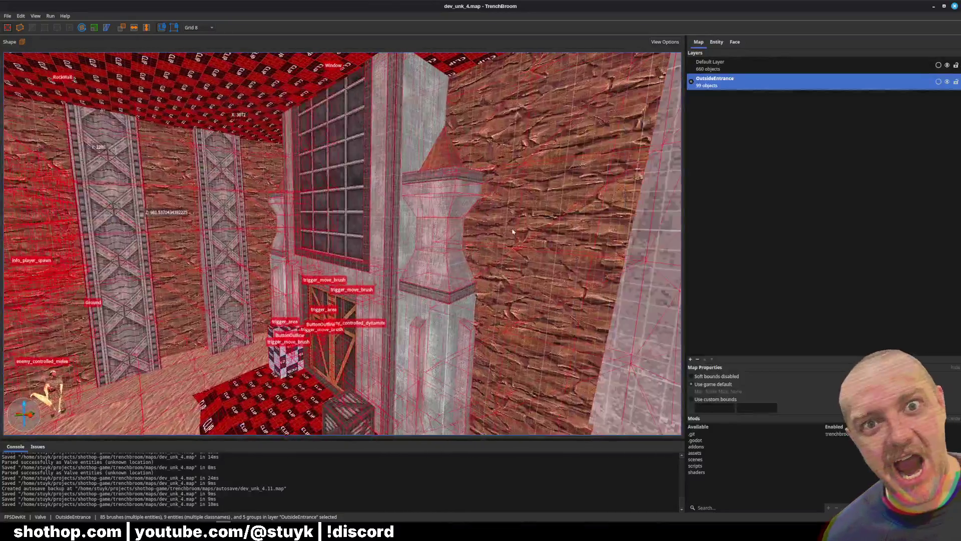
key("w")
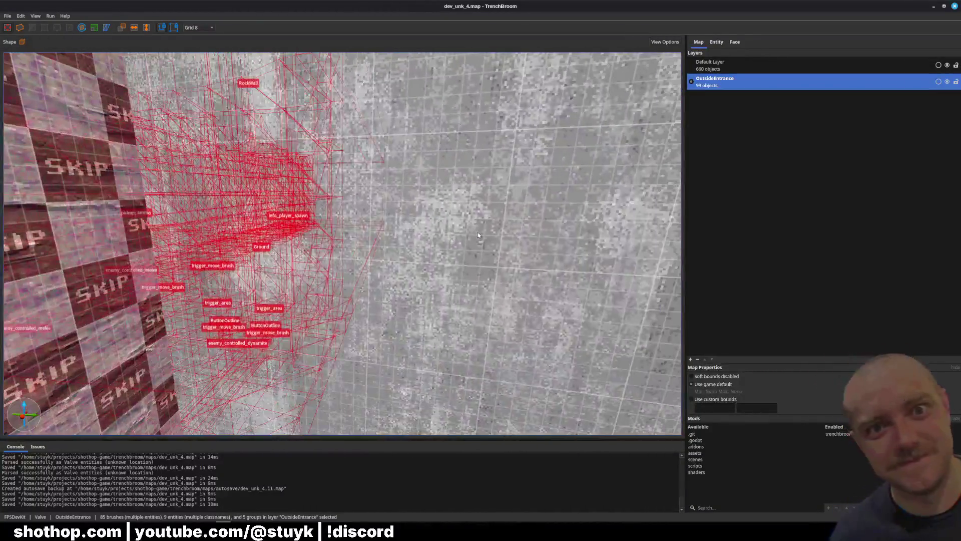
key("s")
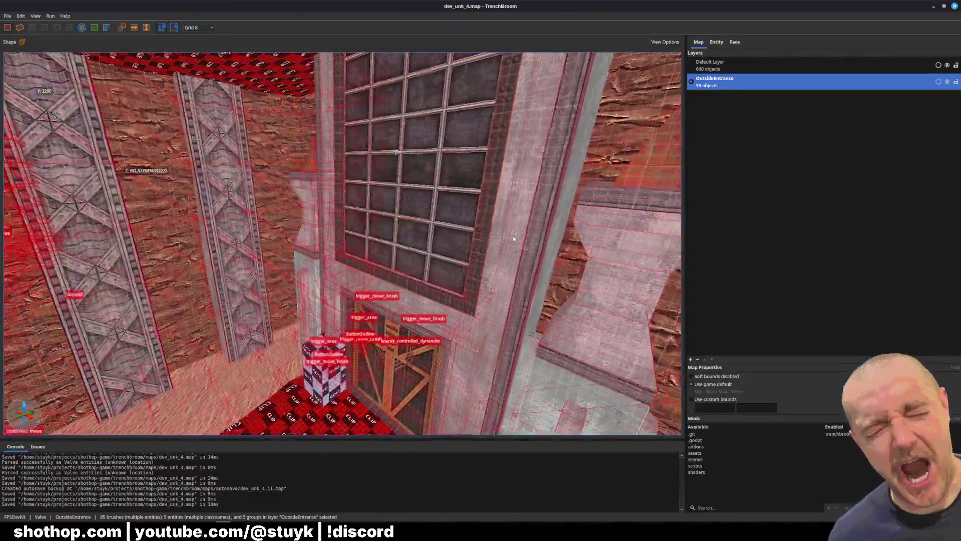
key("s")
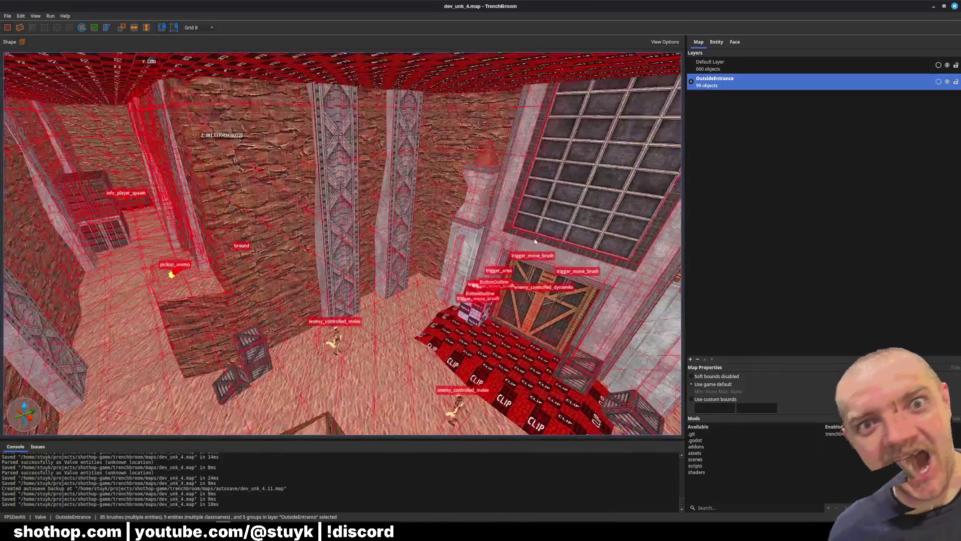
key("Escape")
Check the OutsideEntrance layer options without changing anything and save the map
right_click(743, 86)
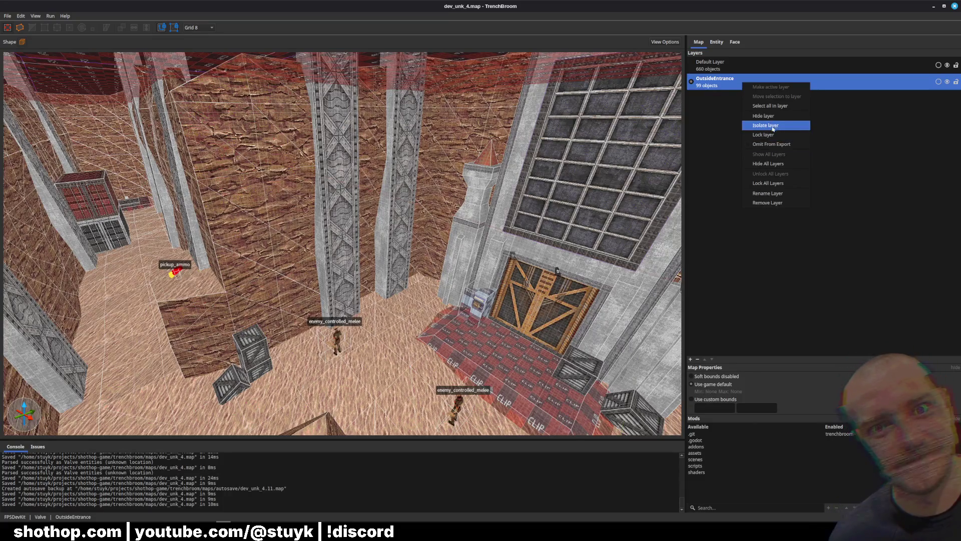
left_click(792, 272)
left_click_drag(346, 204, 339, 276)
key("ctrl+s")
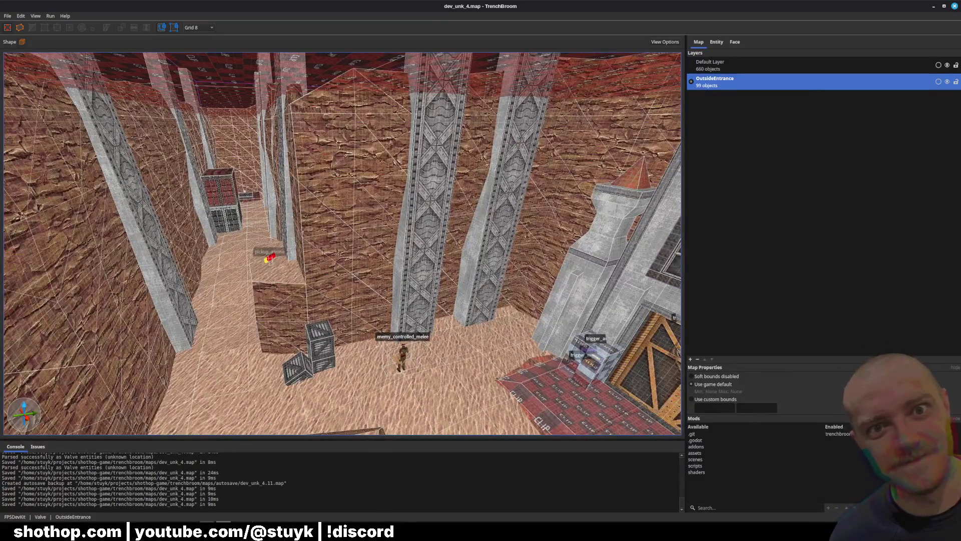
Bring the FuncGodot Manual up over Godot at its Building Maps section
key("alt+Tab")
scroll(101, 230, "down", 1)
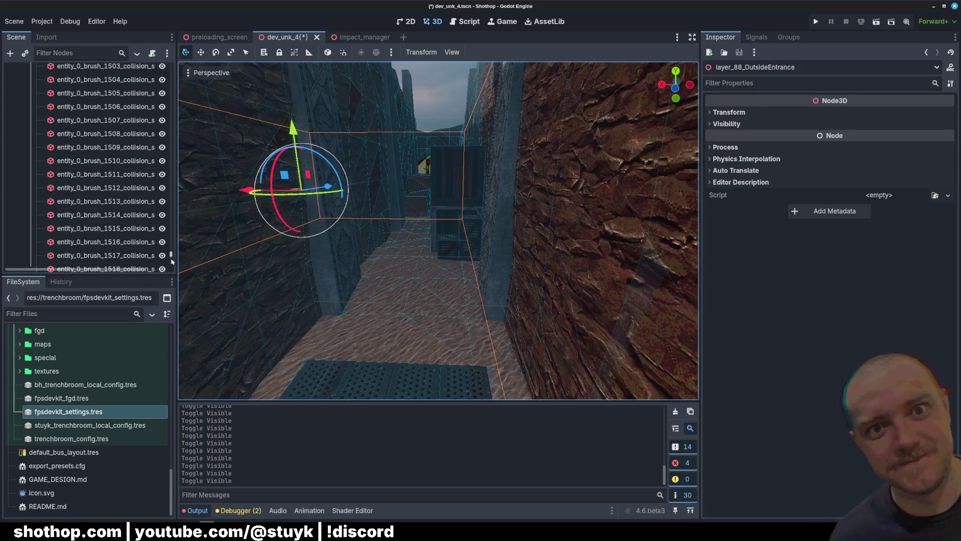
left_click(172, 261)
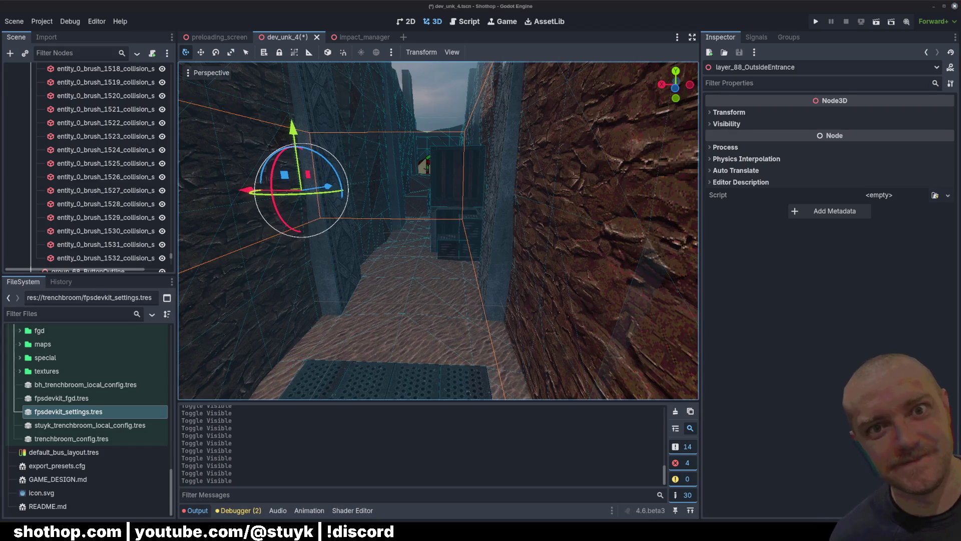
key("alt+Tab")
left_click_drag(940, 32, 396, 27)
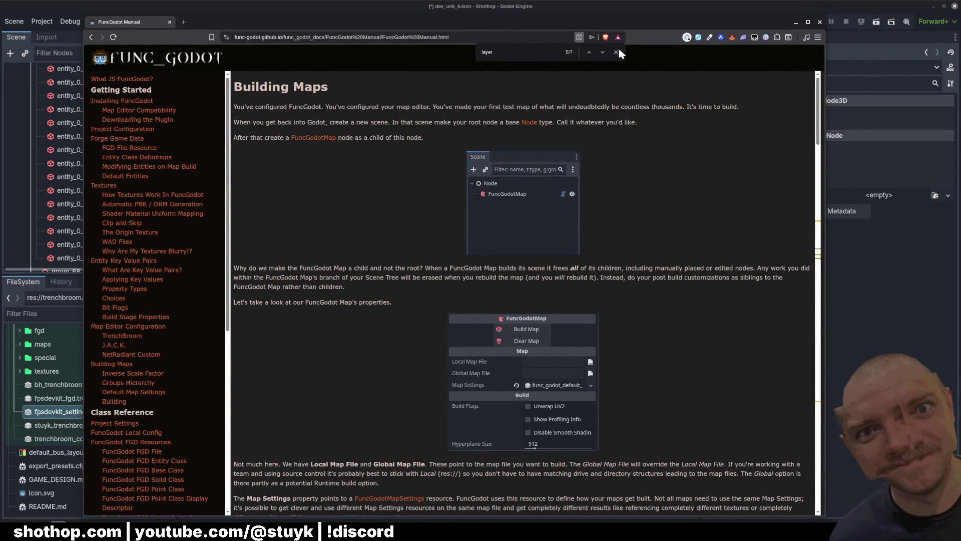
Read the Use Groups Hierarchy explanation of layers and groups in the manual
scroll(384, 145, "down", 5)
scroll(356, 172, "down", 15)
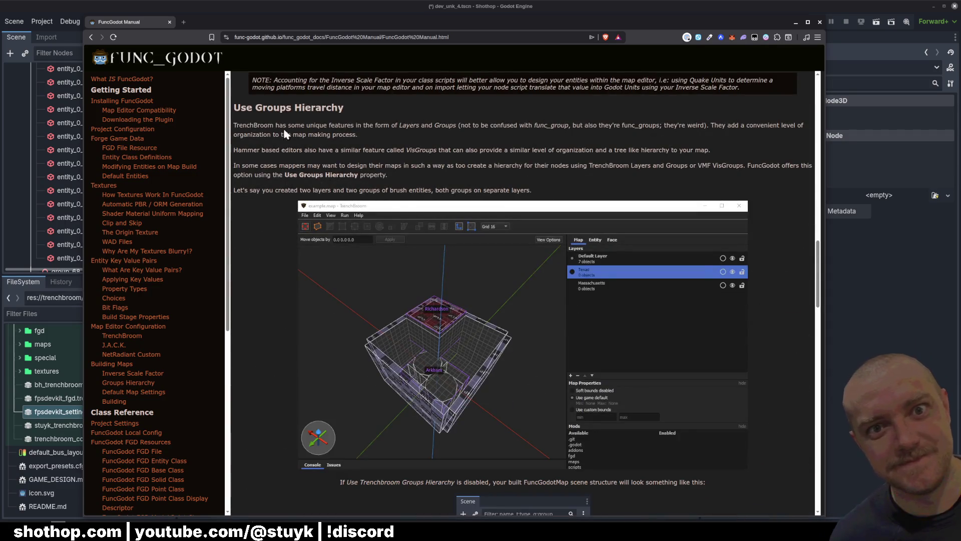
left_click_drag(282, 134, 533, 190)
left_click(690, 164)
Scroll through the Building section of the FuncGodot Manual
scroll(756, 182, "down", 7)
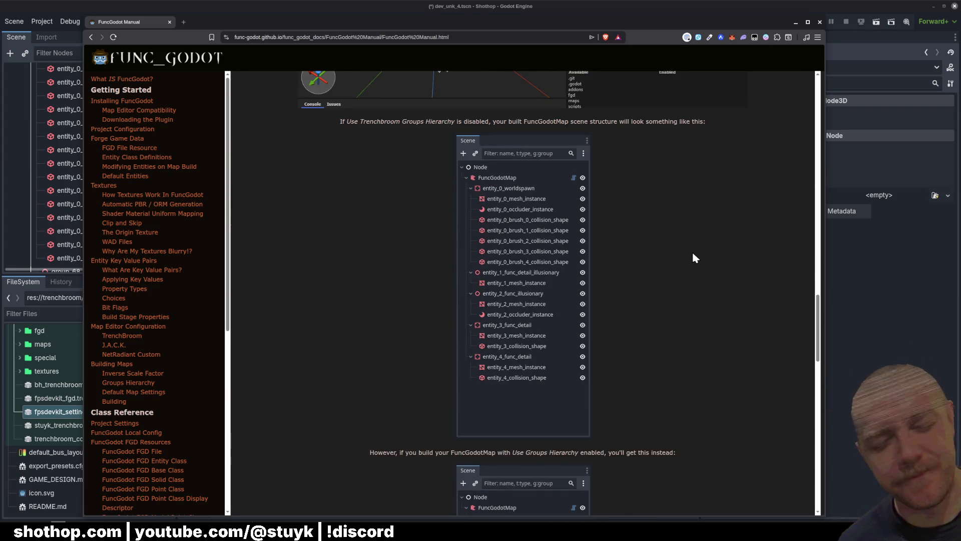
scroll(693, 252, "down", 2)
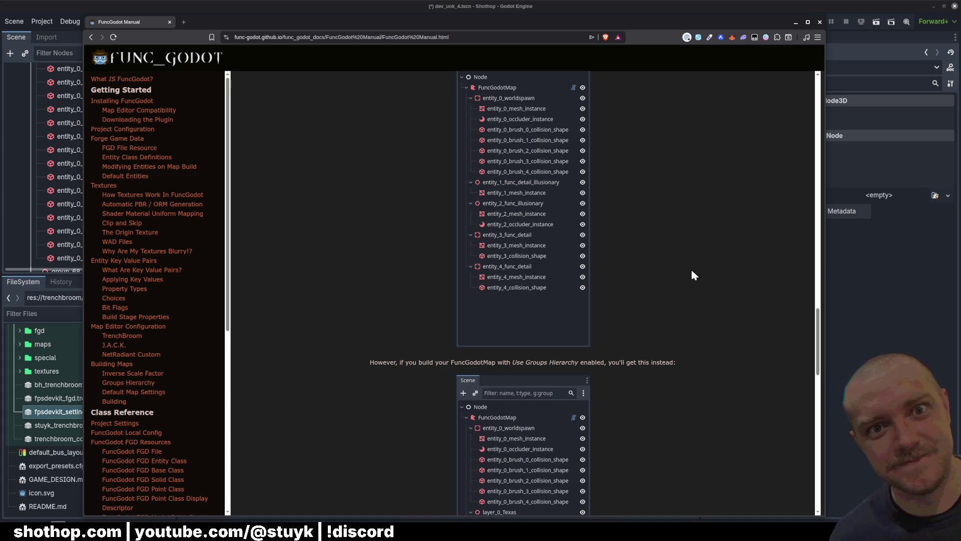
scroll(694, 274, "down", 3)
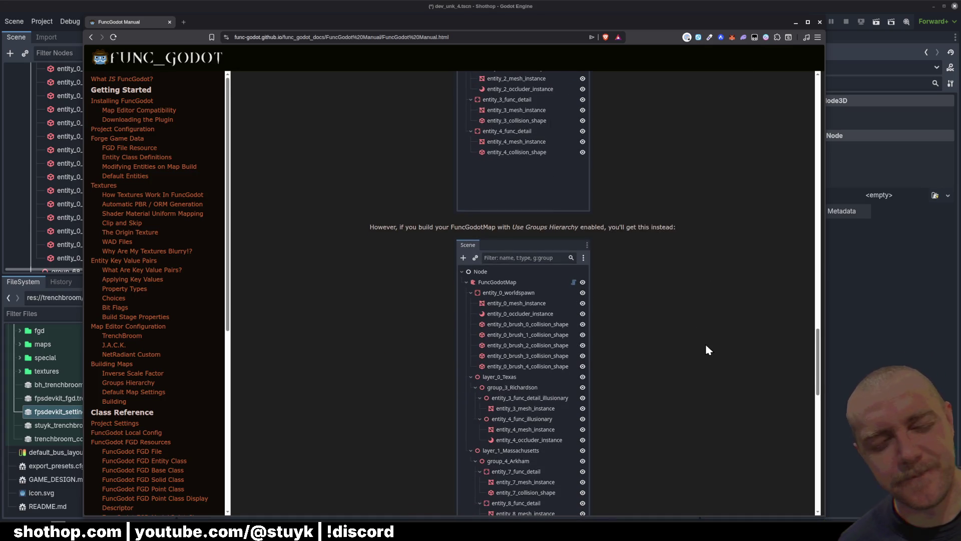
scroll(695, 346, "down", 4)
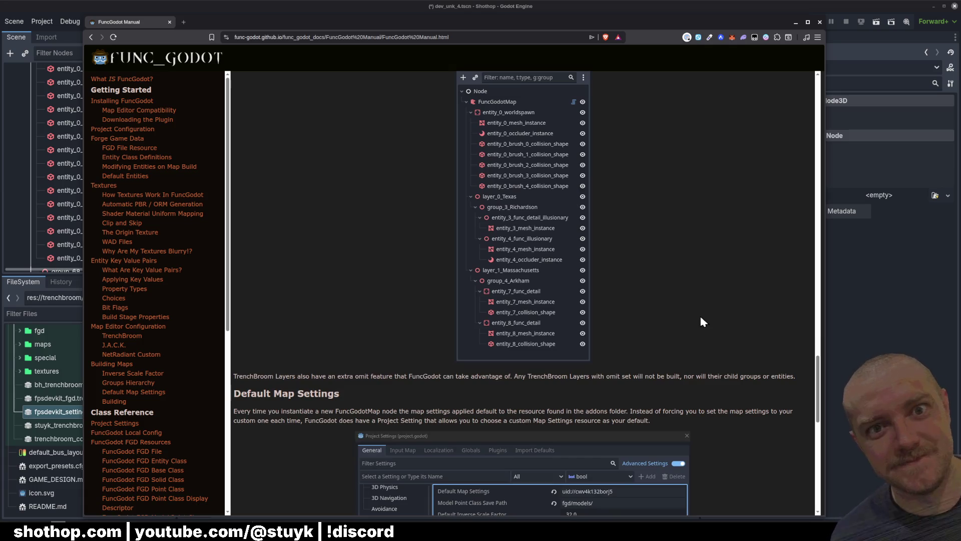
scroll(701, 320, "down", 4)
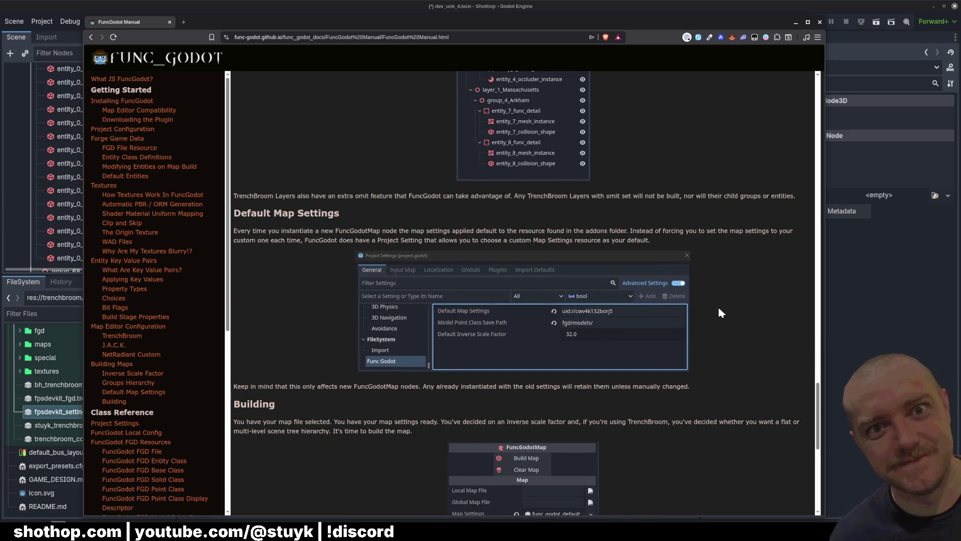
scroll(719, 309, "down", 4)
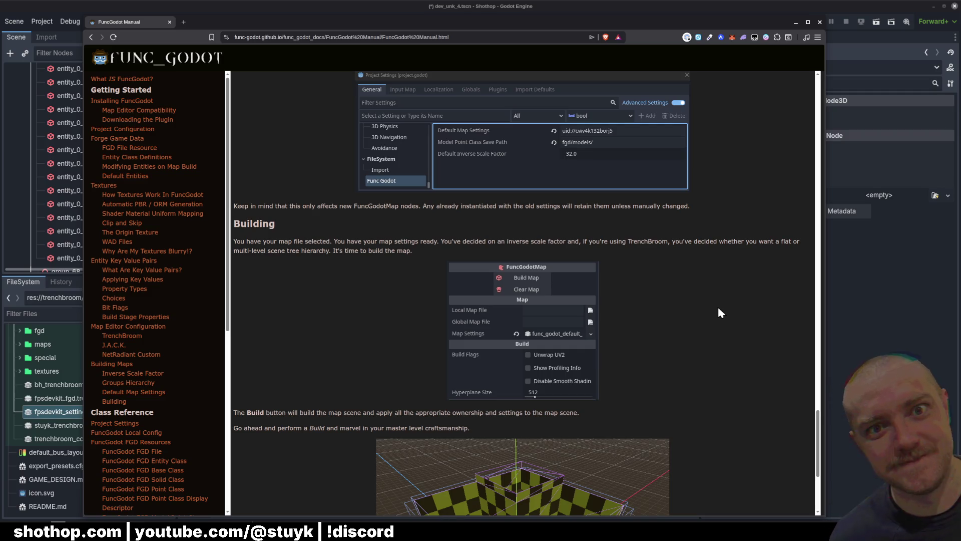
scroll(718, 308, "down", 5)
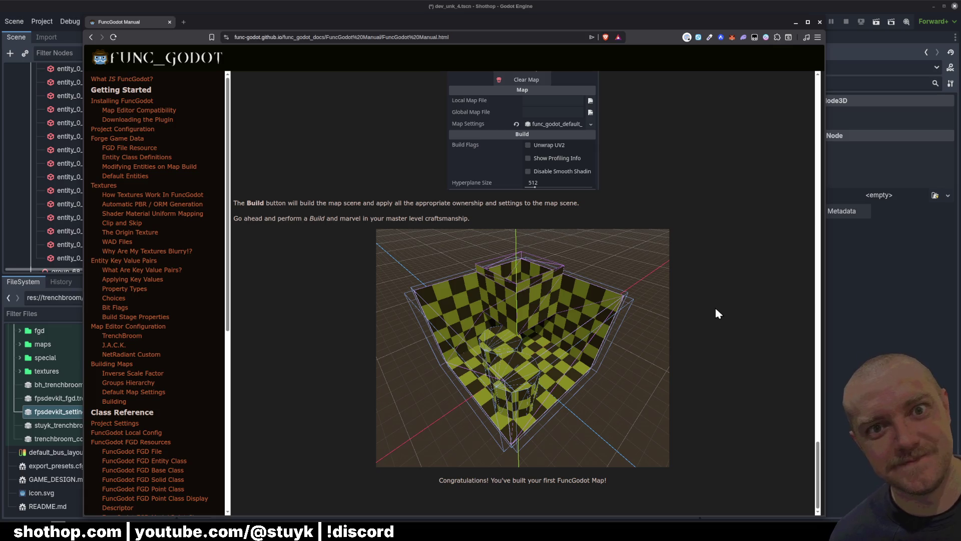
scroll(719, 314, "up", 20)
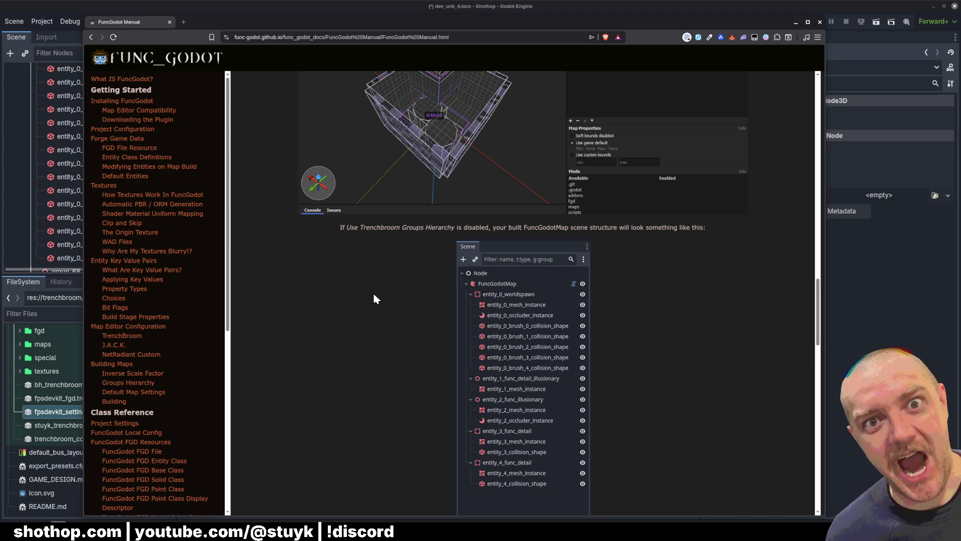
scroll(374, 296, "up", 6)
scroll(376, 298, "down", 4)
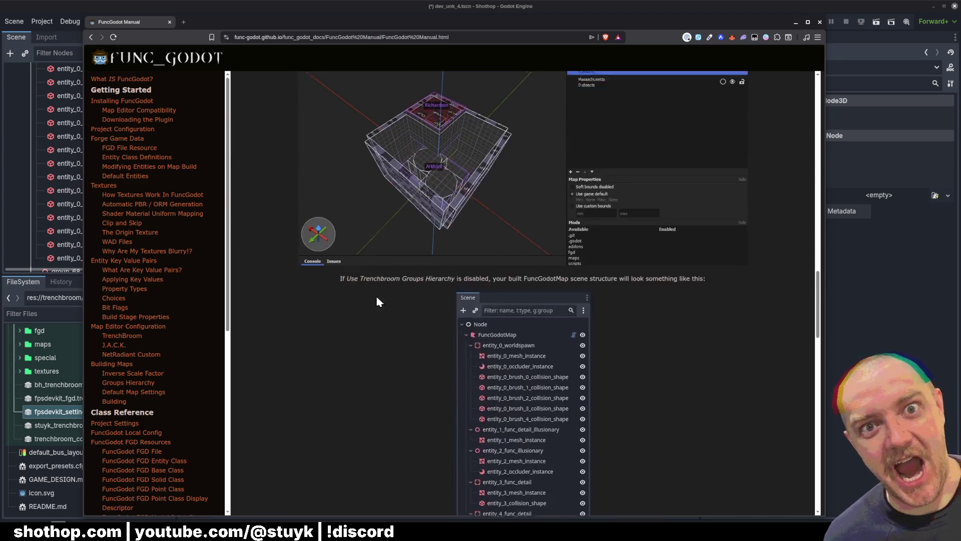
scroll(381, 300, "up", 11)
scroll(395, 313, "down", 5)
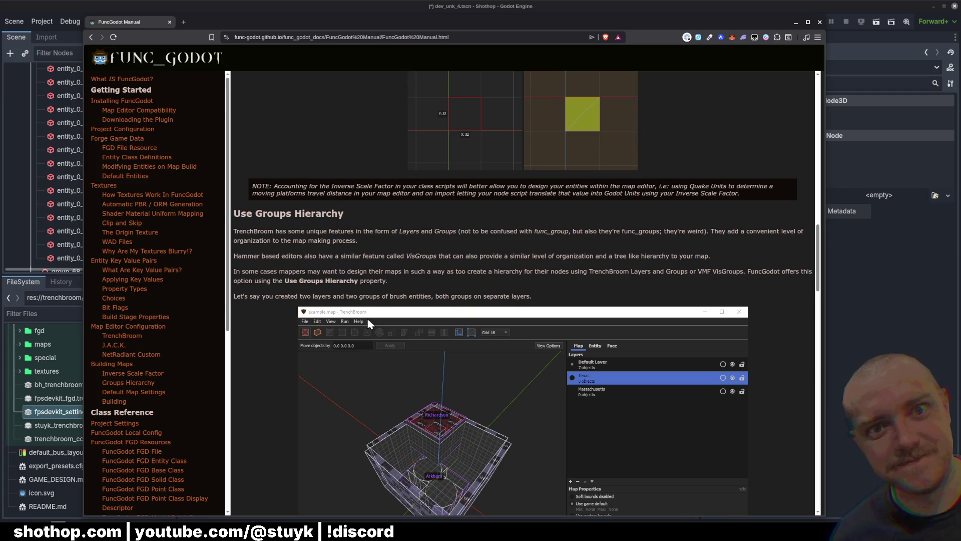
scroll(371, 323, "up", 3)
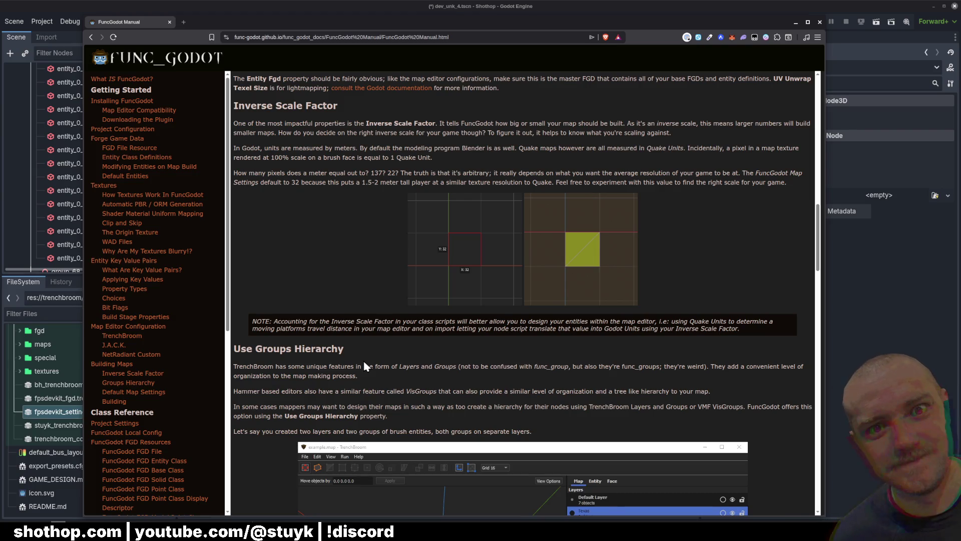
scroll(401, 350, "down", 5)
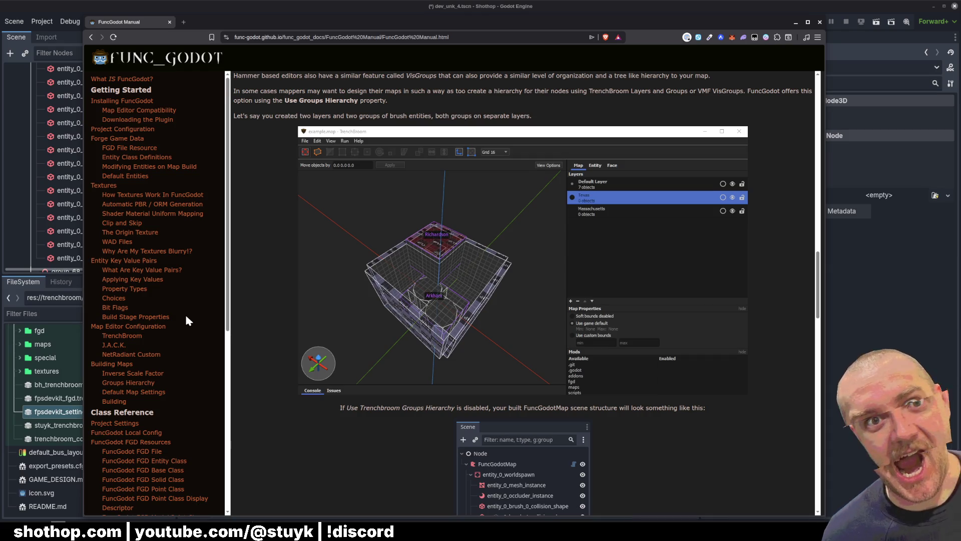
scroll(187, 317, "down", 3)
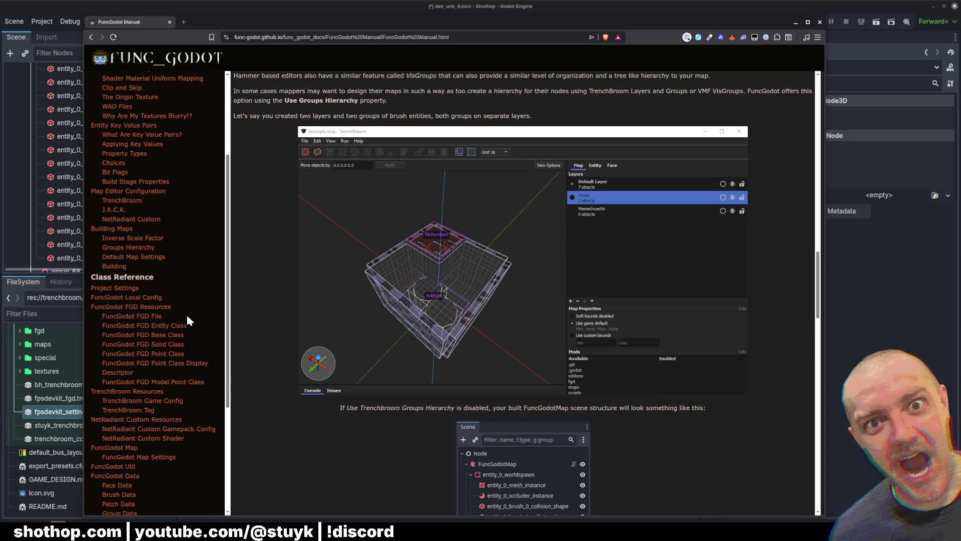
Go to the TrenchBroom configuration section, search the page for 'Layer', and close the search
left_click(122, 201)
scroll(348, 253, "down", 20)
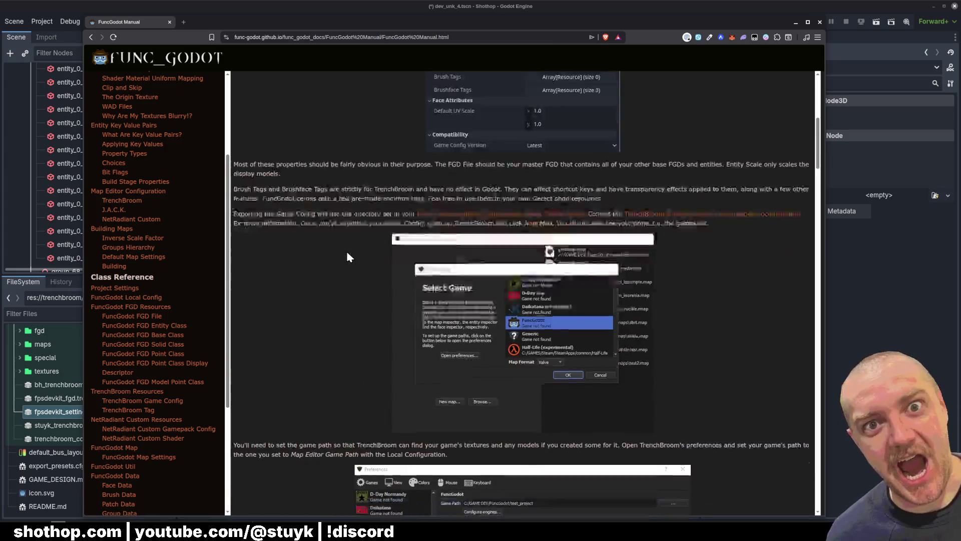
scroll(321, 319, "down", 15)
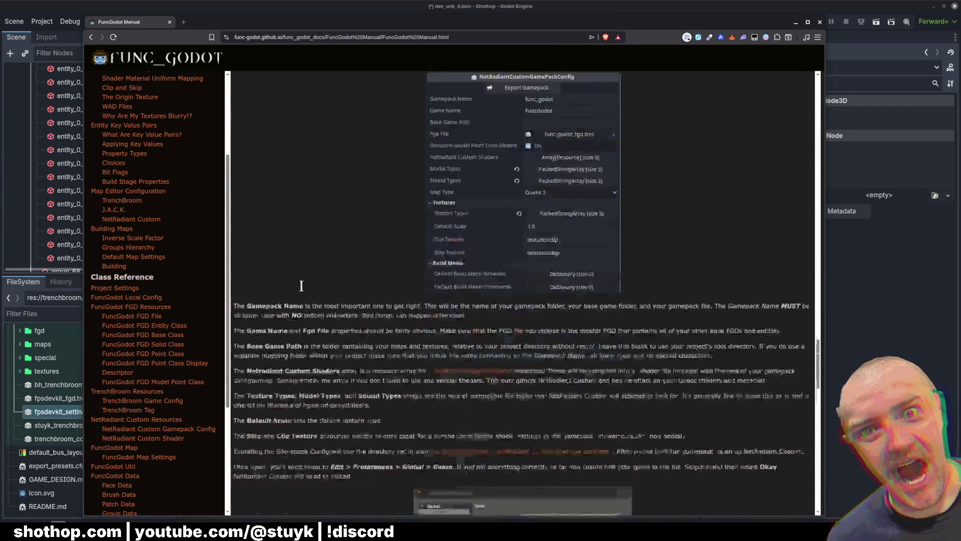
type("Layer")
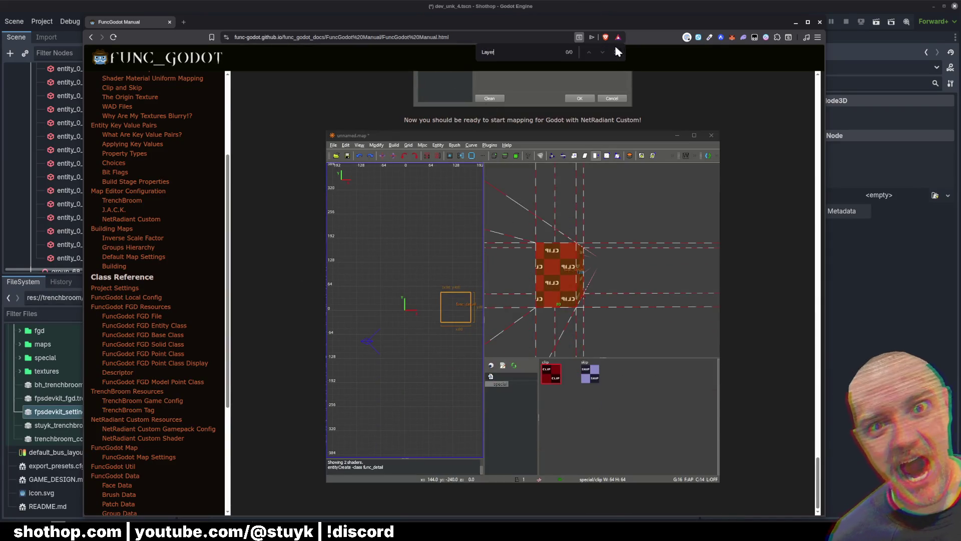
left_click(617, 52)
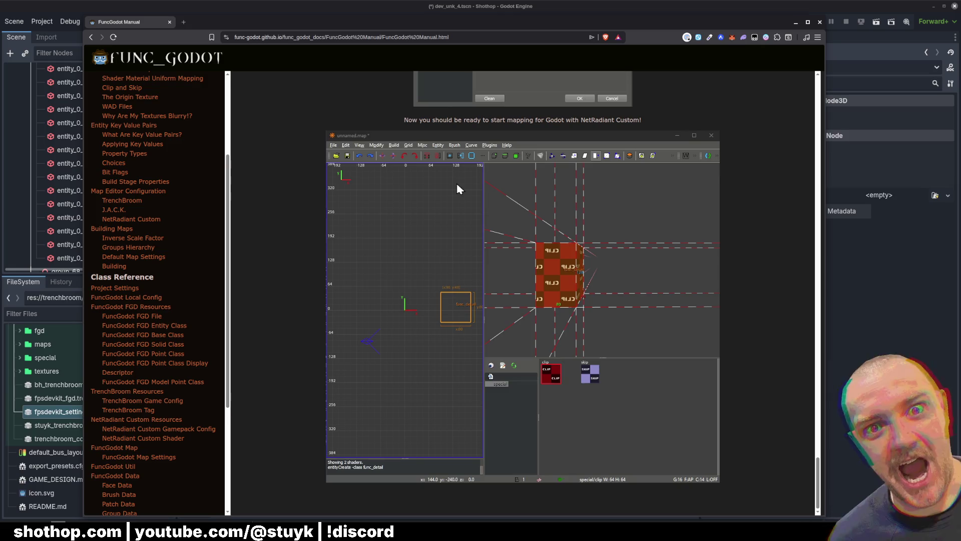
Scroll through the NetRadiant Custom guide and go to the Project Settings reference
scroll(175, 296, "down", 4)
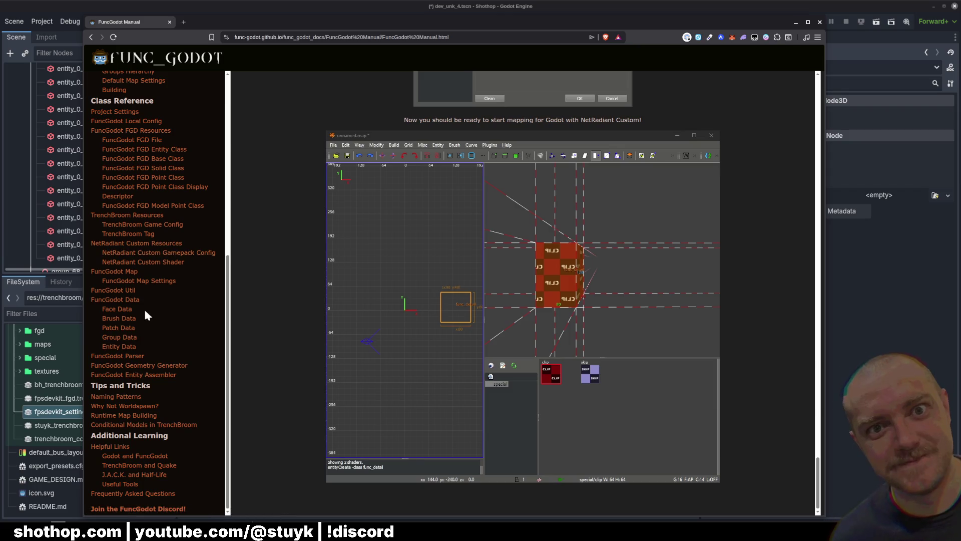
scroll(135, 365, "up", 1)
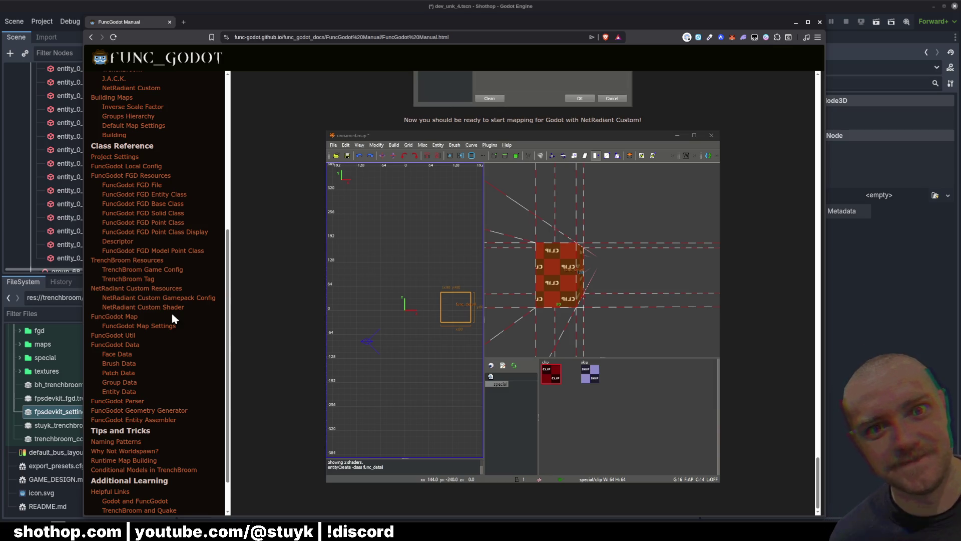
scroll(200, 298, "up", 2)
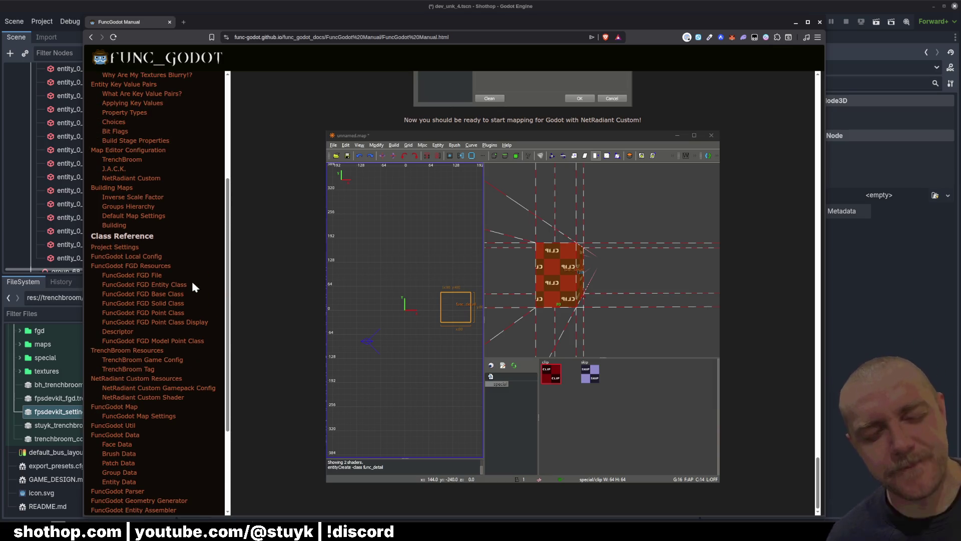
left_click(126, 247)
Glance at Default Map Settings, then minimize the manual to return to the dev_unk_4 scene
scroll(120, 253, "up", 4)
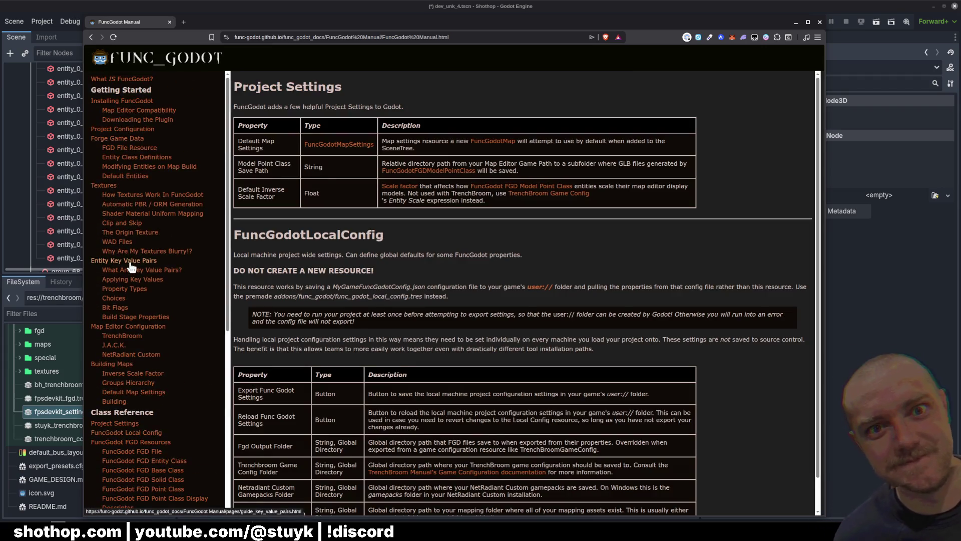
left_click(126, 392)
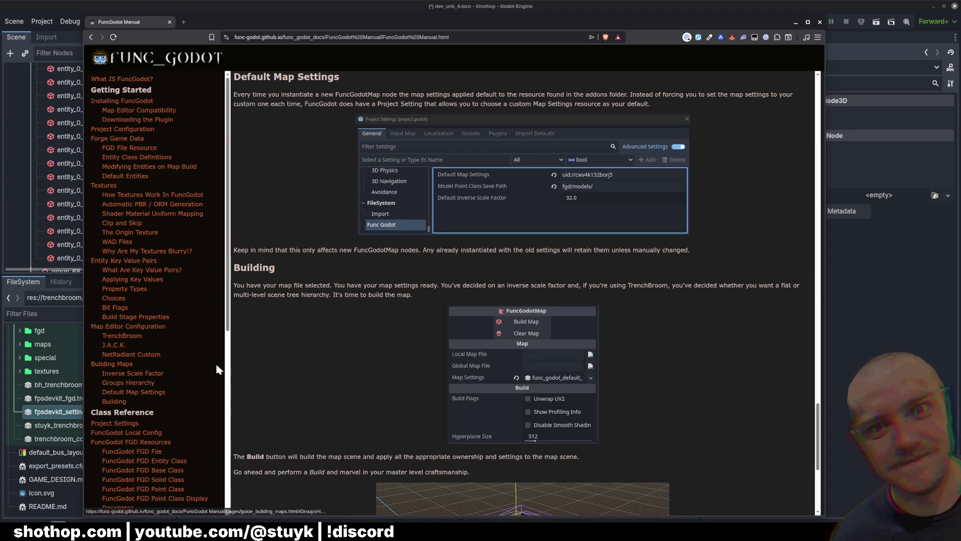
scroll(255, 358, "up", 3)
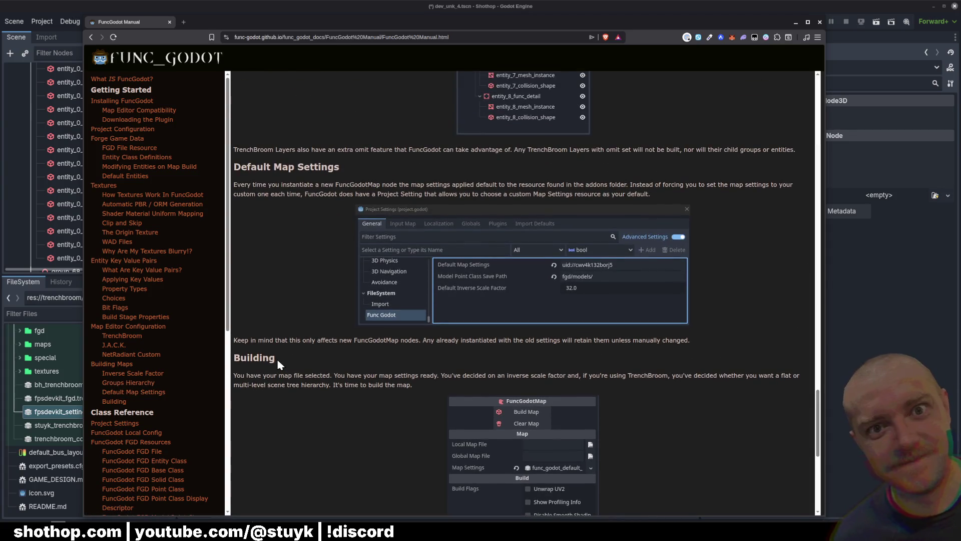
scroll(279, 361, "down", 5)
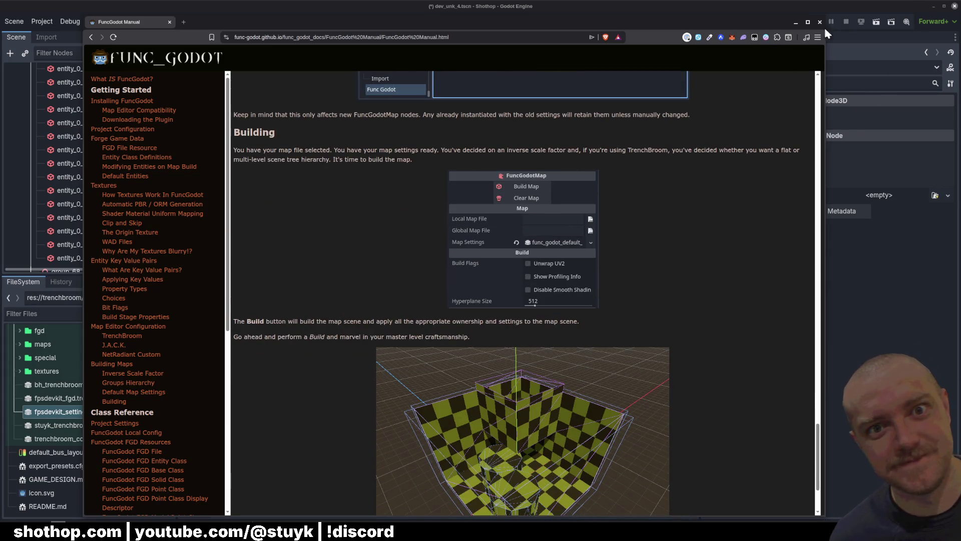
left_click(797, 22)
scroll(100, 164, "up", 8)
left_click_drag(172, 256, 172, 65)
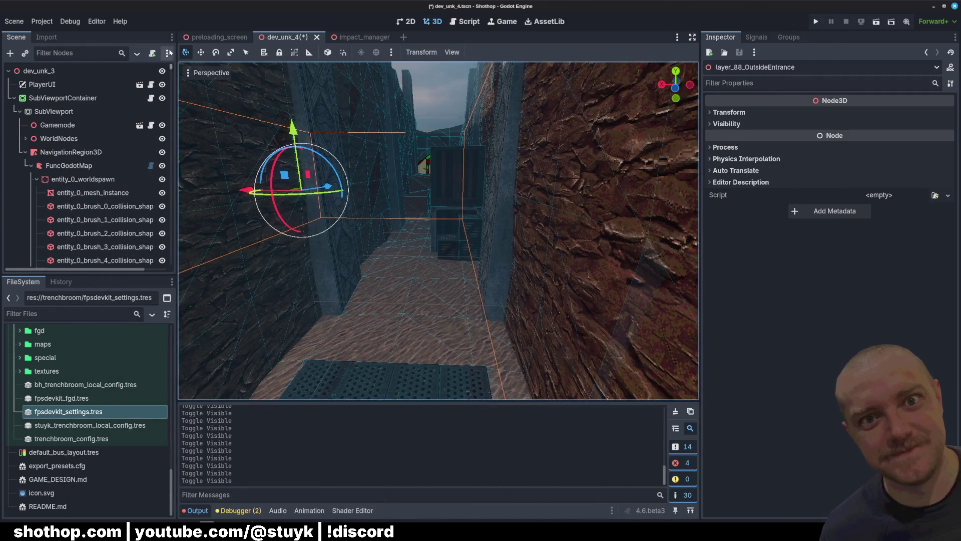
Collapse FuncGodotMap and review its Inspector Map Settings using fpsdevkit_settings and fpsdevkit_fgd
left_click(31, 165)
left_click(54, 167)
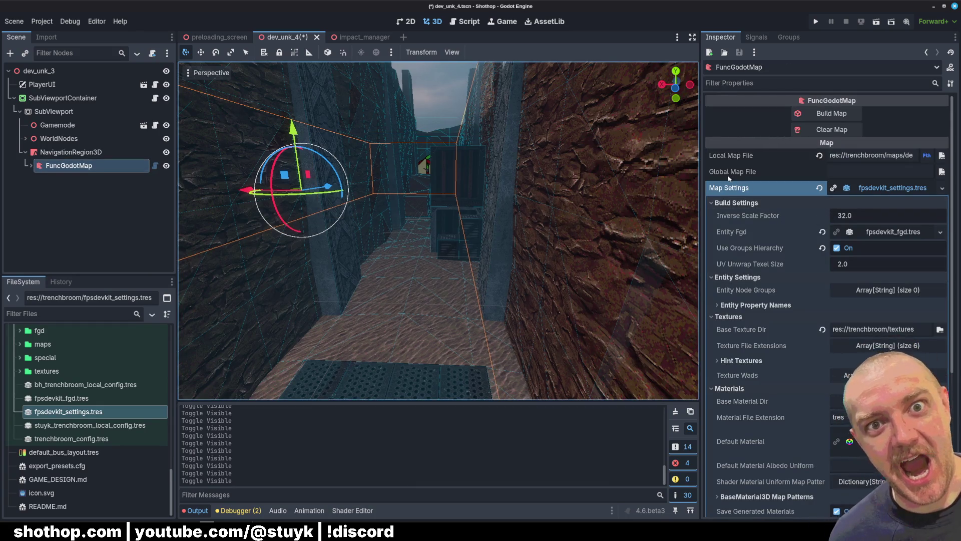
scroll(770, 248, "down", 3)
scroll(816, 195, "up", 3)
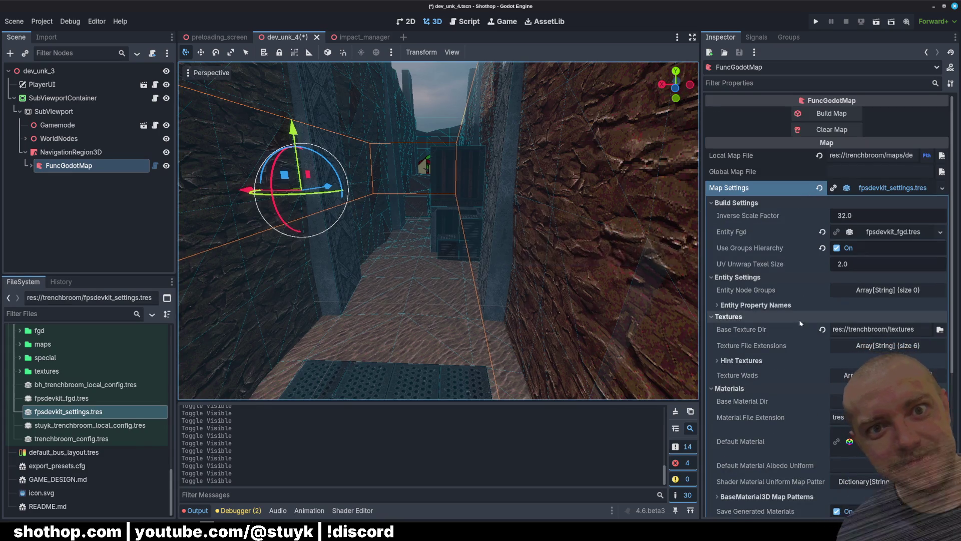
scroll(784, 317, "down", 2)
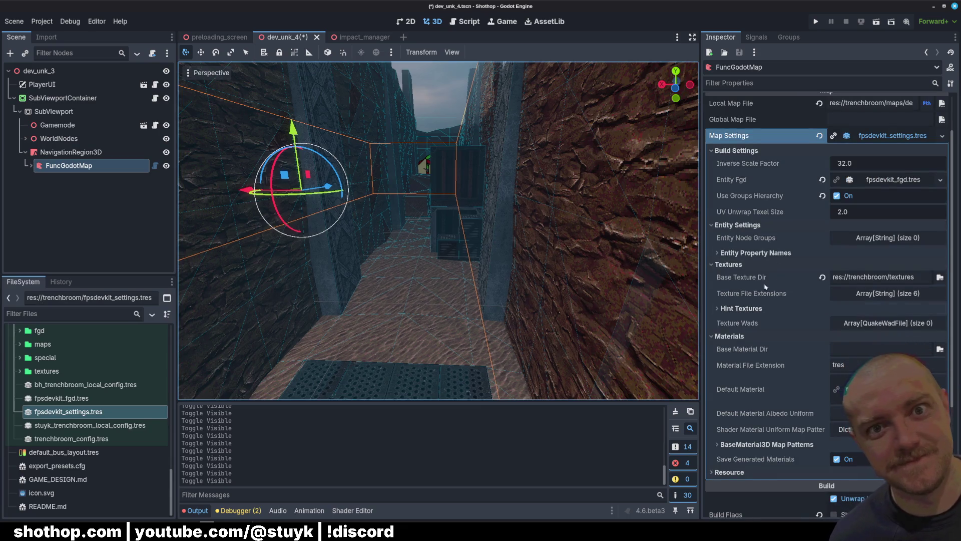
scroll(774, 256, "down", 4)
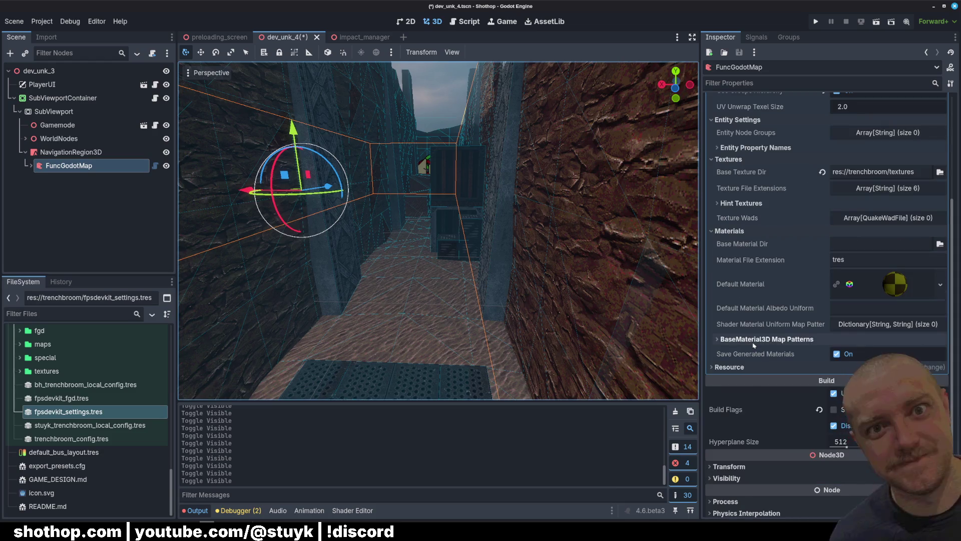
scroll(754, 345, "up", 6)
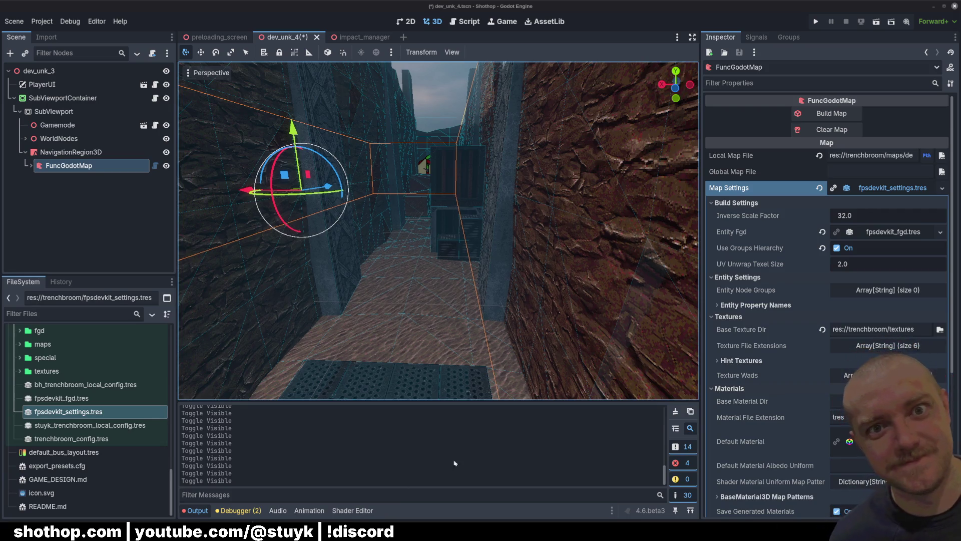
key("alt+Tab")
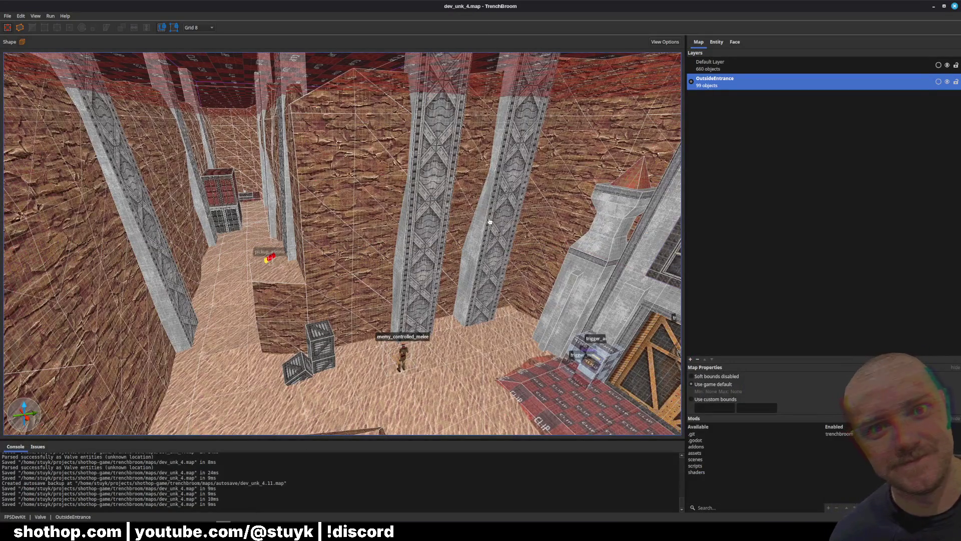
Pull the camera back to the castle door and select everything in the OutsideEntrance layer
key("s")
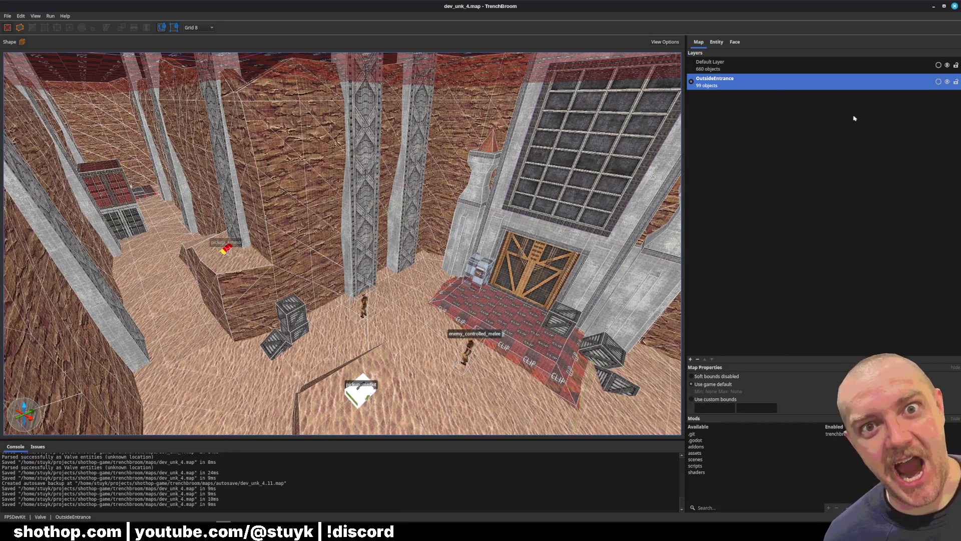
right_click(744, 86)
left_click(728, 86)
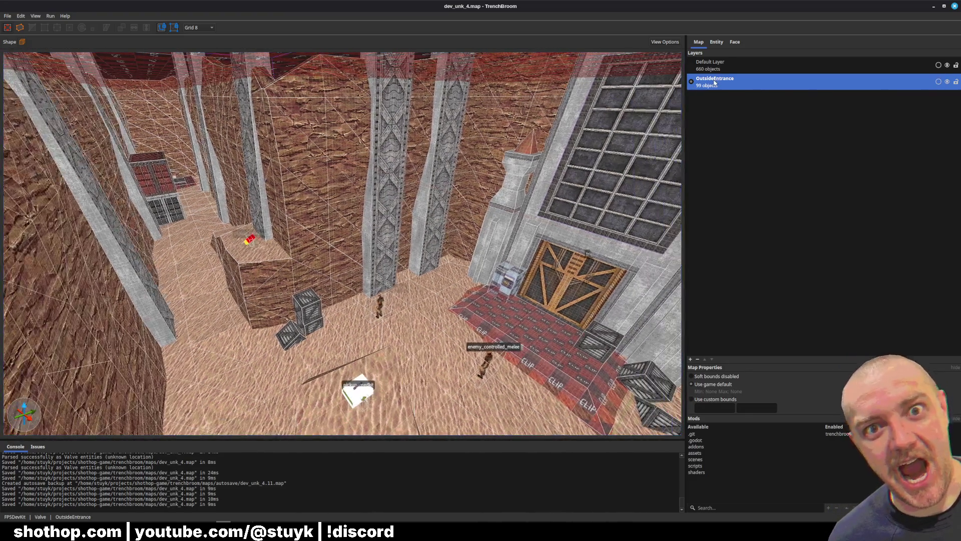
right_click(721, 81)
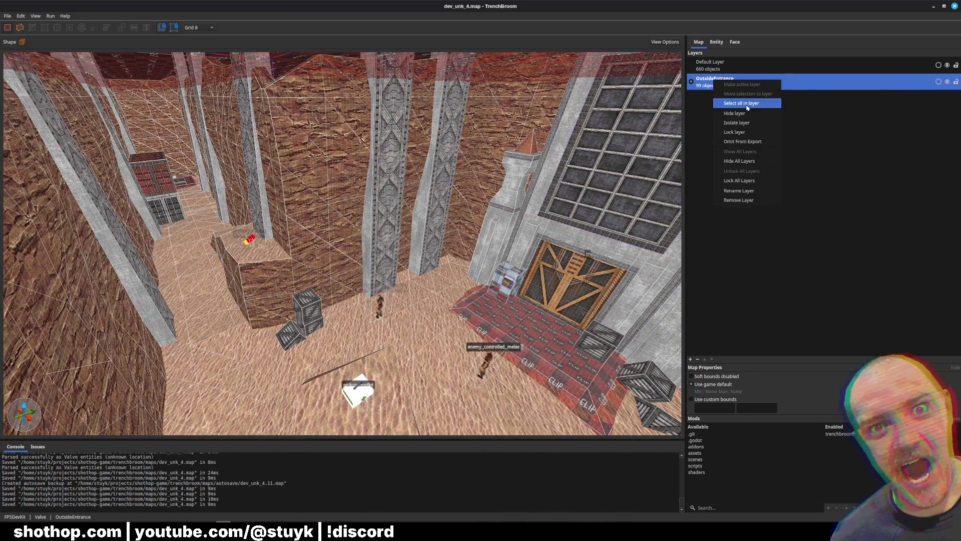
left_click(741, 103)
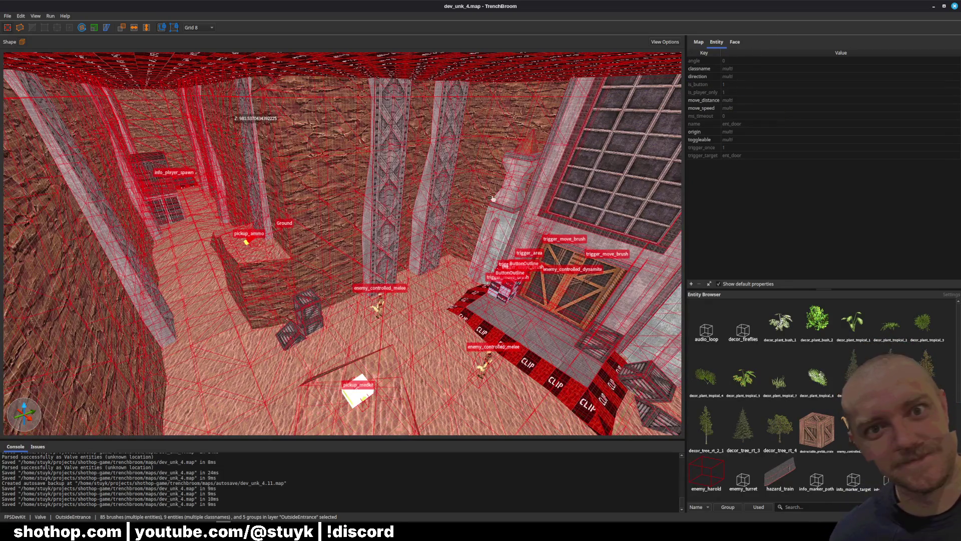
Narrow the selection to the centre pillar brush and confirm its worldspawn classname
left_click(390, 189)
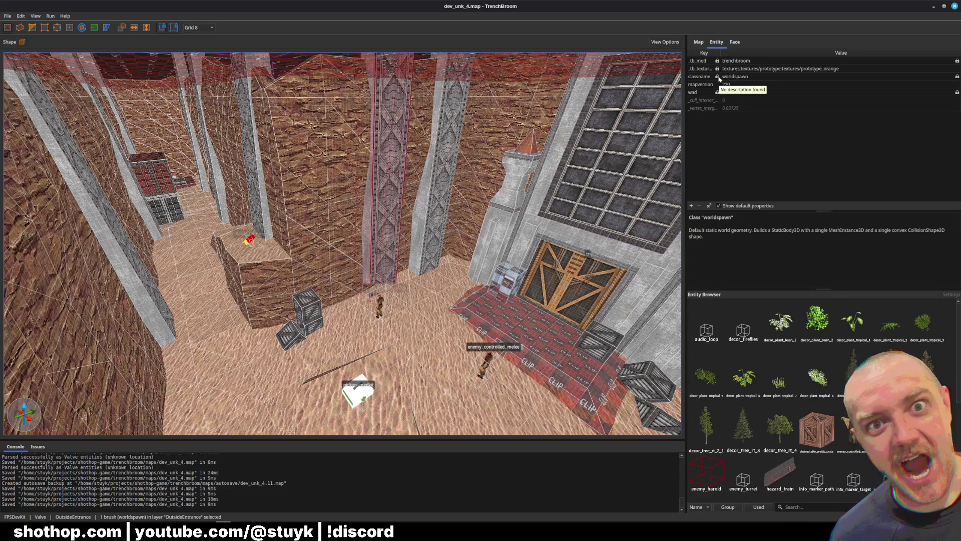
left_click(736, 77)
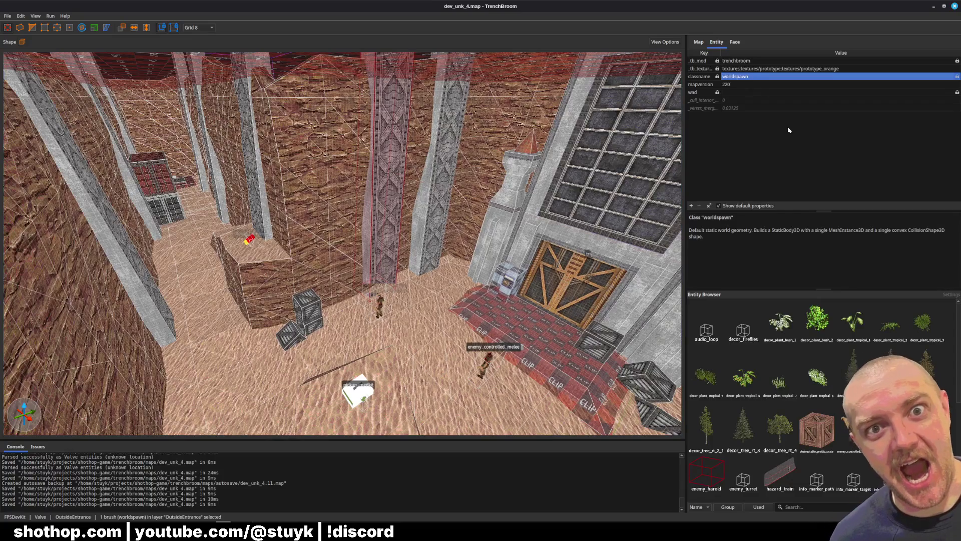
key("ctrl+u")
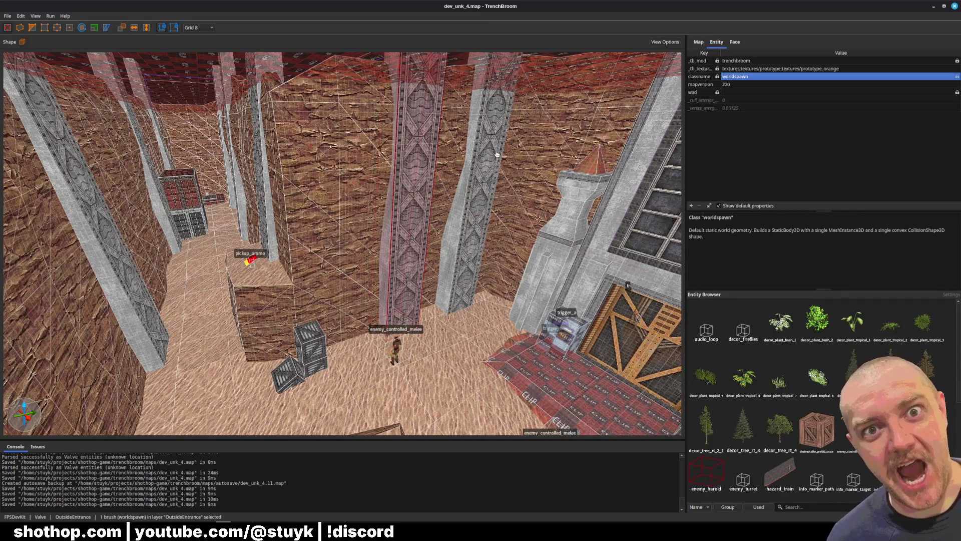
key("Escape")
left_click(352, 180)
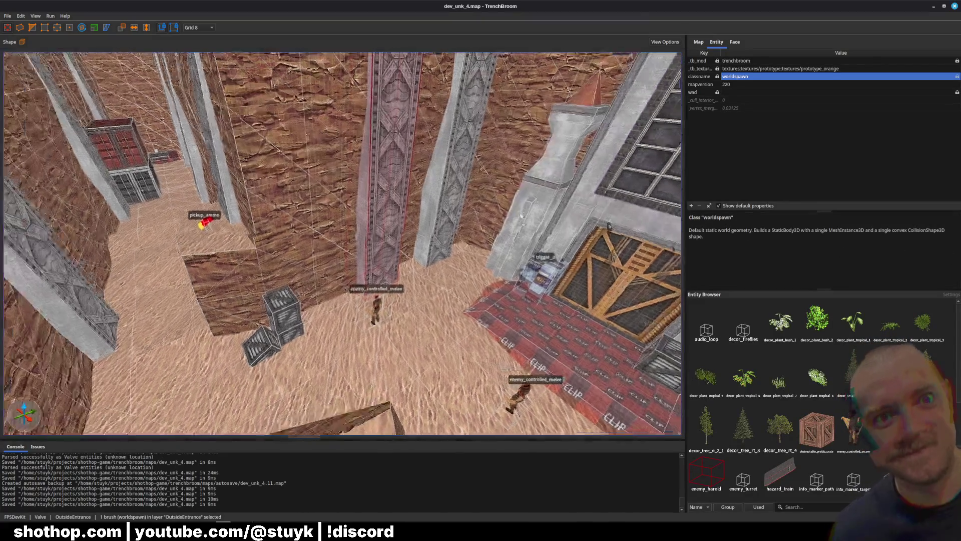
right_click(388, 206)
mouse_move(487, 344)
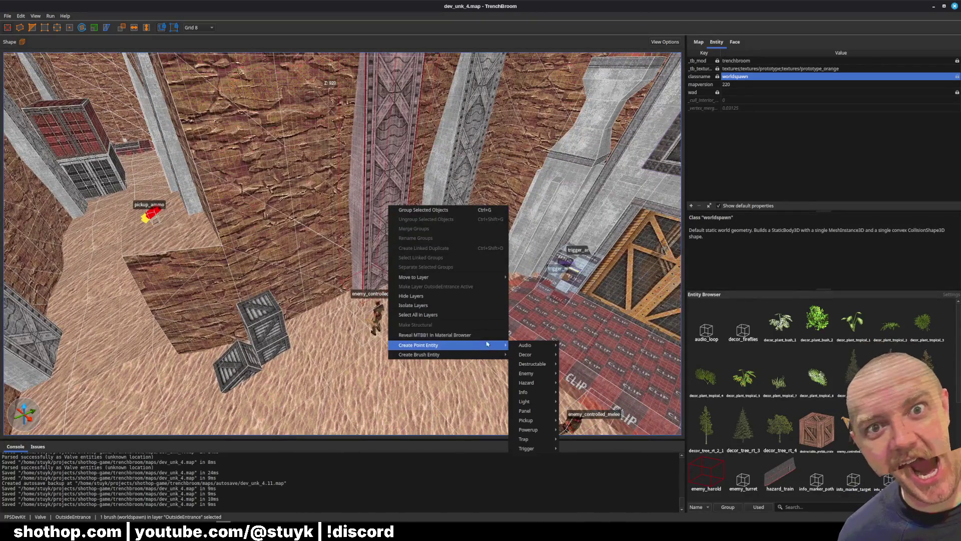
mouse_move(482, 278)
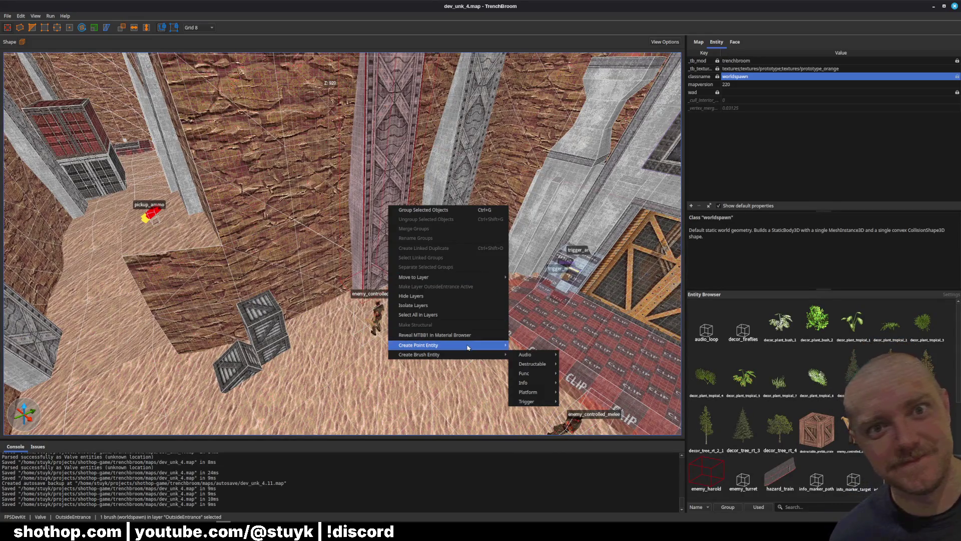
key("Escape")
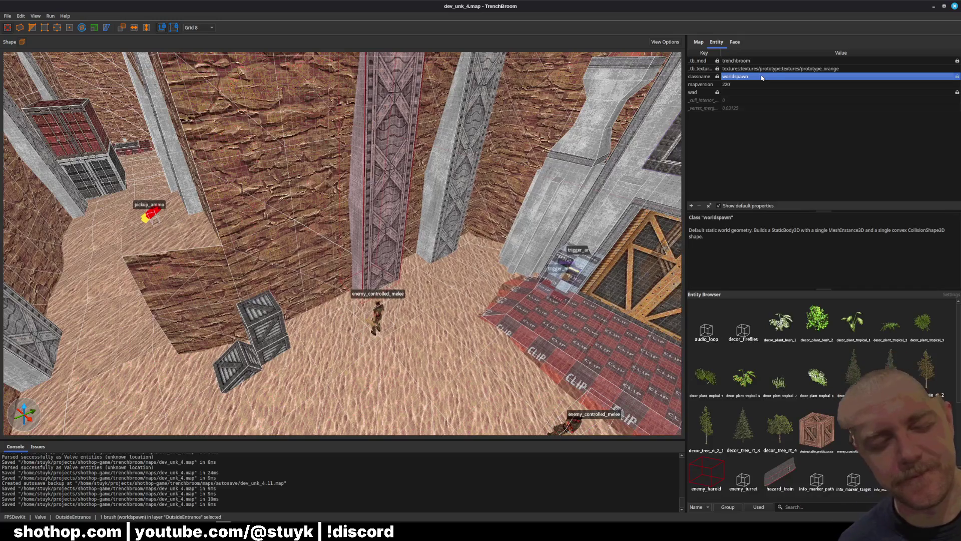
scroll(478, 271, "up", 2)
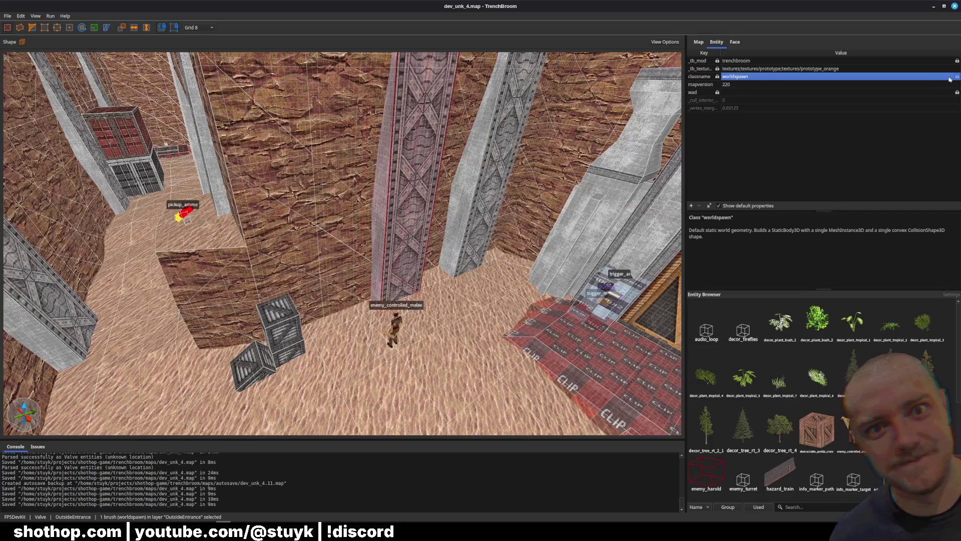
left_click(708, 175)
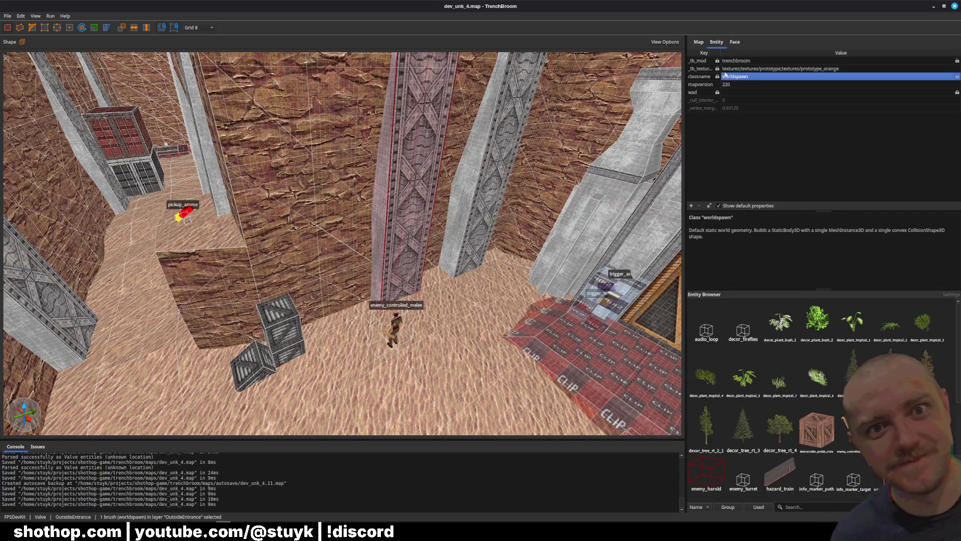
key("w")
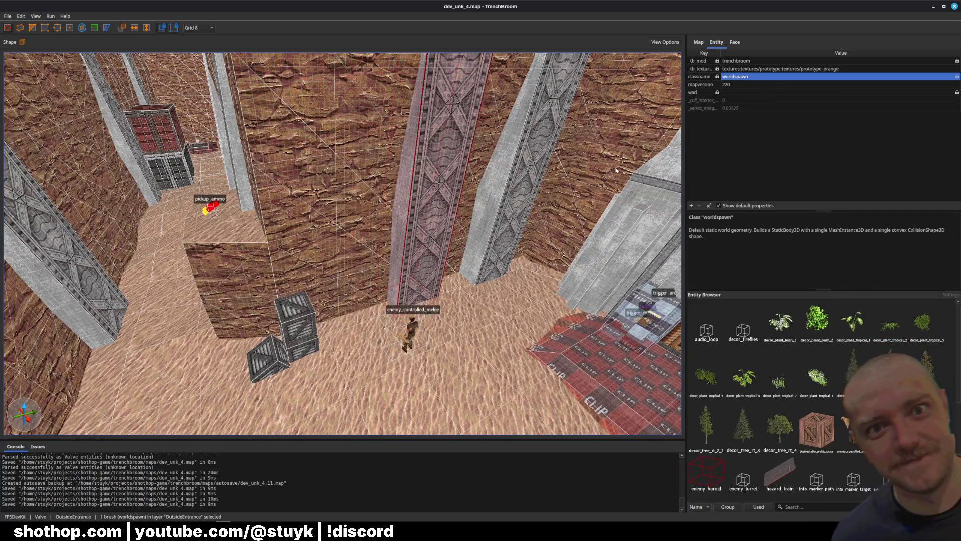
right_click(412, 219)
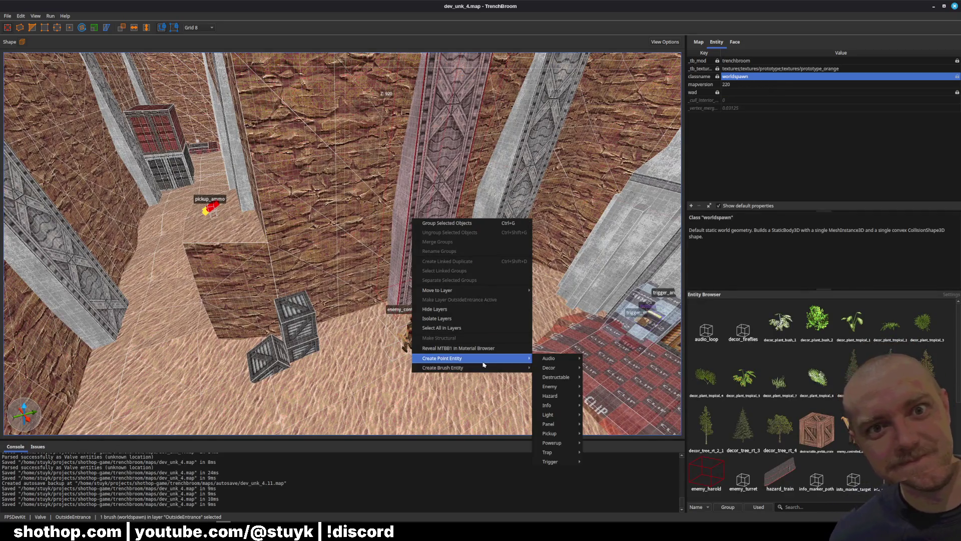
mouse_move(493, 367)
mouse_move(568, 389)
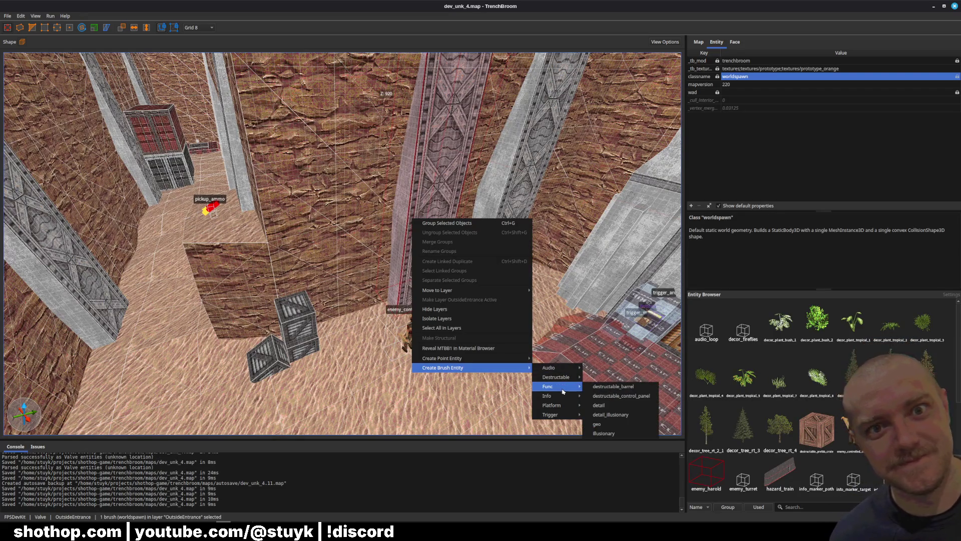
left_click(322, 239)
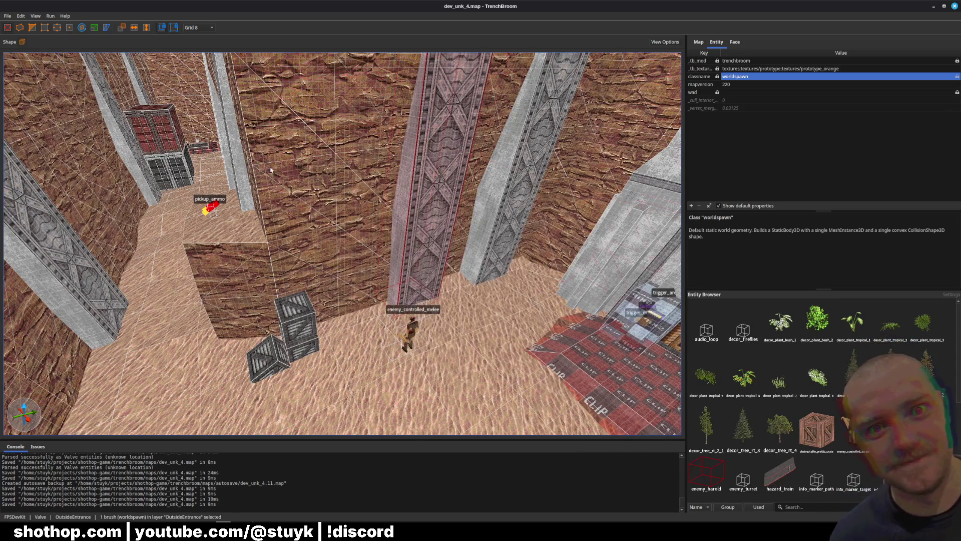
left_click(379, 193)
left_click(408, 333)
left_click(642, 103)
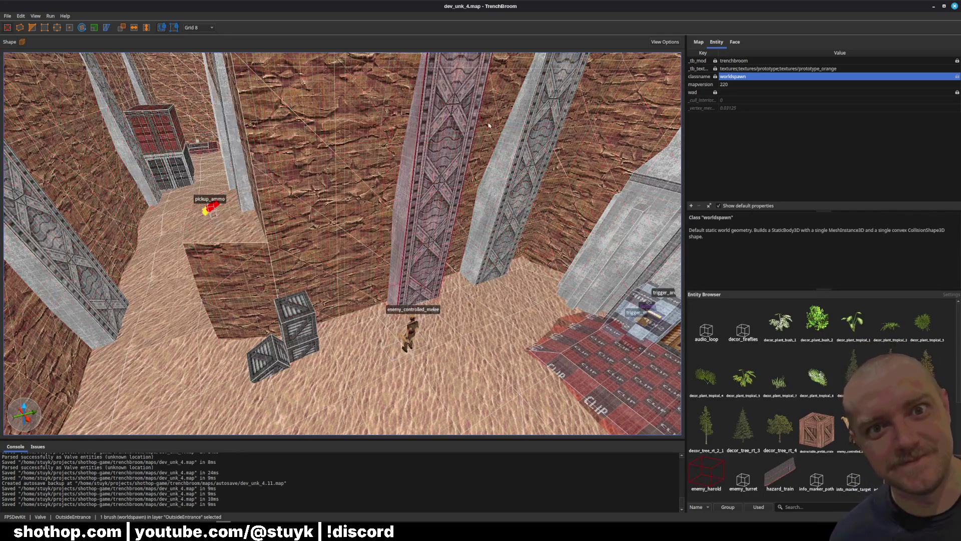
left_click(436, 150)
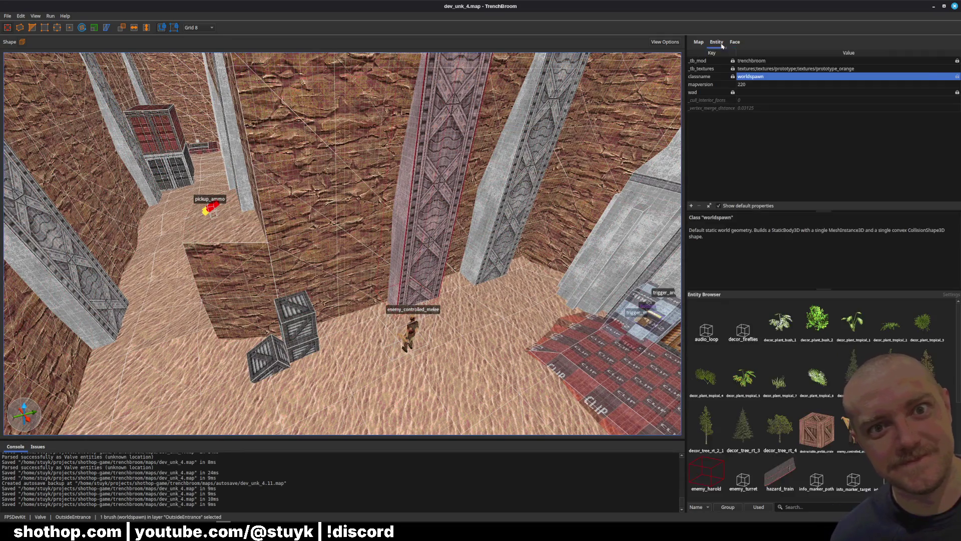
left_click(698, 43)
left_click(717, 45)
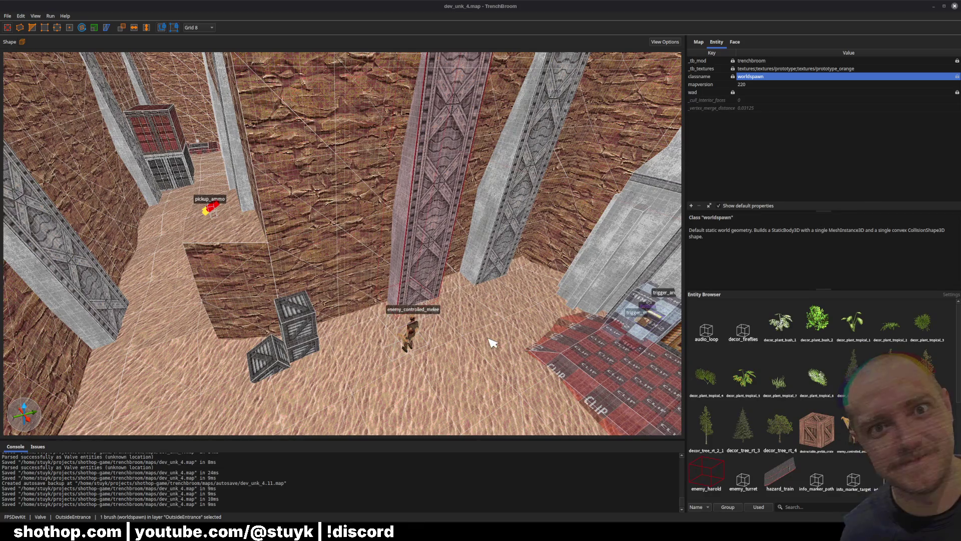
left_click(425, 203)
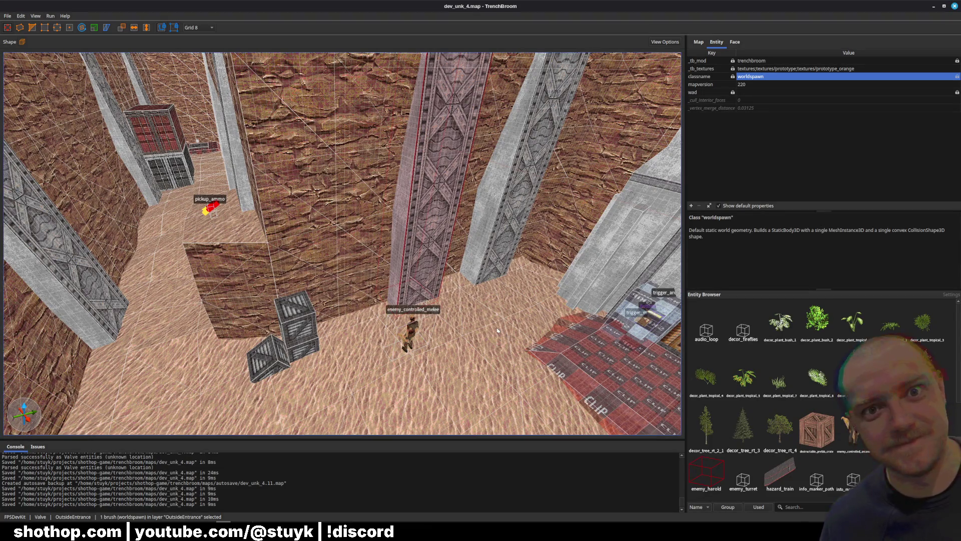
right_click(426, 203)
left_click(425, 190)
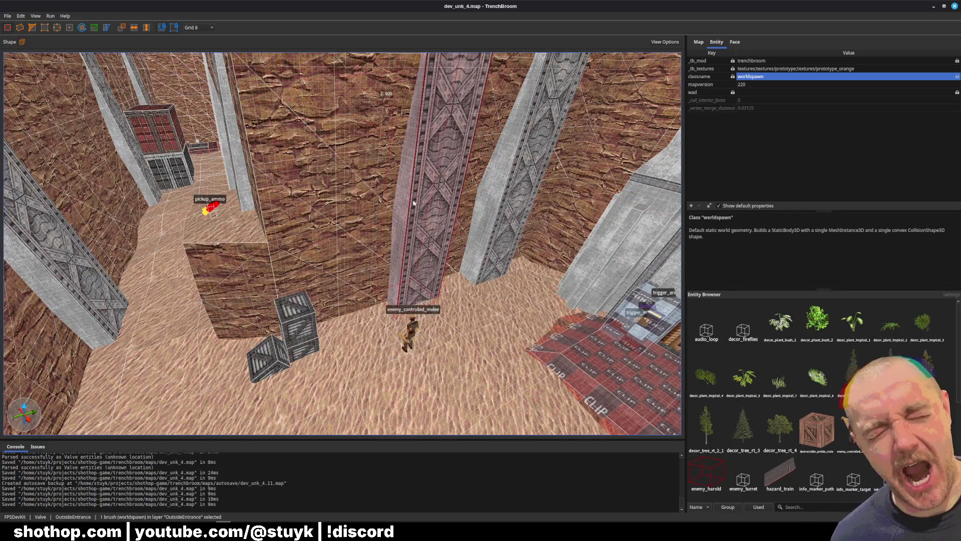
right_click(413, 200)
mouse_move(481, 340)
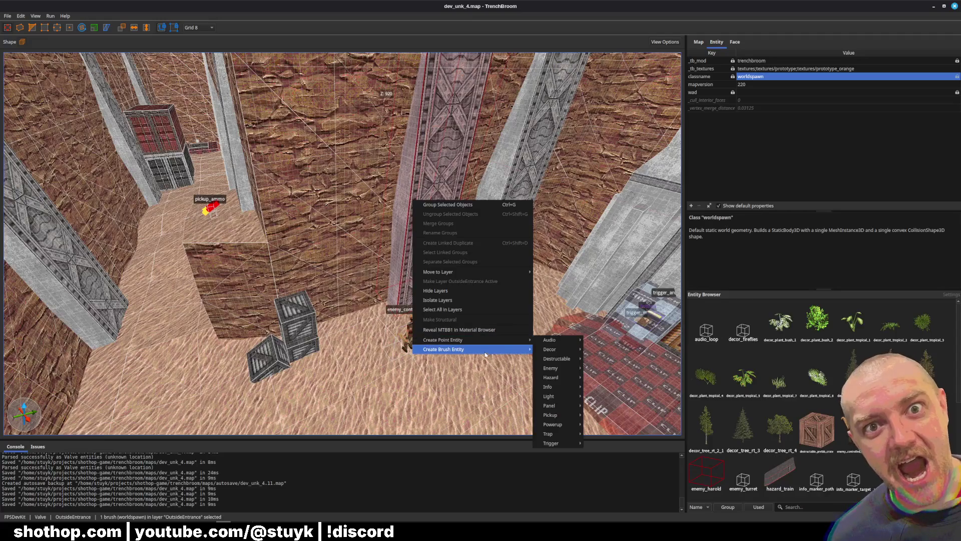
mouse_move(505, 349)
mouse_move(573, 383)
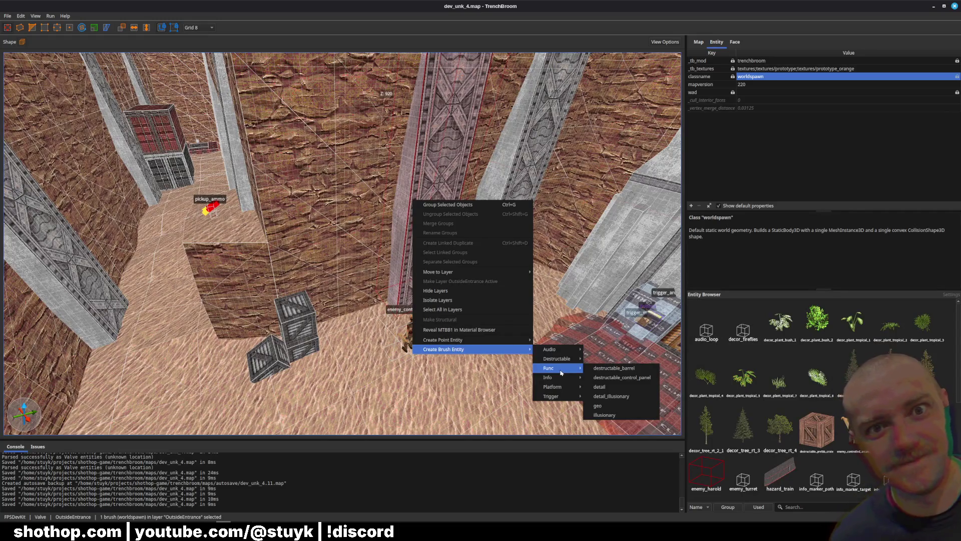
left_click(469, 377)
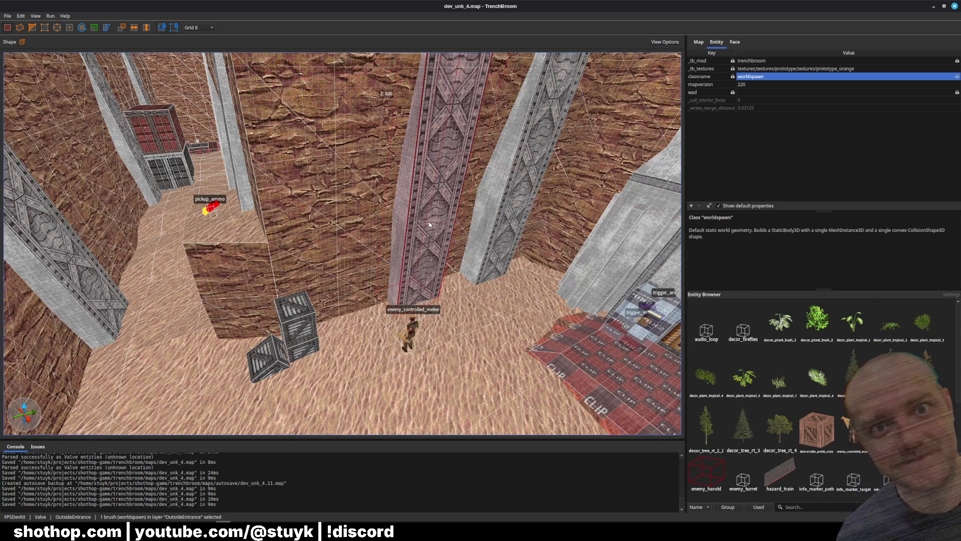
key("ctrl+a")
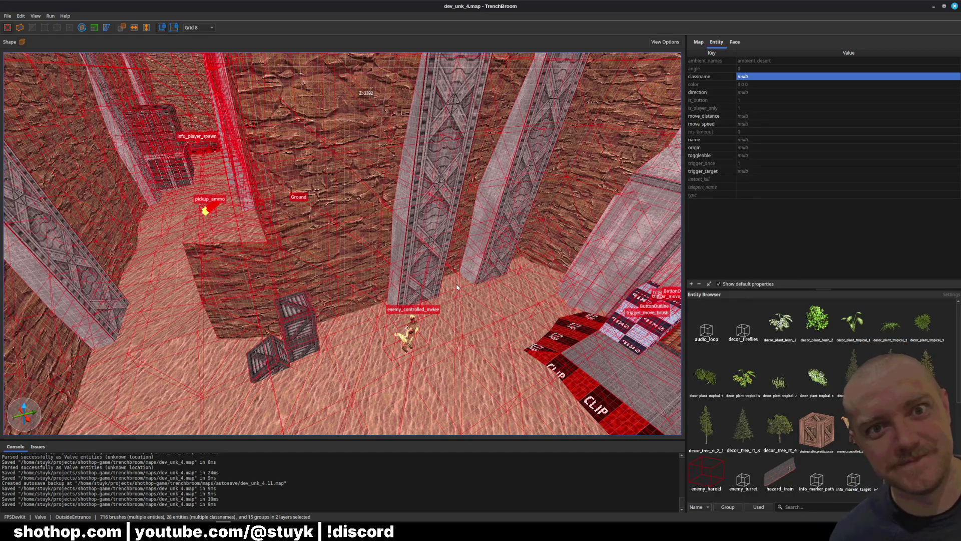
key("Escape")
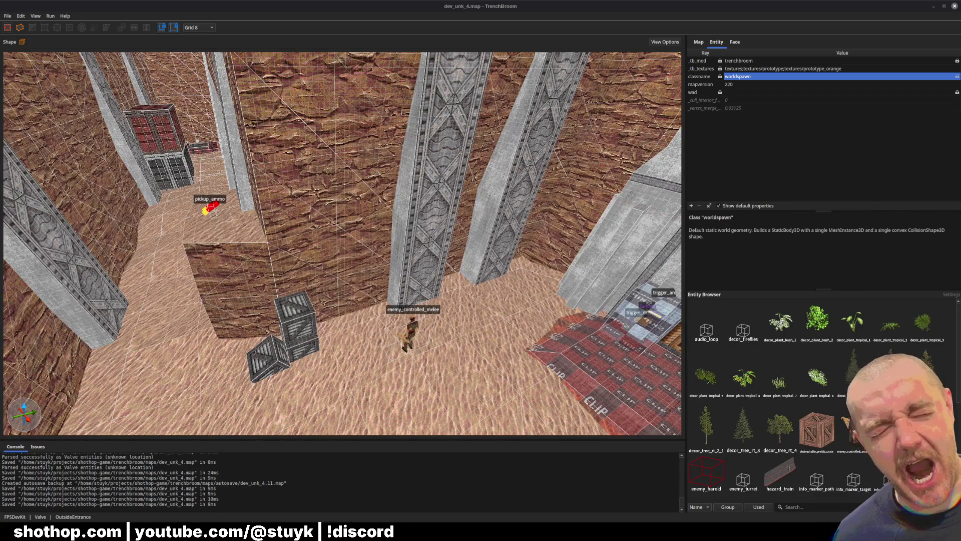
Select the rock-wall group and bring up the Layers list showing Default Layer and OutsideEntrance
scroll(524, 229, "up", 5)
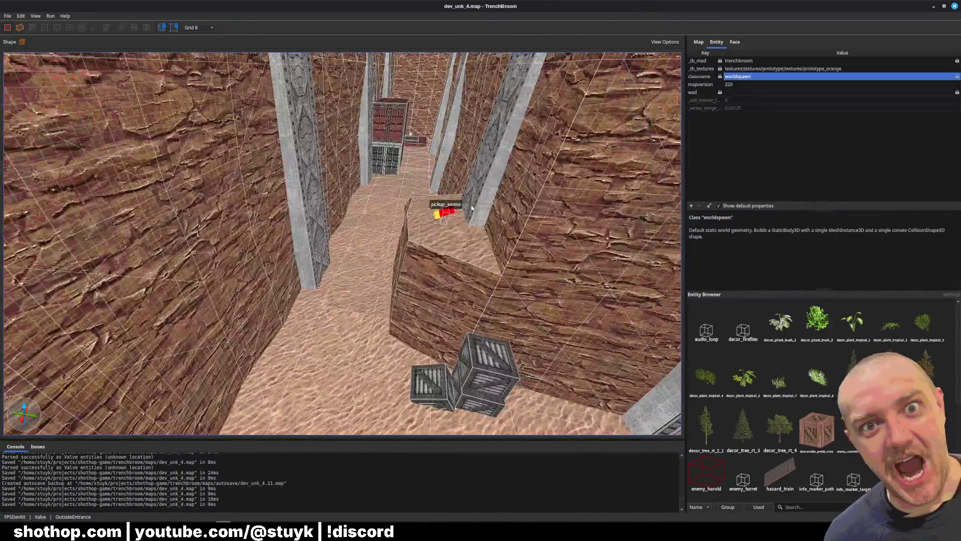
scroll(481, 205, "down", 5)
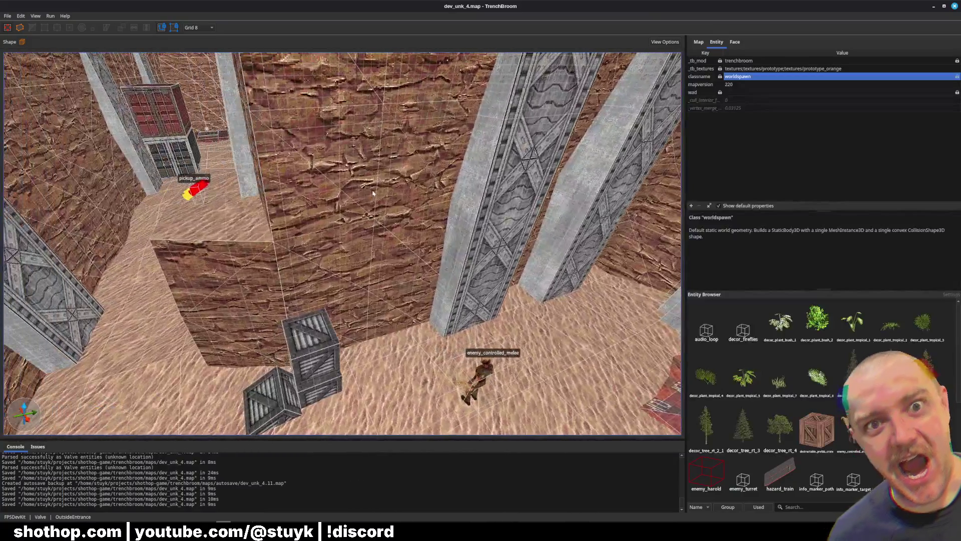
left_click(481, 205)
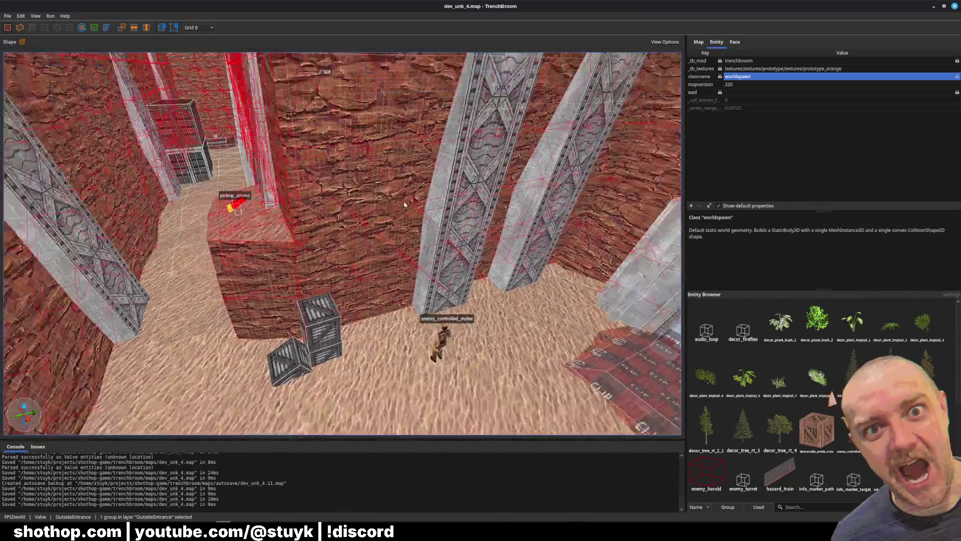
scroll(405, 200, "down", 5)
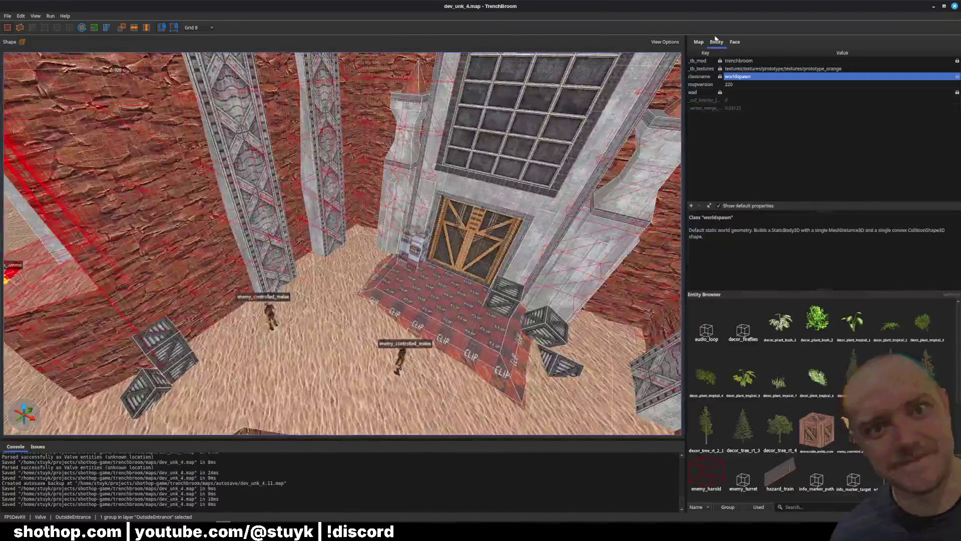
left_click(701, 45)
left_click(717, 43)
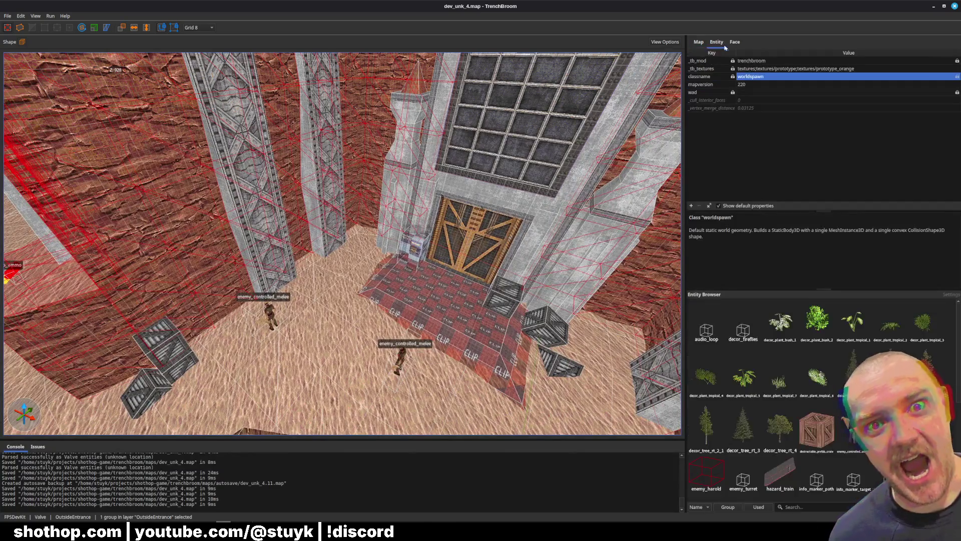
left_click(732, 43)
left_click(720, 44)
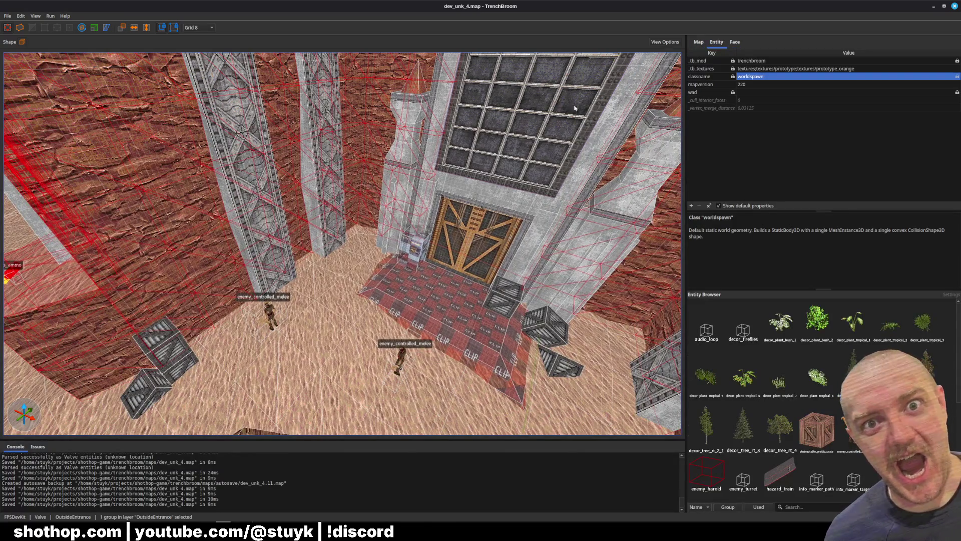
key("Escape")
left_click(699, 42)
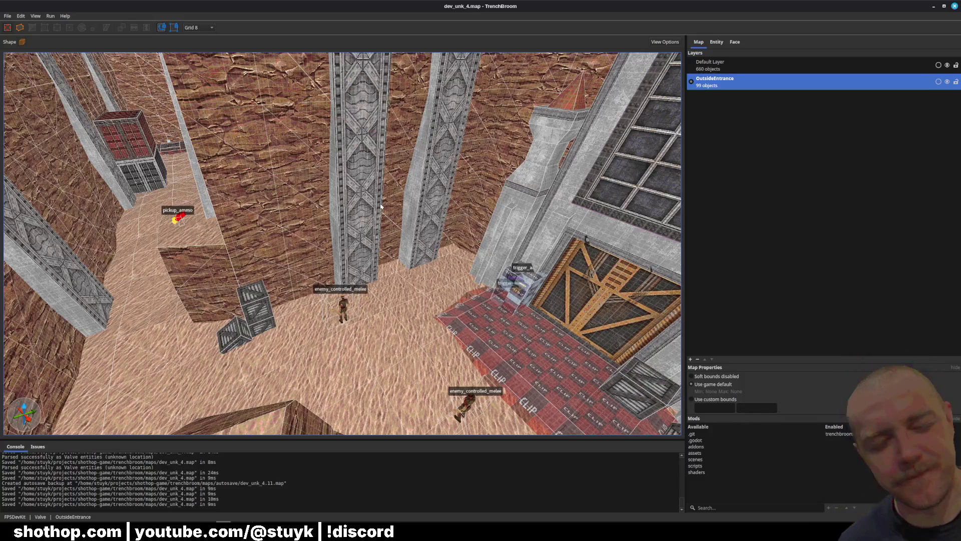
left_click(326, 209)
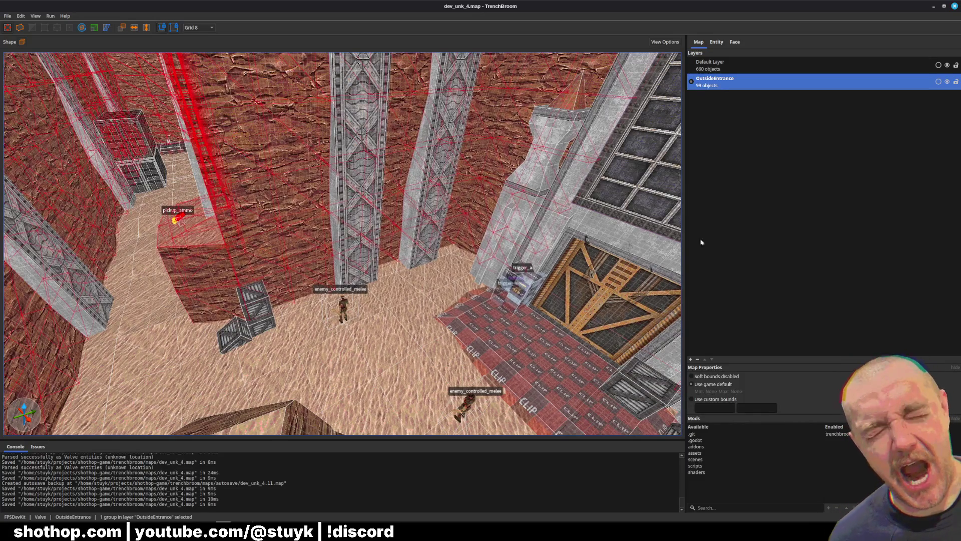
Switch the right-hand inspector back to the Entity tab for the rock-wall group
left_click(717, 42)
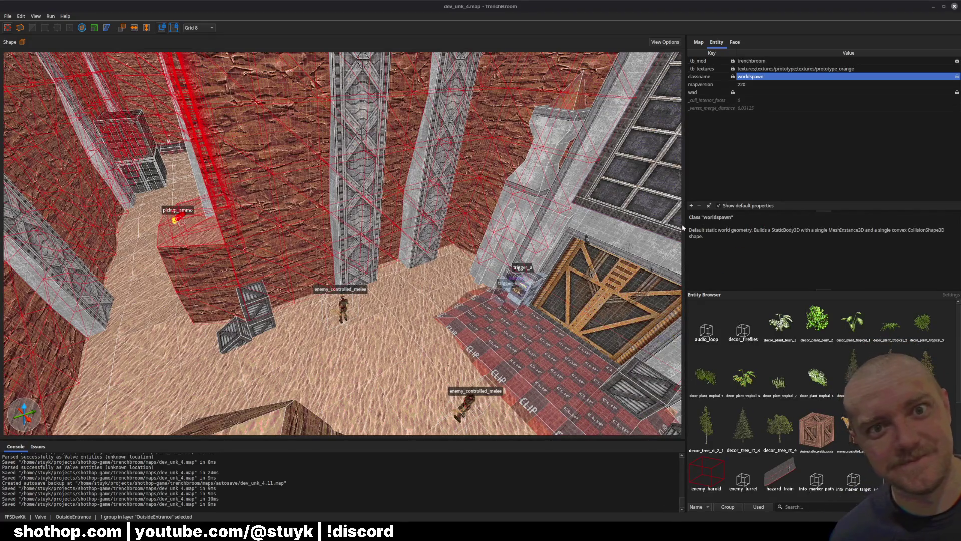
Select everything in OutsideEntrance and isolate that layer in the viewport
key("ctrl+z")
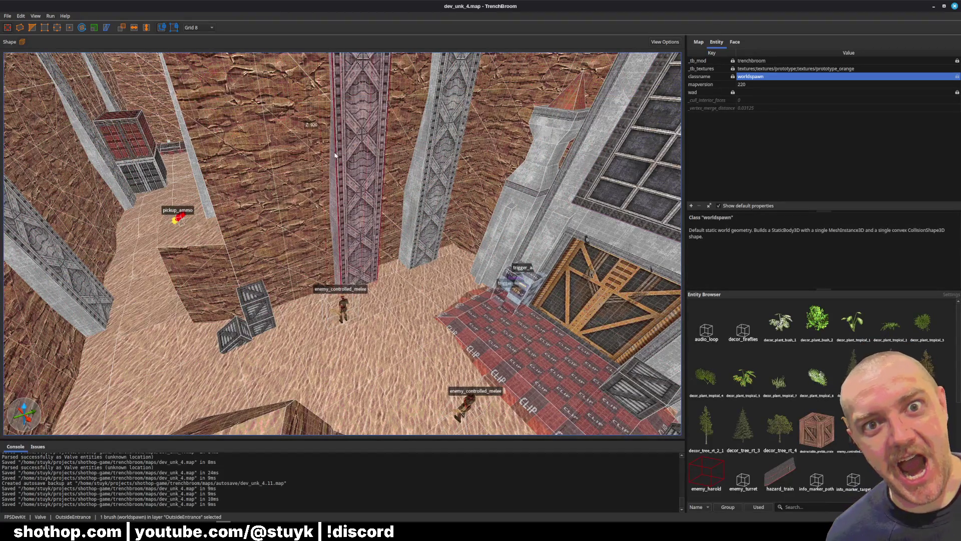
left_click(698, 43)
right_click(739, 85)
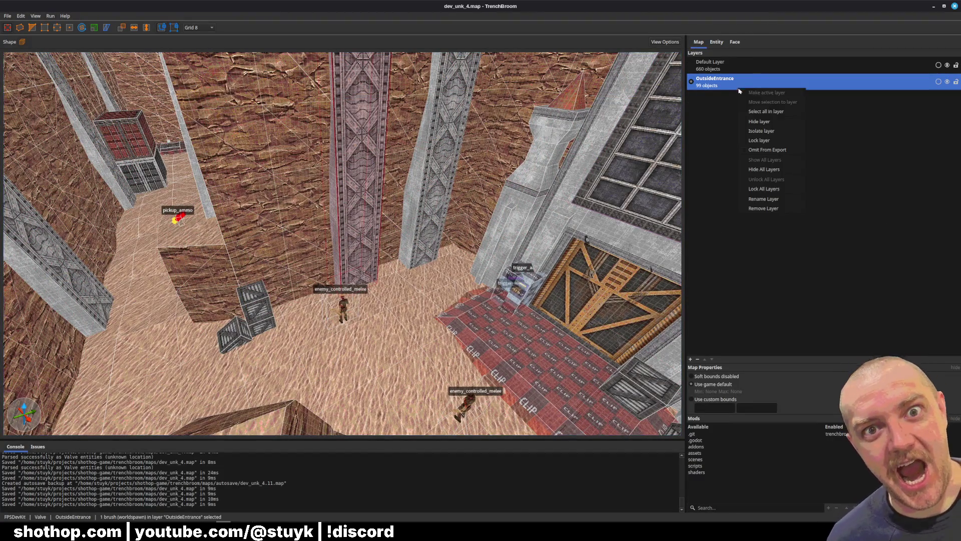
left_click(767, 112)
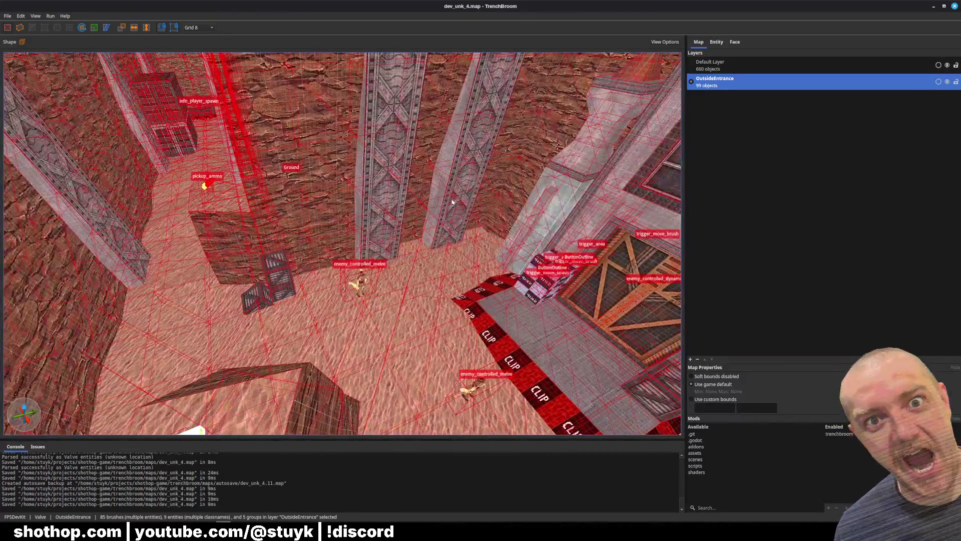
right_click(452, 200)
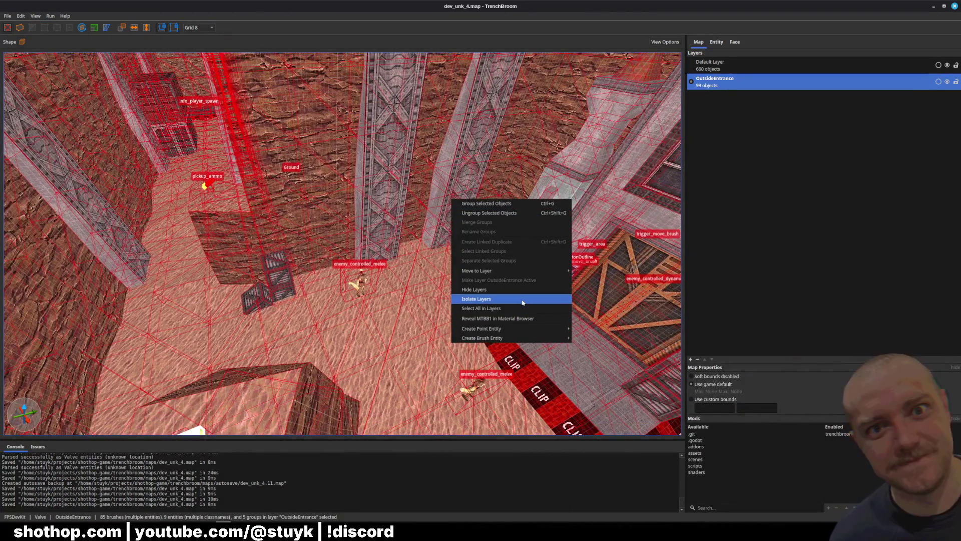
left_click(522, 303)
Reselect all 85 brushes, 9 entities and 5 groups and view their entity properties
key("ctrl+a")
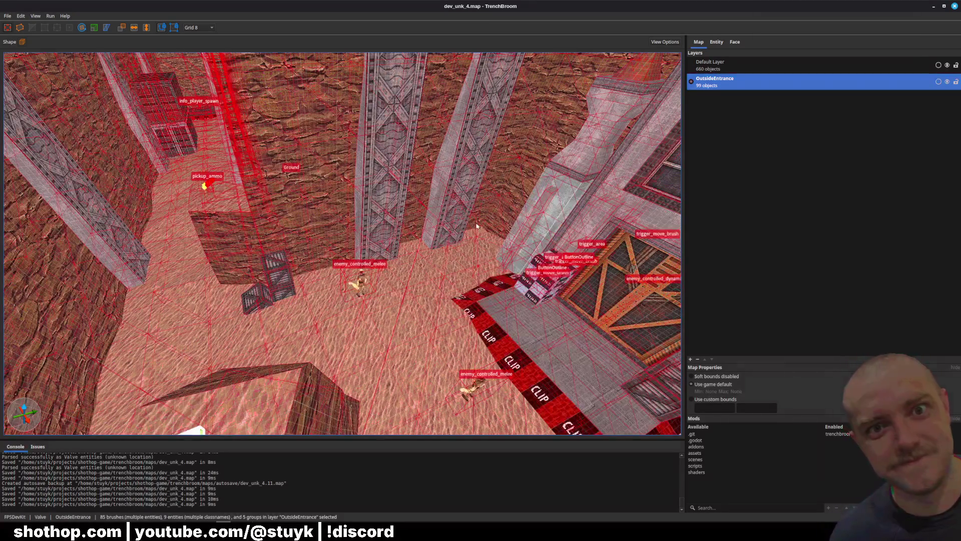
right_click(426, 185)
mouse_move(489, 329)
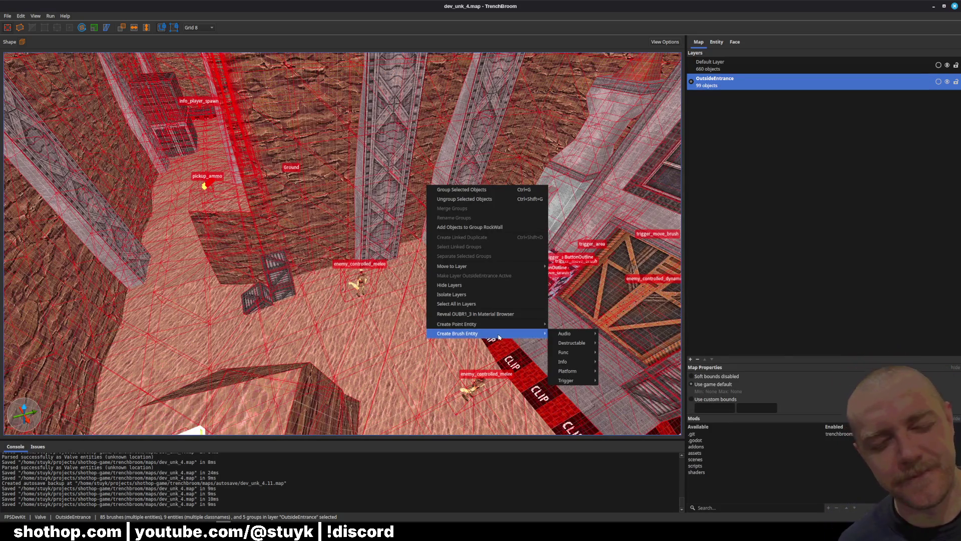
mouse_move(571, 363)
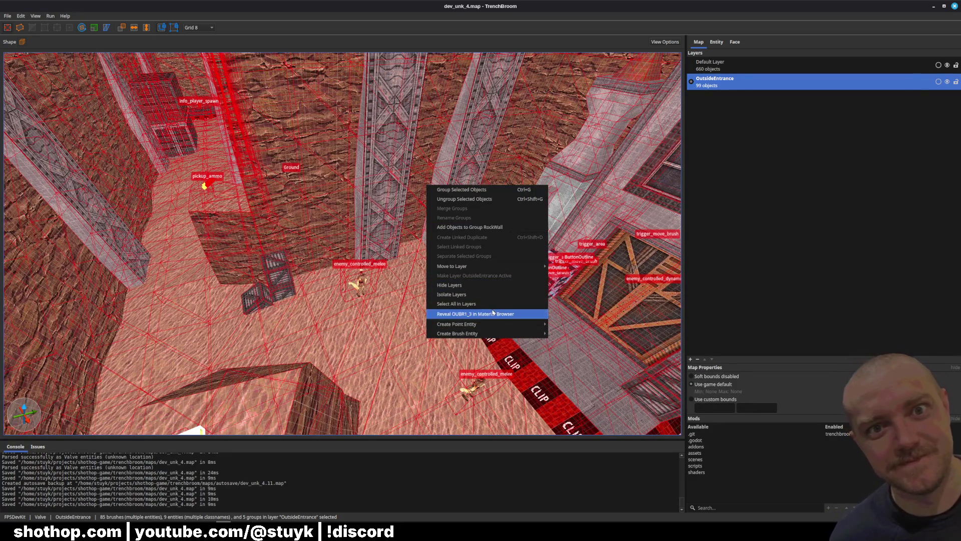
mouse_move(498, 265)
left_click(817, 164)
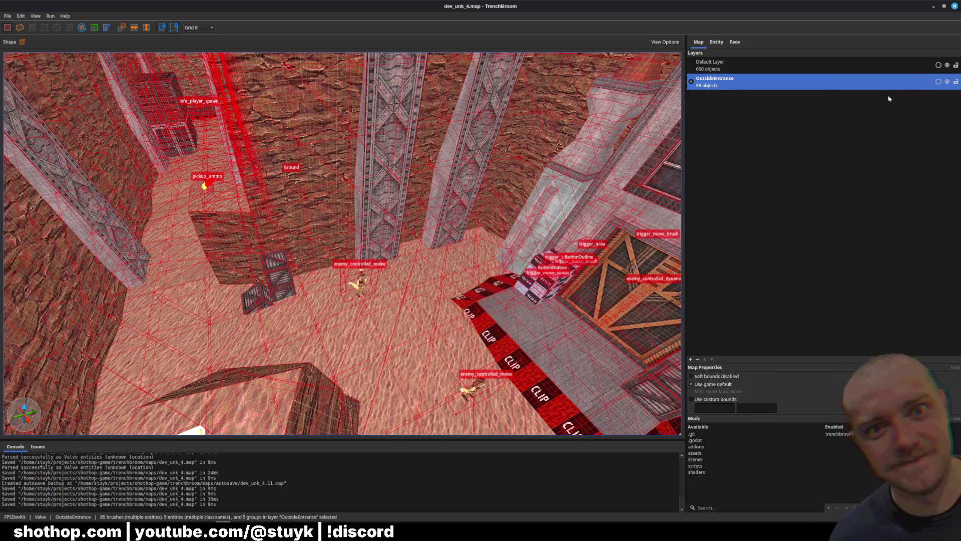
left_click(717, 43)
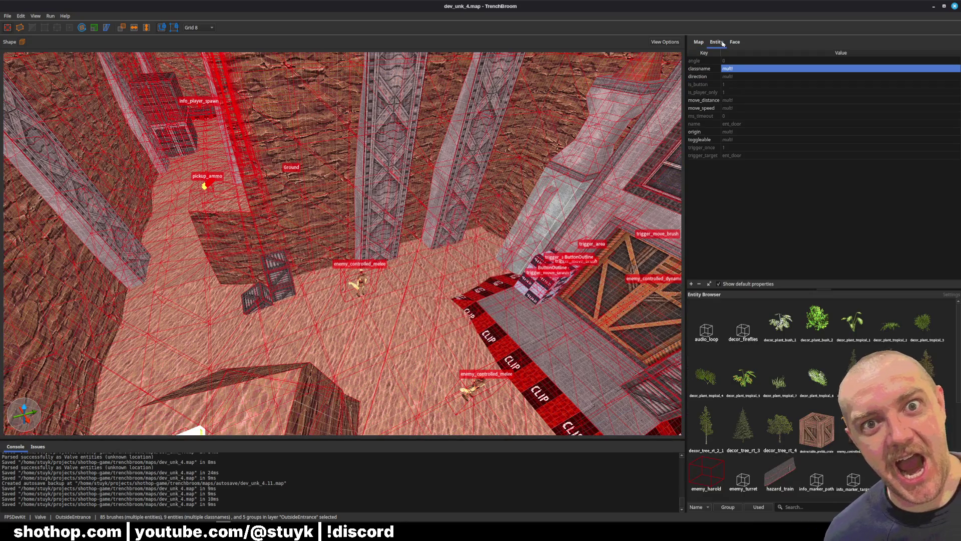
Inspect the shared classname, the trigger_area brush and the worldspawn pillar, then clear the selection
double_click(748, 70)
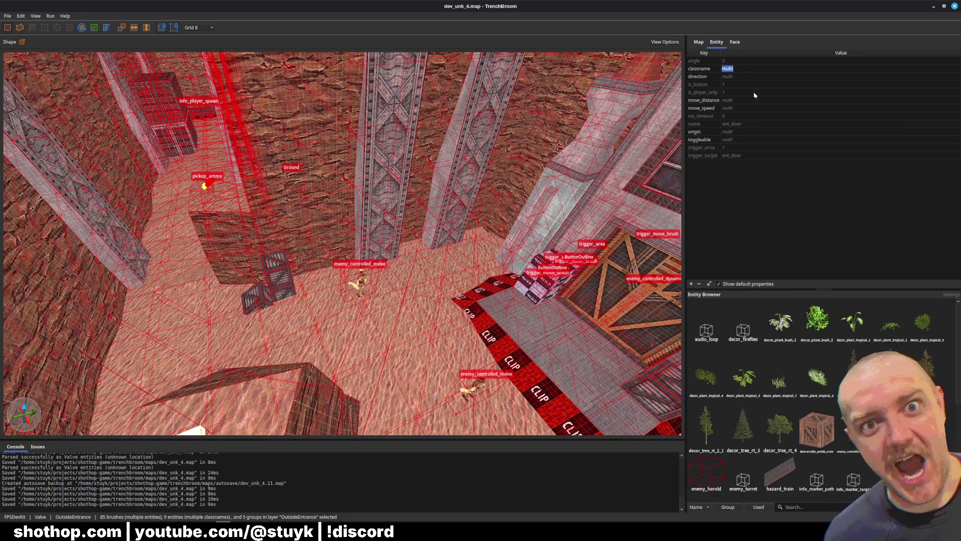
scroll(476, 234, "up", 5)
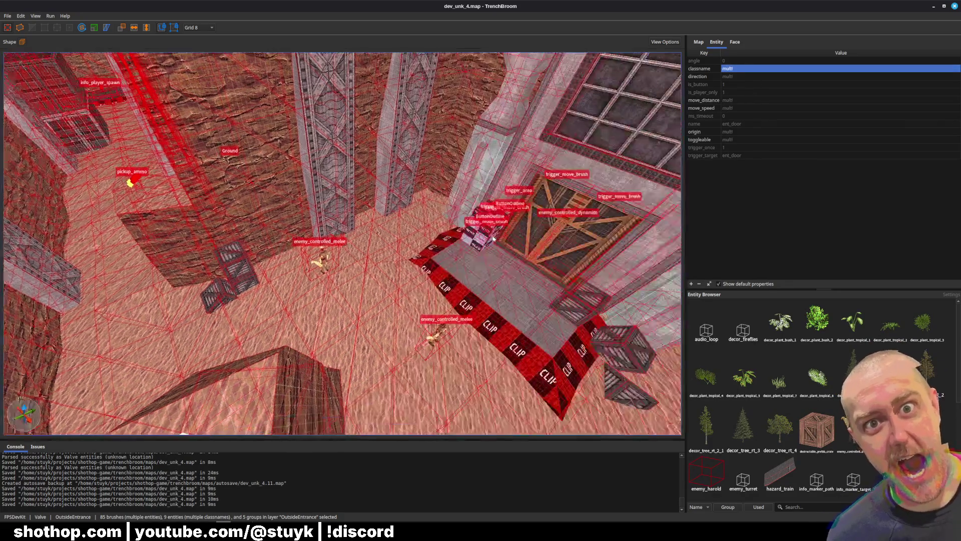
left_click(479, 231)
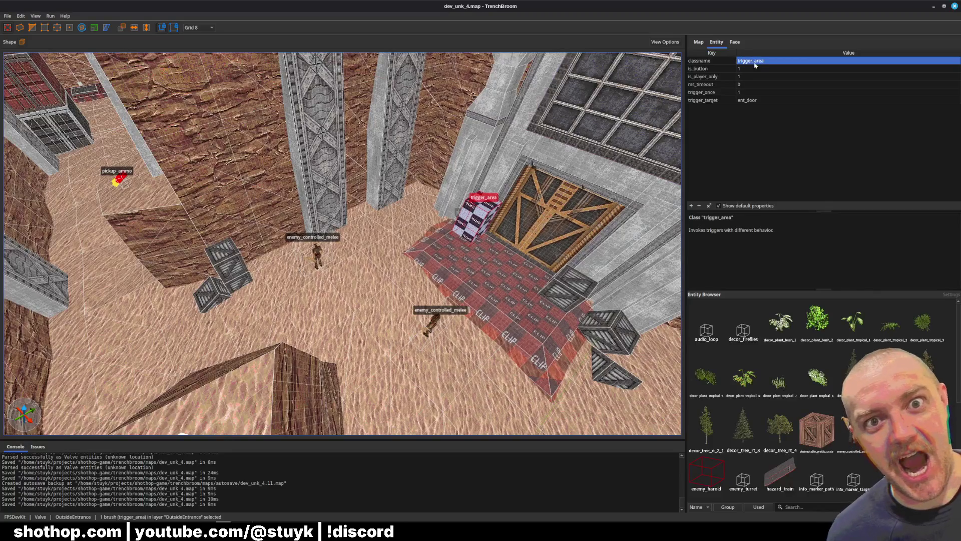
key("ctrl+u")
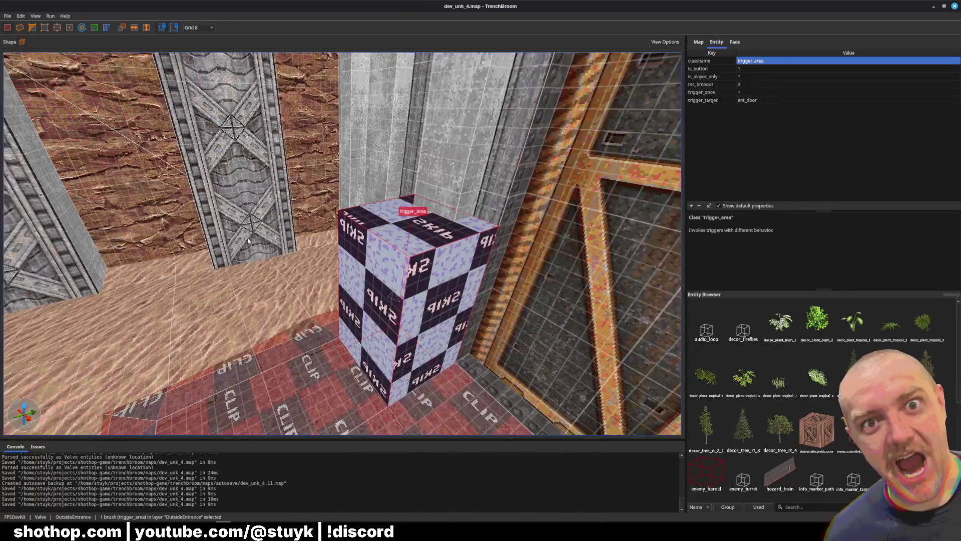
left_click(249, 241)
key("ctrl+a")
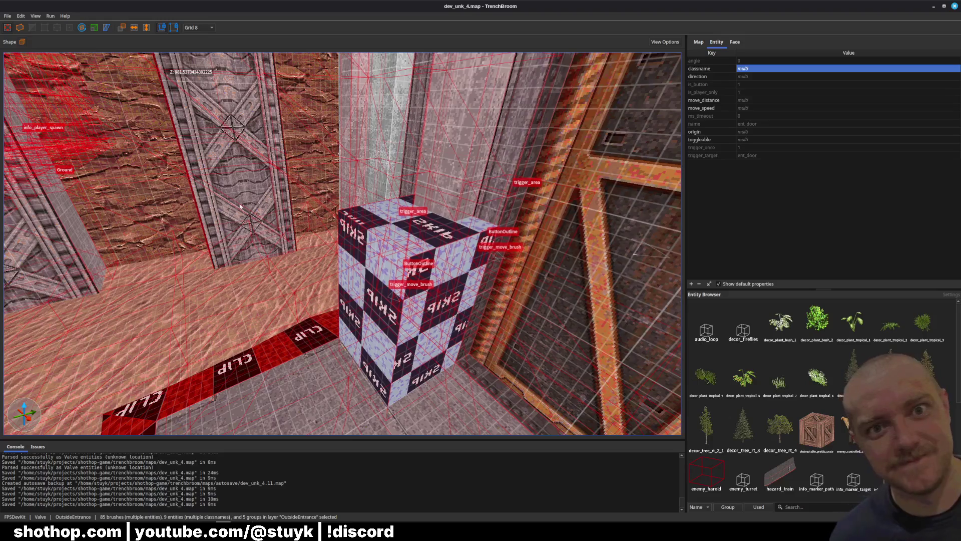
key("Escape")
scroll(395, 239, "down", 10)
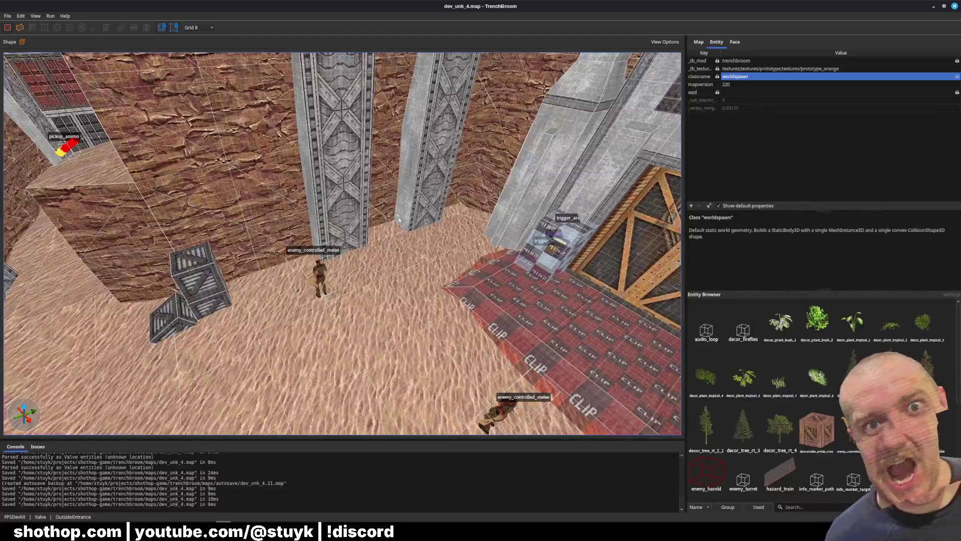
scroll(400, 219, "down", 5)
left_click(735, 43)
Select the trigger_area, ButtonOutline brushes, entrance entities, enemy and player spawn together
left_click(524, 244)
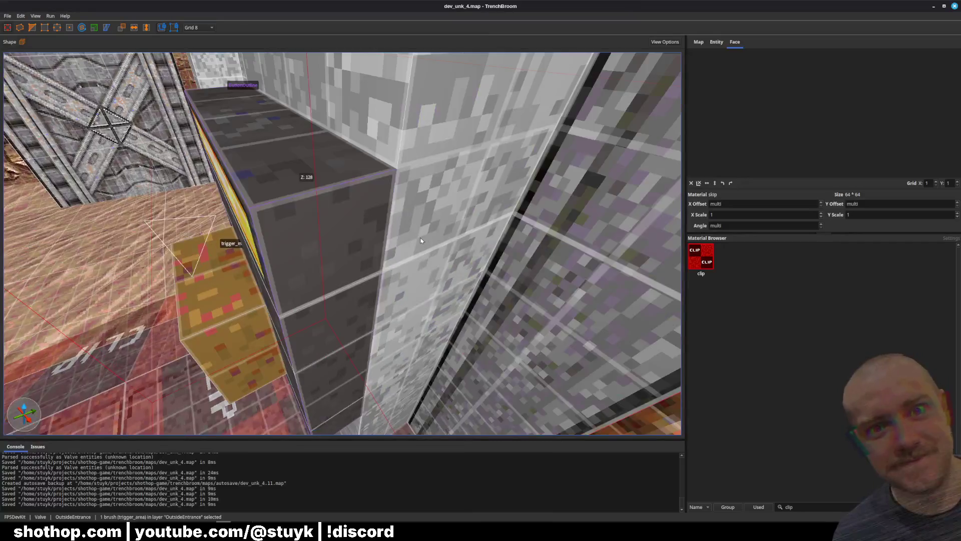
left_click(330, 255, "ctrl")
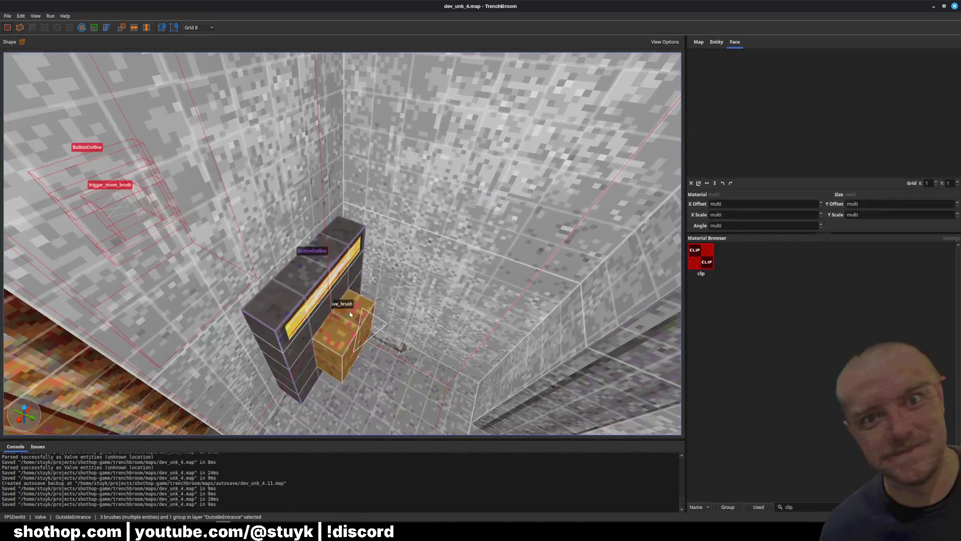
left_click(311, 278, "ctrl")
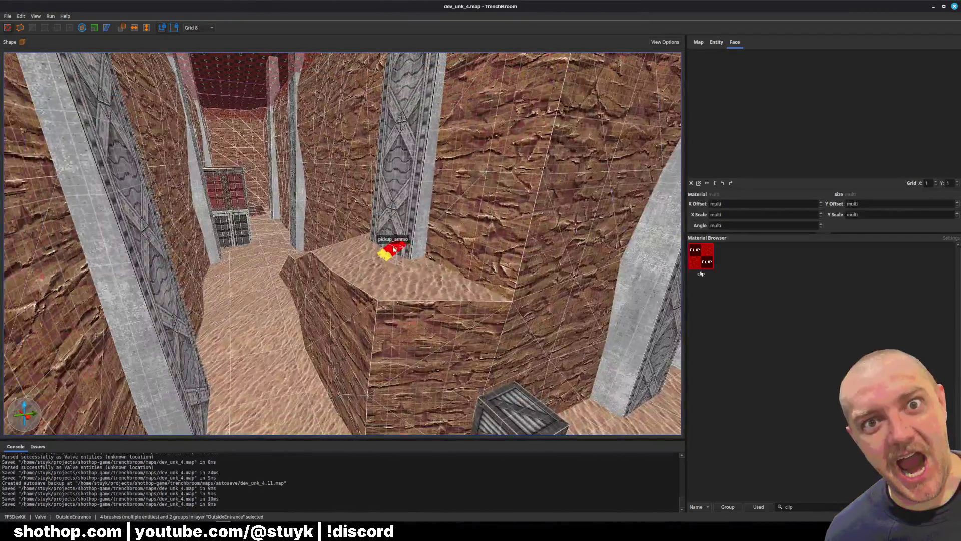
left_click(395, 248, "ctrl")
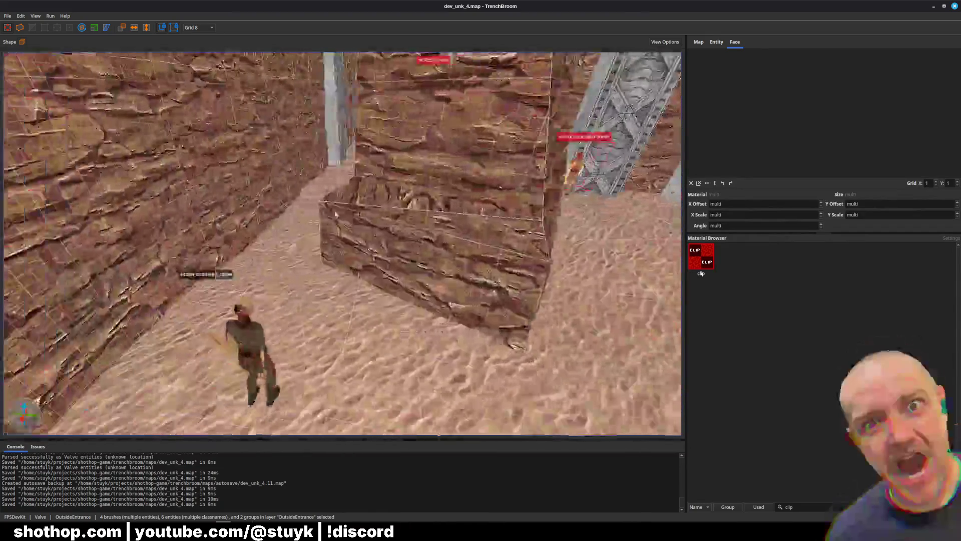
left_click(279, 338, "ctrl")
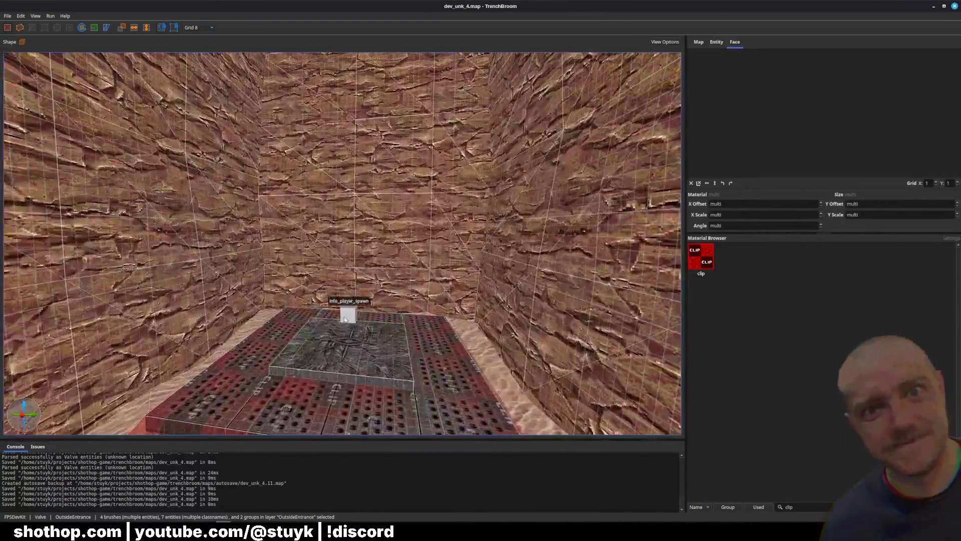
left_click(345, 319, "ctrl")
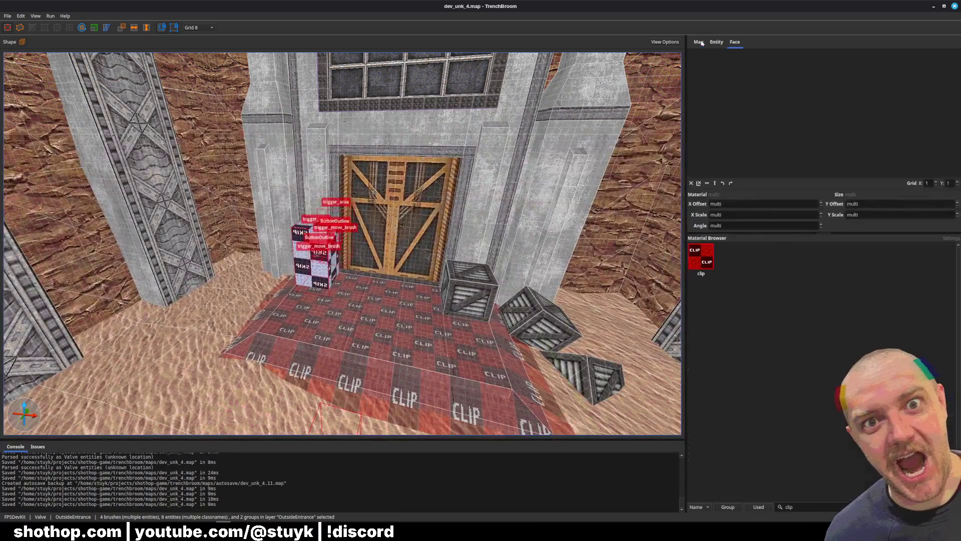
left_click(700, 42)
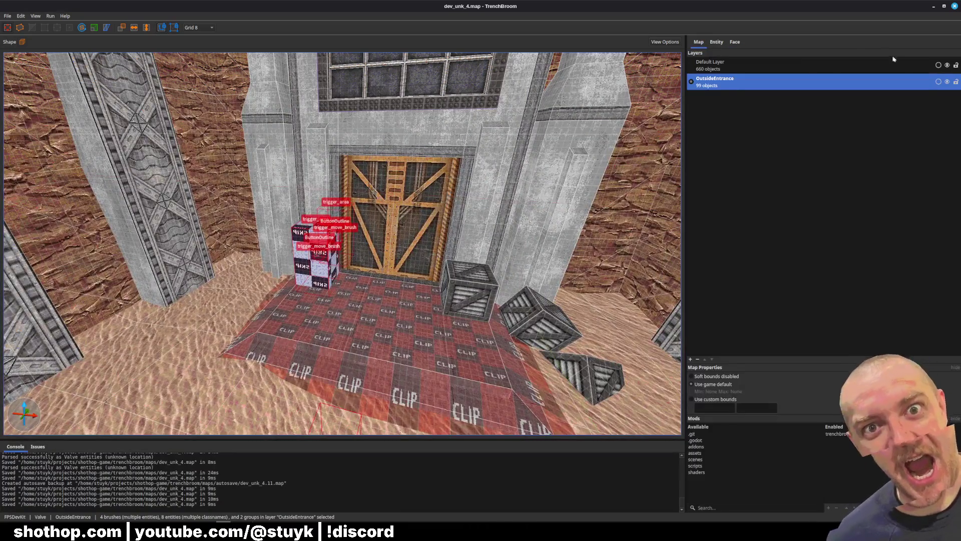
Create a new Entities layer and move the selected entrance entities into it
left_click(691, 359)
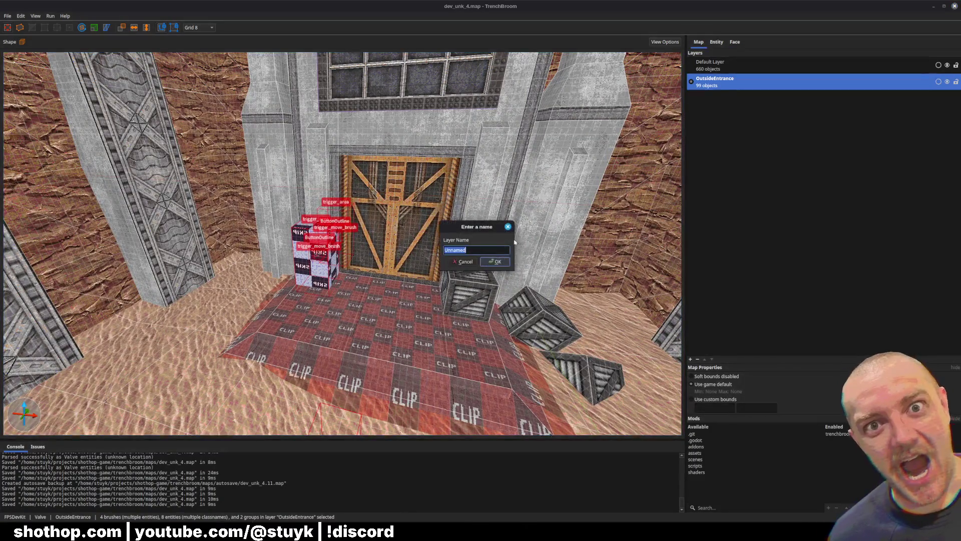
type("Entitie")
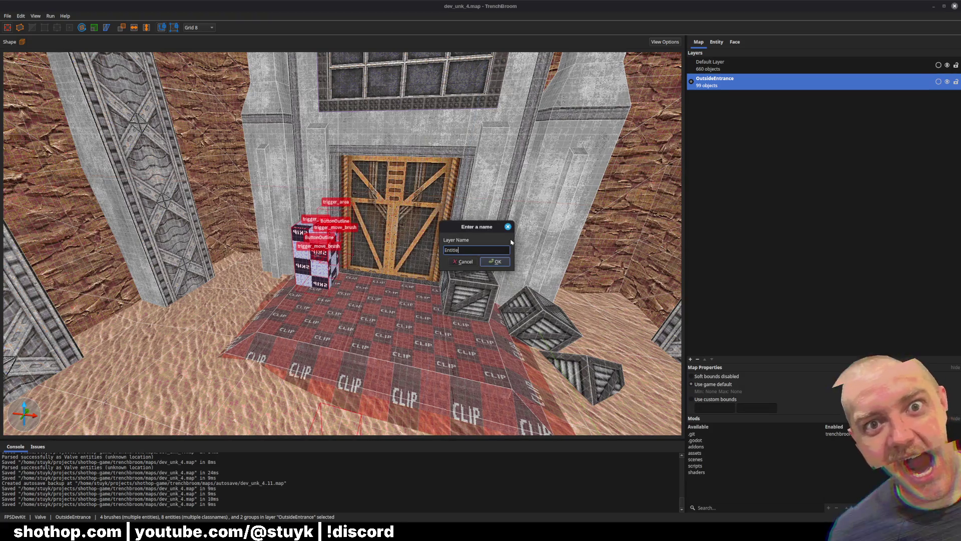
type("ss")
key("Return")
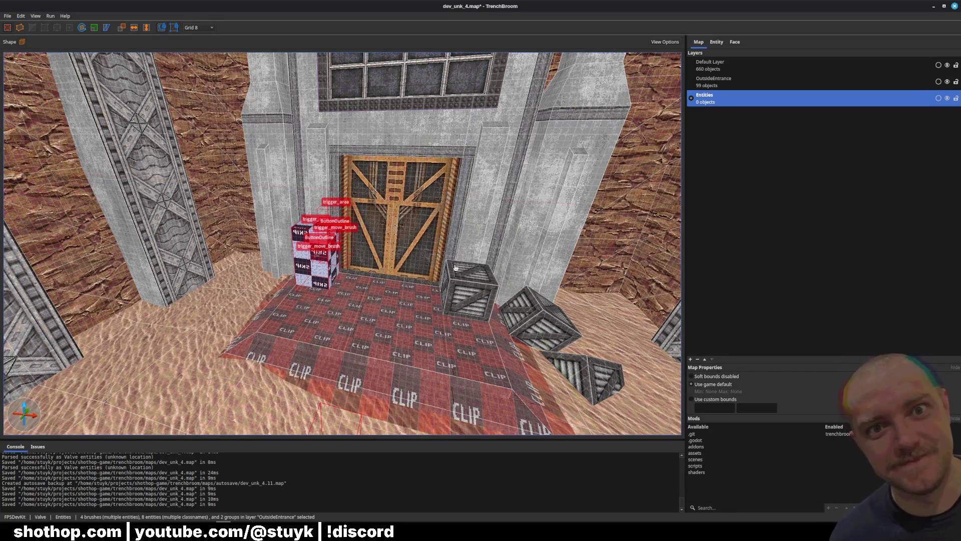
right_click(333, 232)
mouse_move(436, 302)
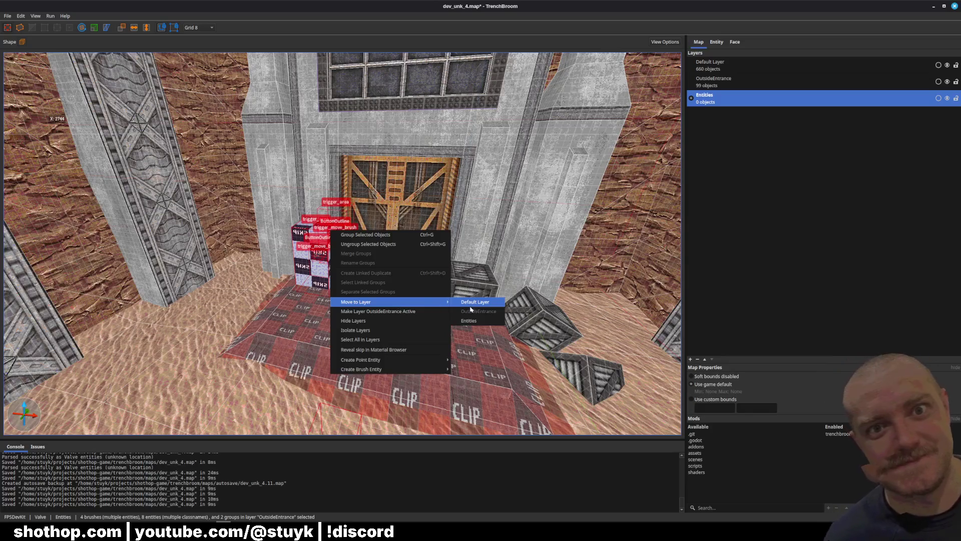
left_click(469, 321)
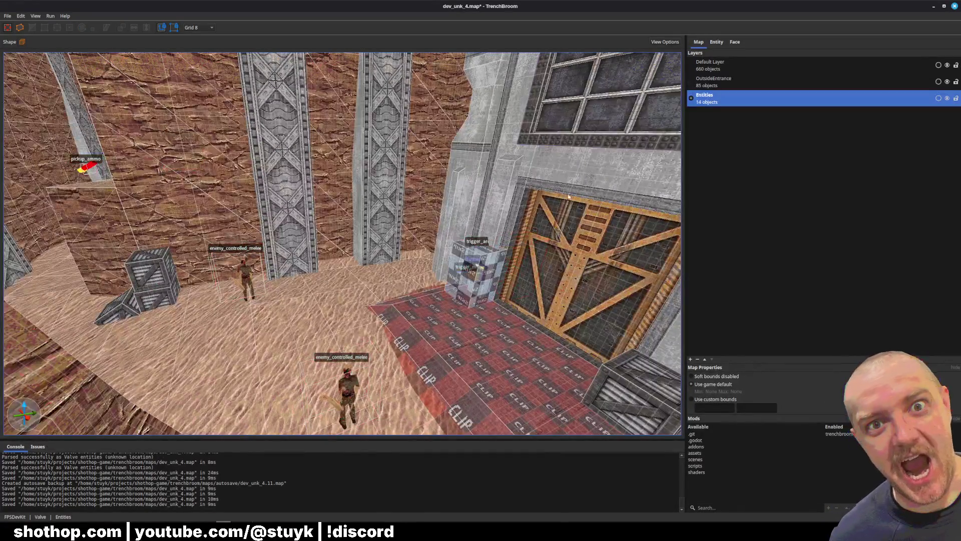
Pick the window group out of the OutsideEntrance layer and save the map
left_click(726, 85)
right_click(803, 81)
left_click(834, 103)
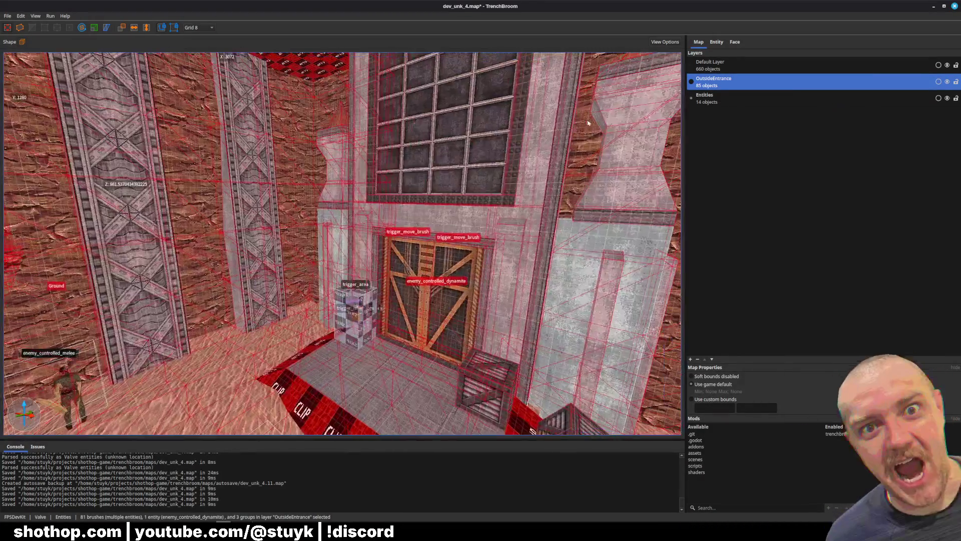
left_click(469, 137)
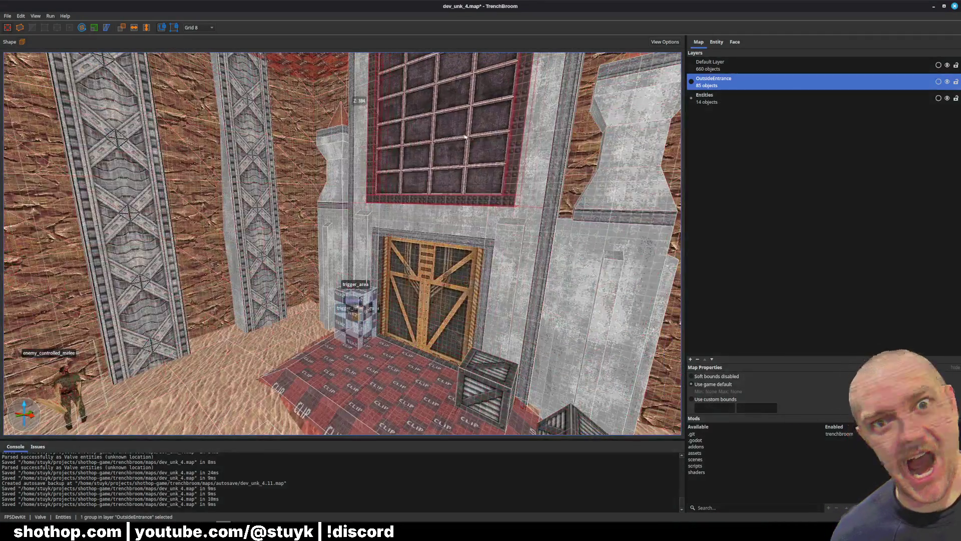
right_click(433, 149)
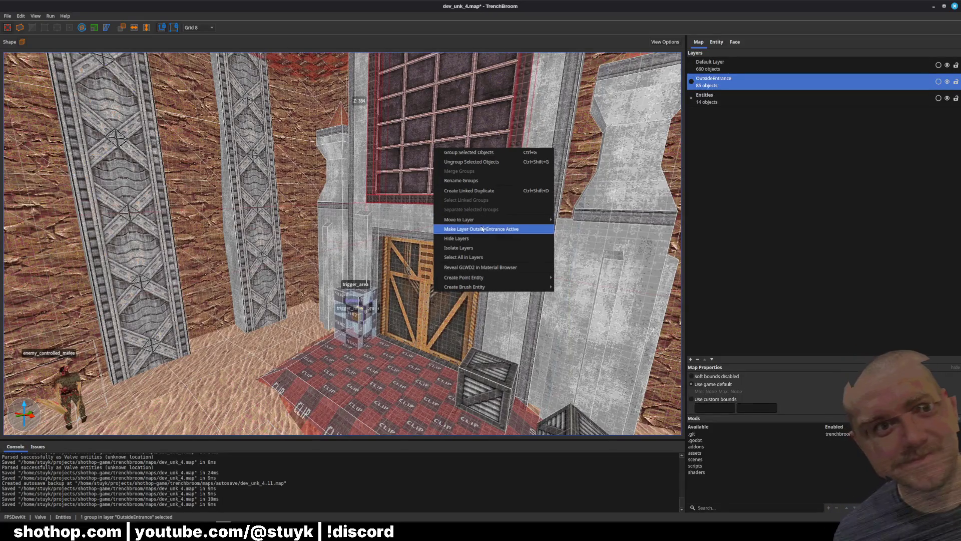
left_click(587, 241)
key("ctrl+s")
scroll(586, 241, "up", 5)
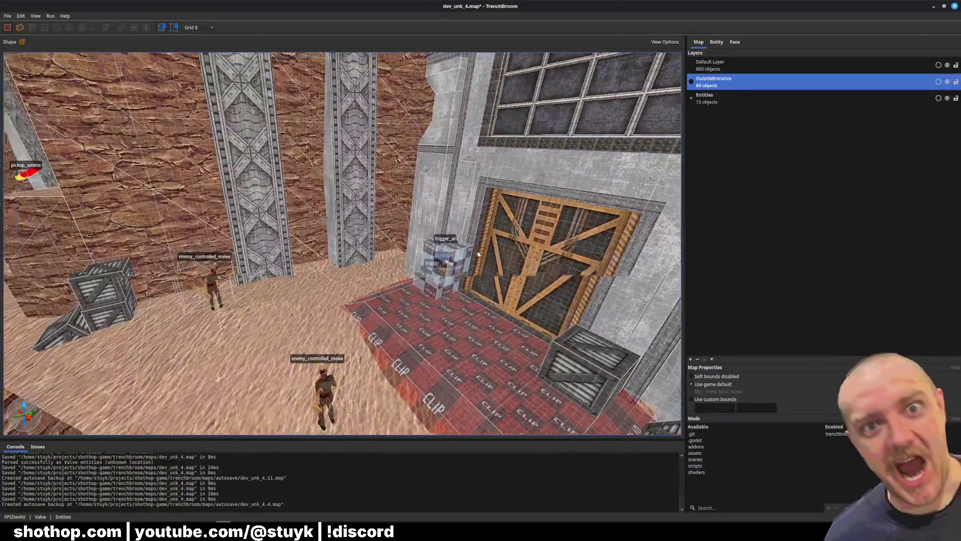
Move the two trigger_move_brush brushes from OutsideEntrance into the Entities layer
left_click(883, 103)
right_click(859, 84)
left_click(889, 105)
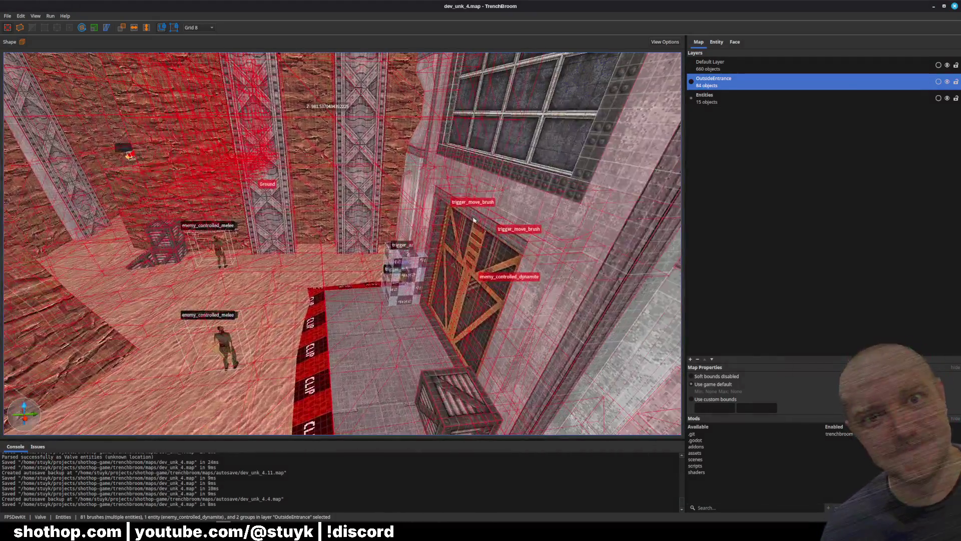
key("Escape")
left_click(473, 221)
left_click(496, 250, "ctrl")
right_click(487, 283)
mouse_move(601, 354)
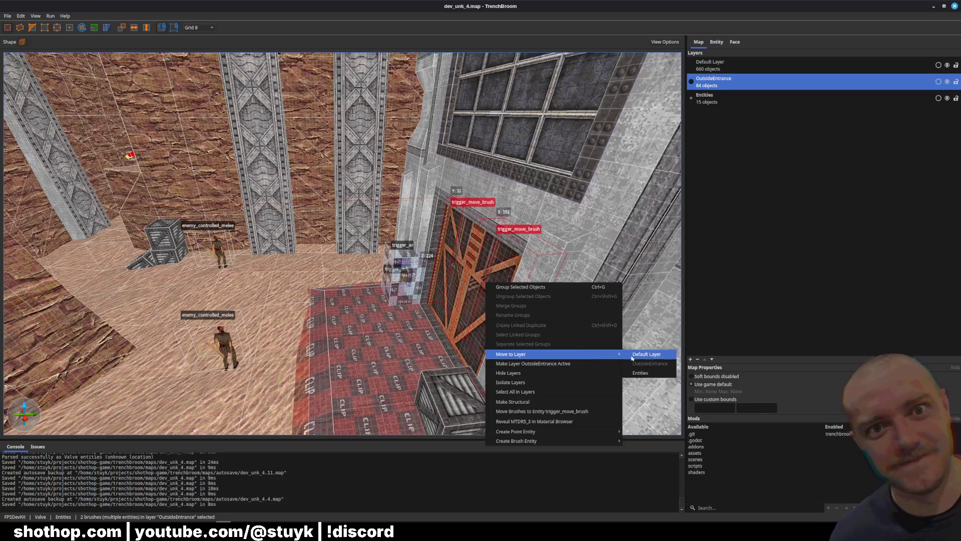
left_click(634, 364)
key("Escape")
Move the dynamite entity from OutsideEntrance into the Entities layer
left_click(716, 99)
right_click(721, 82)
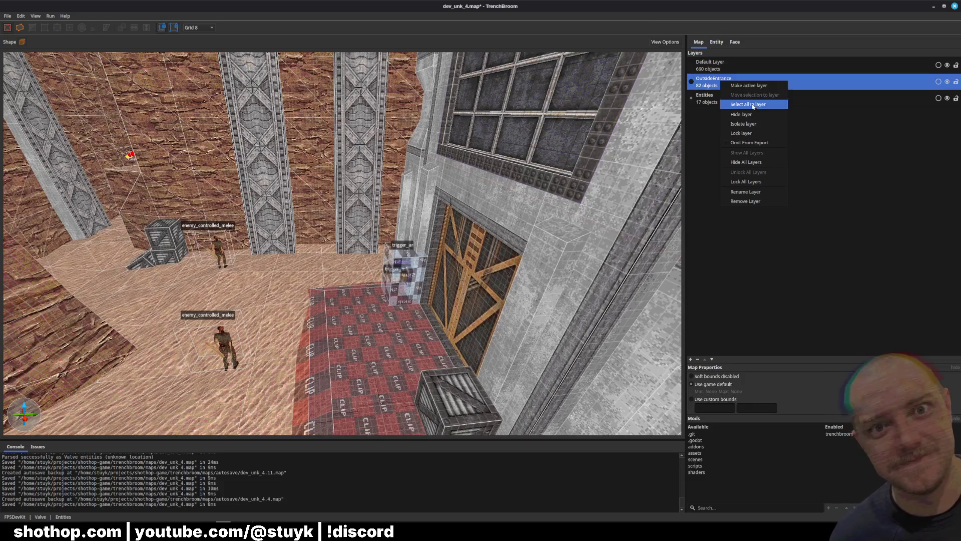
left_click(753, 107)
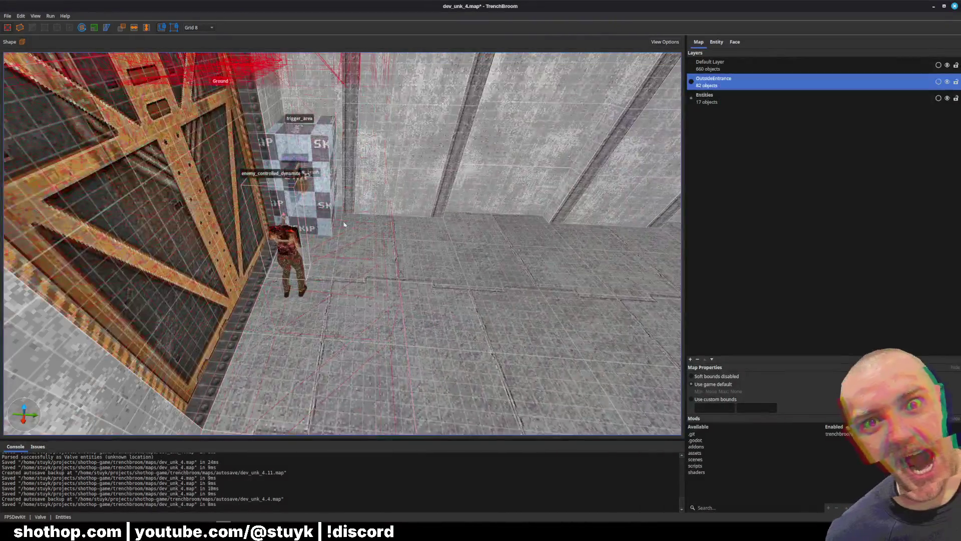
left_click(291, 241)
right_click(294, 240)
mouse_move(386, 311)
left_click(440, 331)
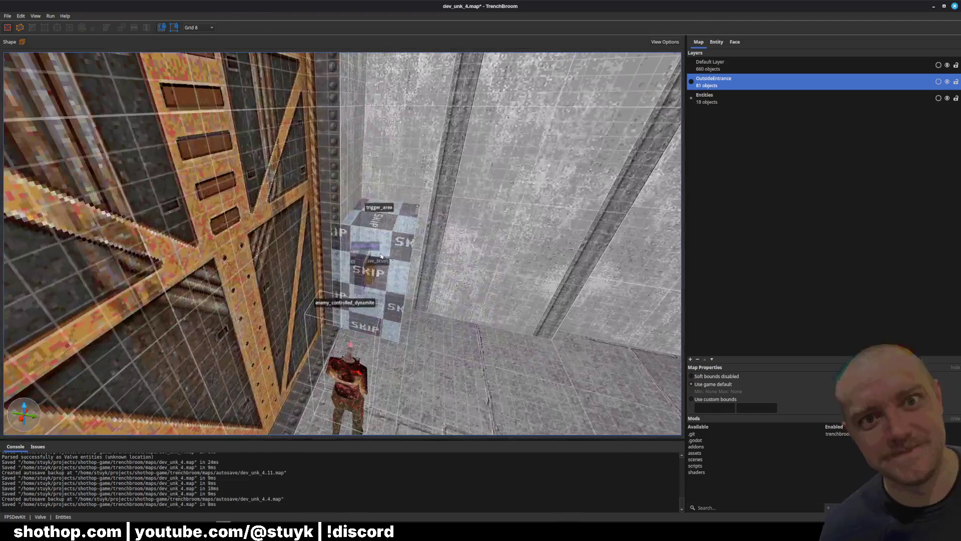
Check that the trigger_area, ButtonOutline and trigger_move_brush pieces are already in Entities
left_click(385, 265)
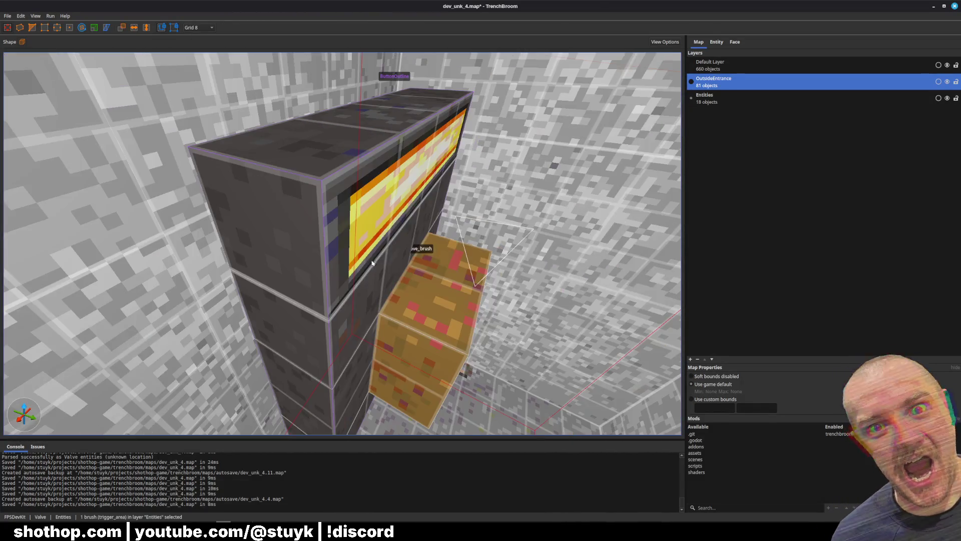
left_click(386, 272, "ctrl")
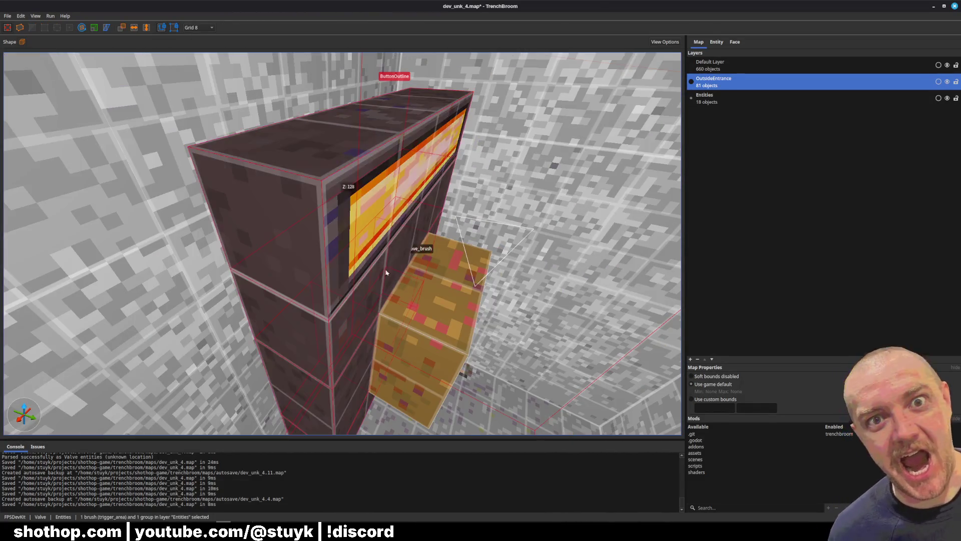
left_click(400, 293, "ctrl")
right_click(415, 304)
mouse_move(501, 376)
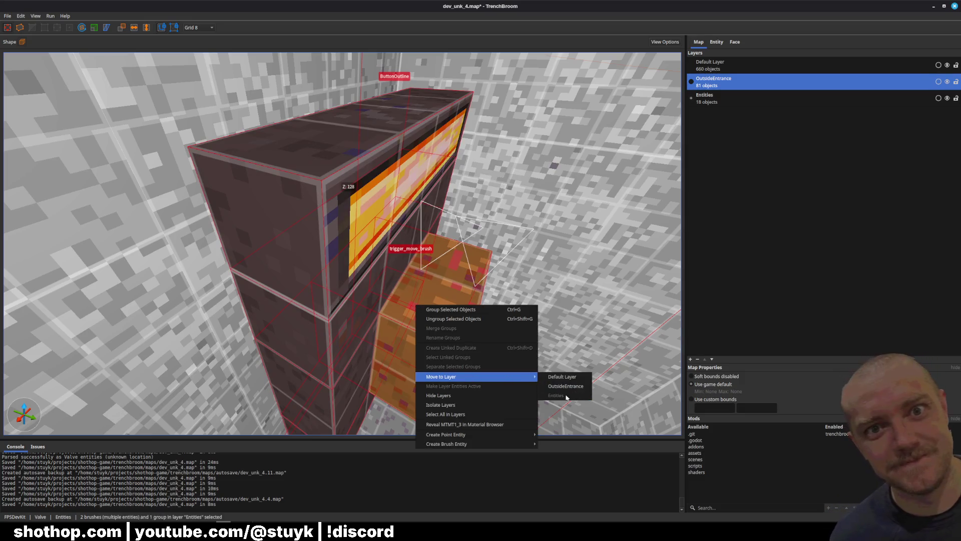
left_click(565, 386)
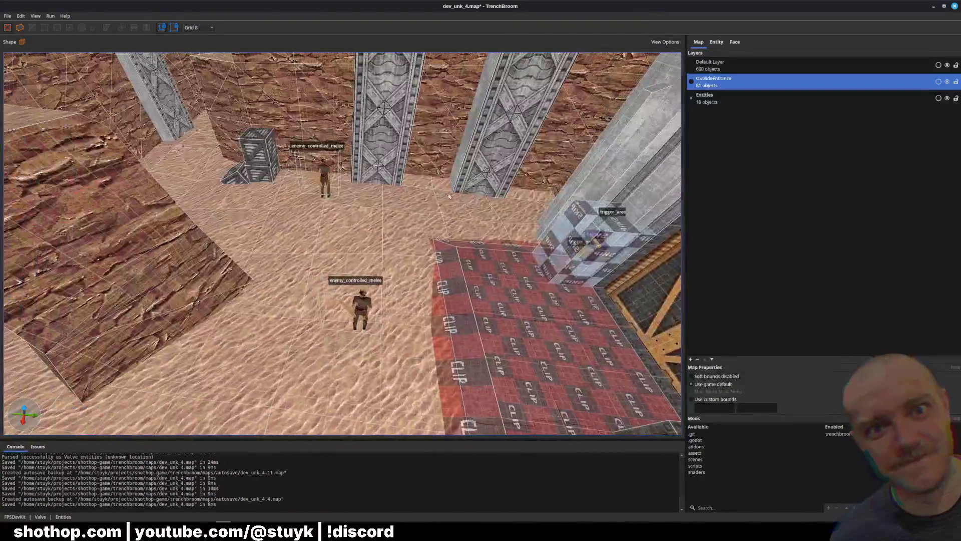
key("s")
right_click(701, 82)
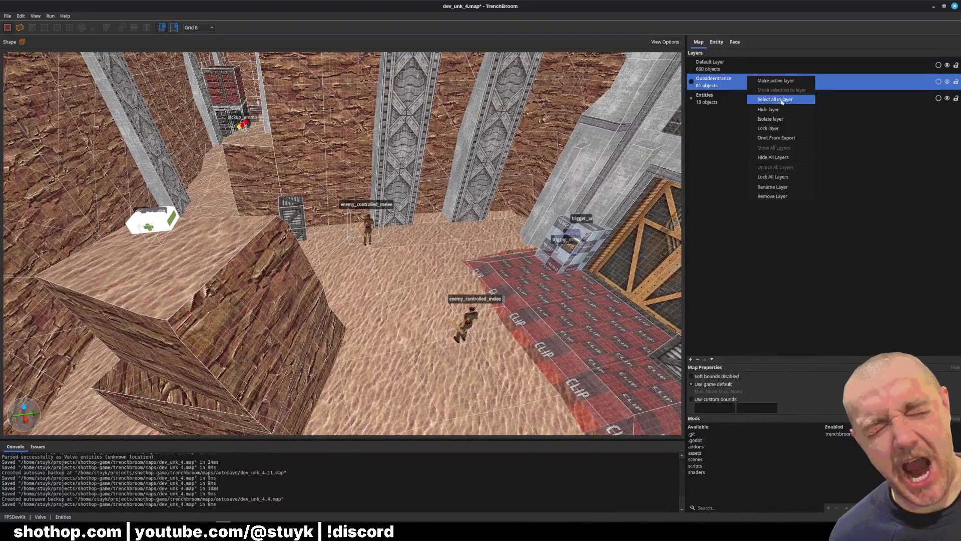
Select everything in OutsideEntrance and review the room's window and door with their entity properties
left_click(716, 100)
scroll(463, 178, "up", 5)
key("s")
key("d")
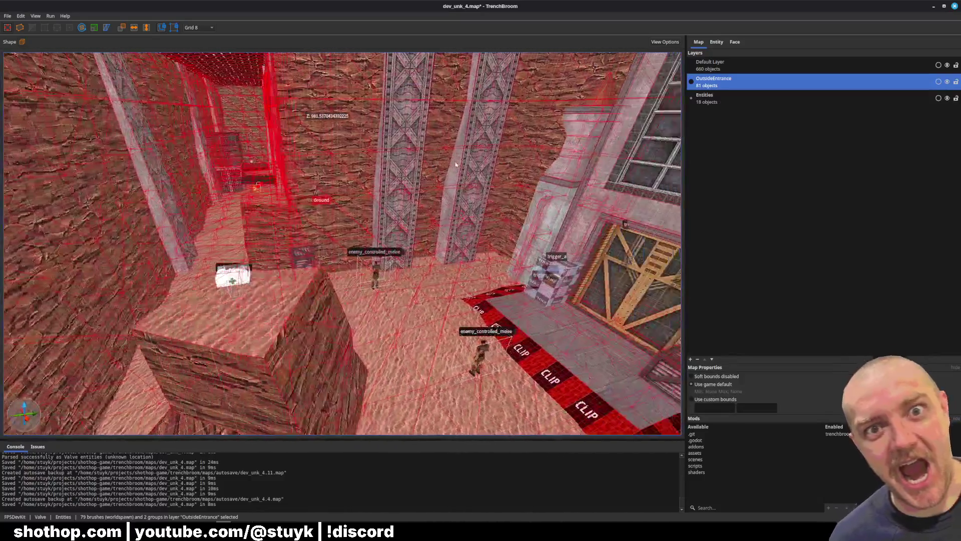
mouse_move(456, 164)
left_mouse_down()
mouse_move(466, 150)
mouse_move(500, 162)
mouse_move(376, 167)
left_mouse_up()
left_click(717, 42)
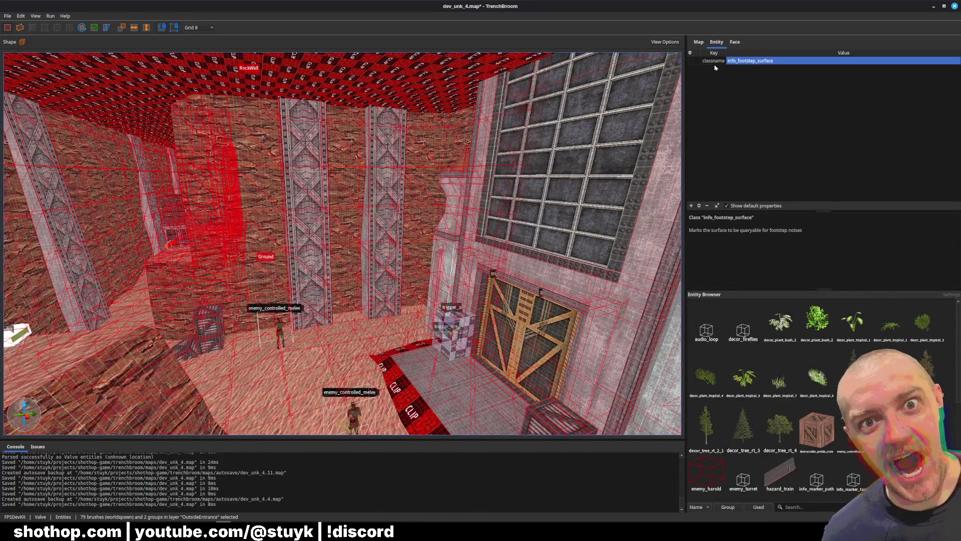
scroll(321, 250, "up", 3)
key("Escape")
Open the Ground group, make its info_footstep_surface brushes structural, and regroup them
left_click(319, 345)
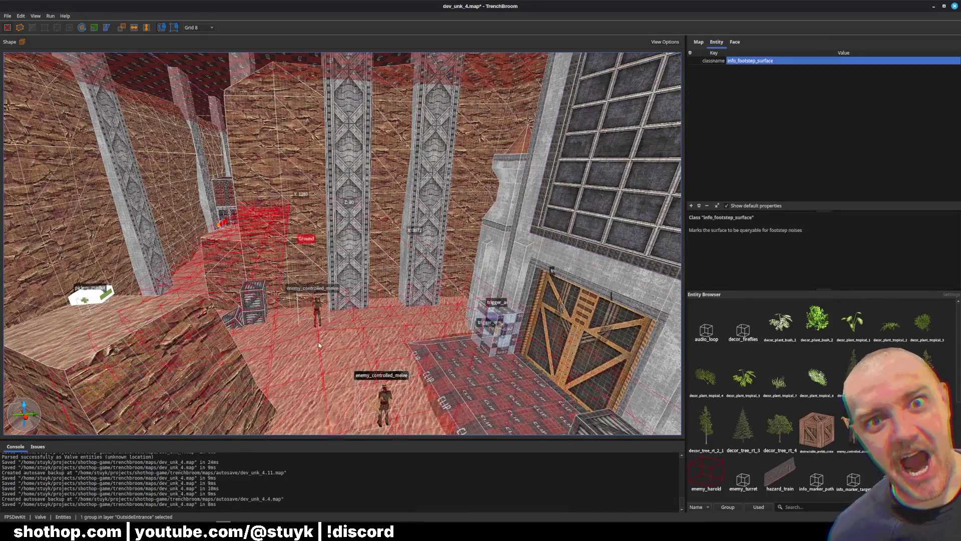
double_click(319, 345)
left_click(319, 346)
right_click(302, 345)
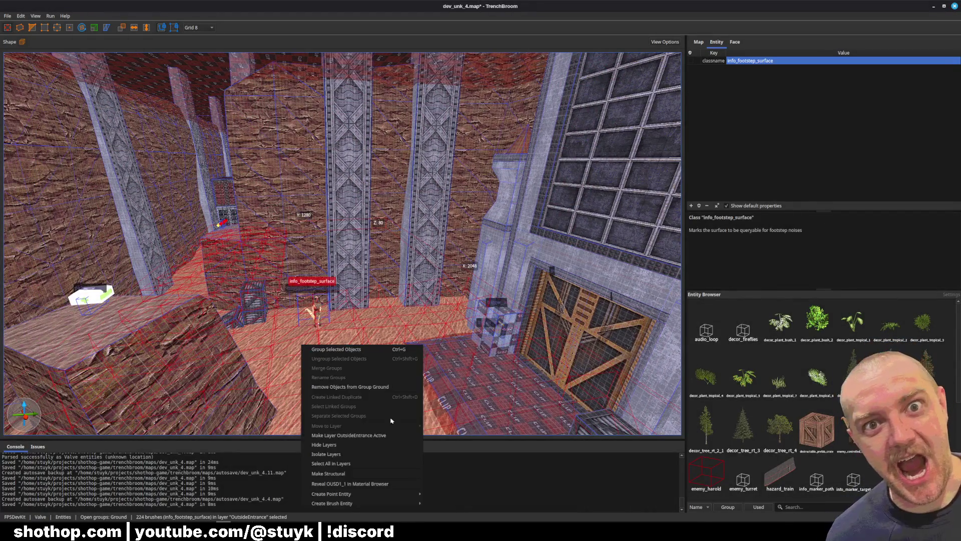
left_click(380, 473)
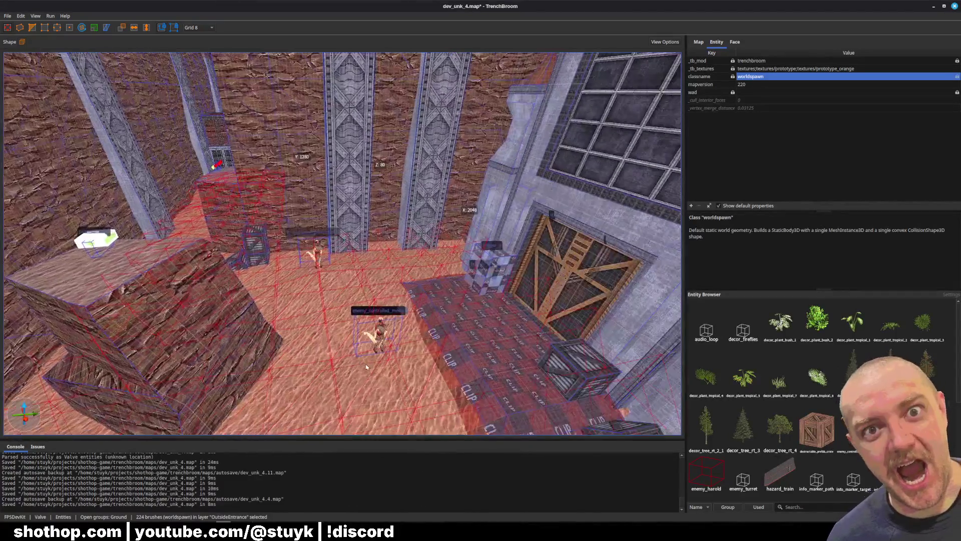
right_click(350, 323)
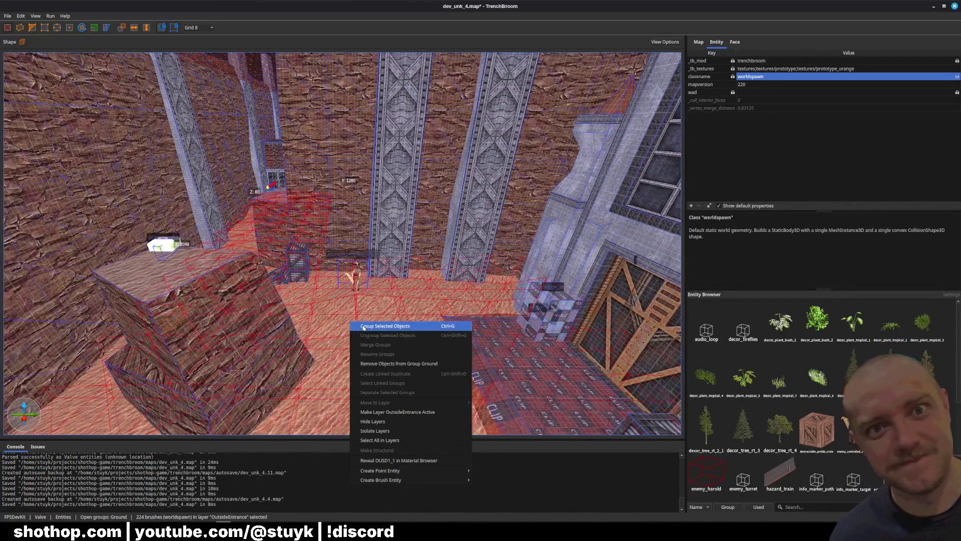
left_click(364, 326)
left_click(496, 261)
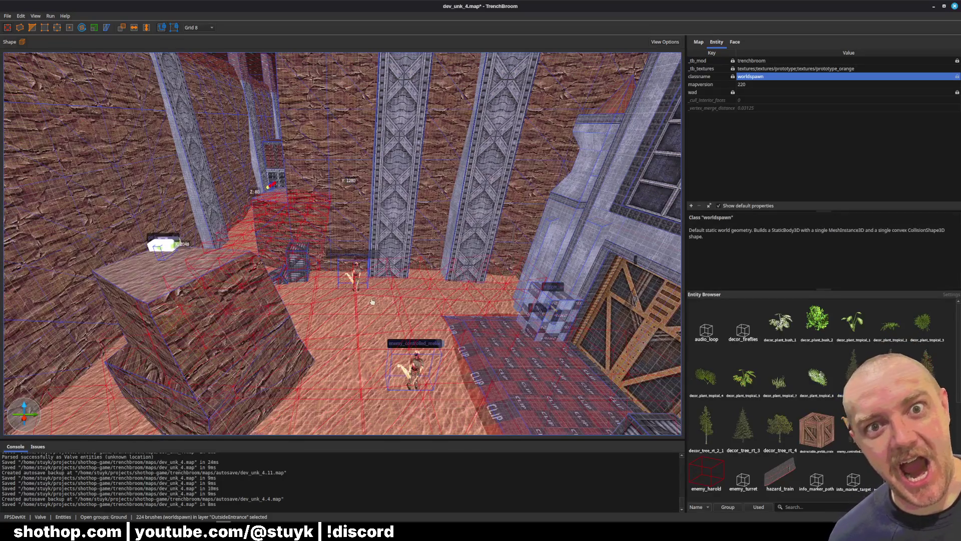
key("Escape")
Reopen the Ground group and make all its brushes structural, then show the layer list
left_click(345, 321)
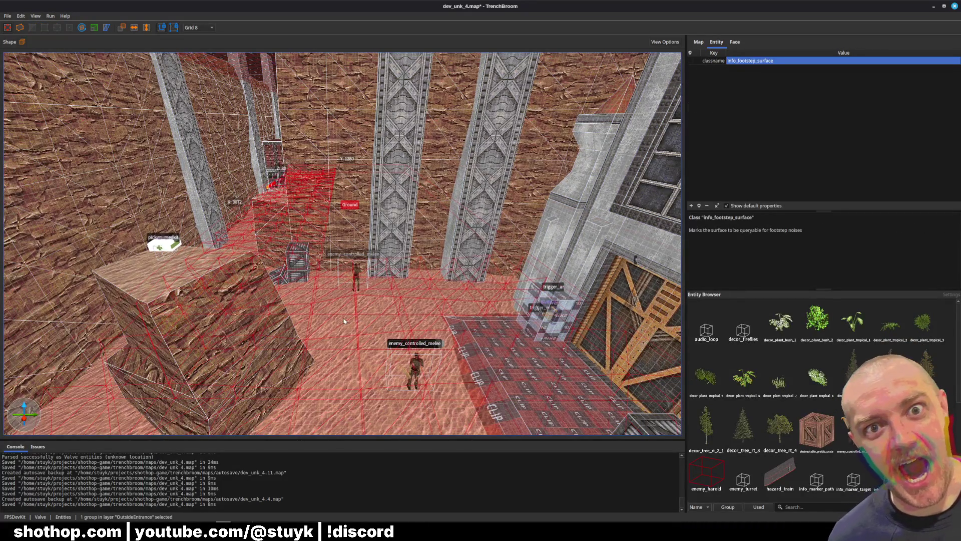
key("Escape")
left_click(348, 322)
key("Escape")
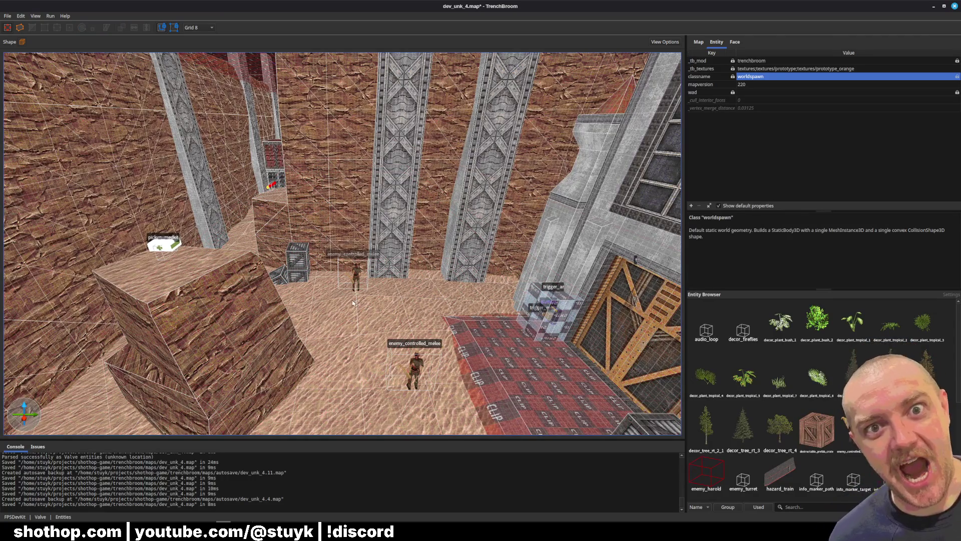
left_click(353, 303)
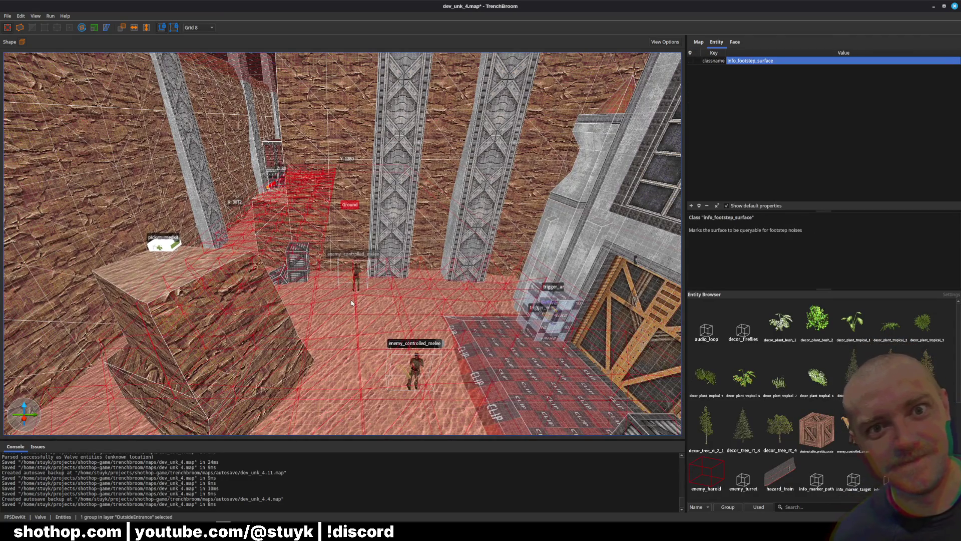
double_click(352, 303)
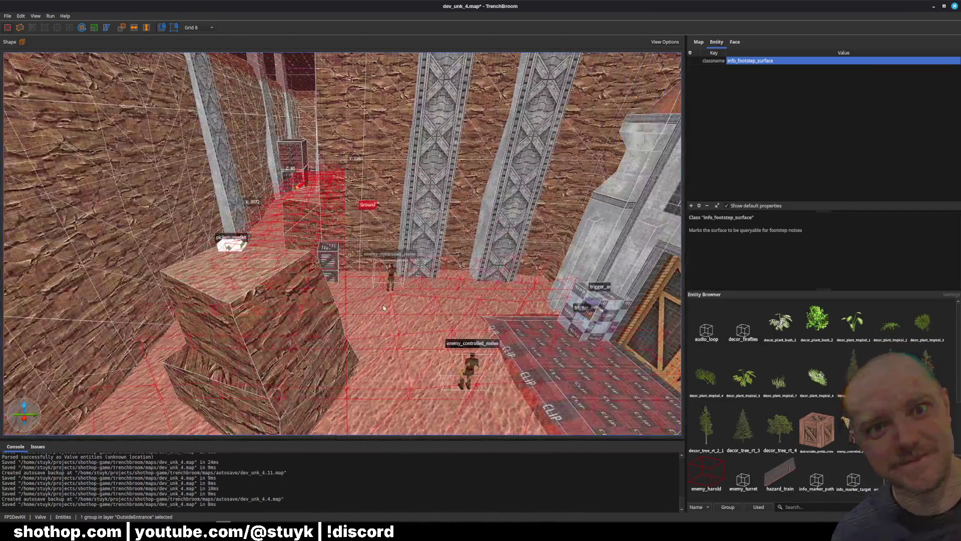
key("ctrl+a")
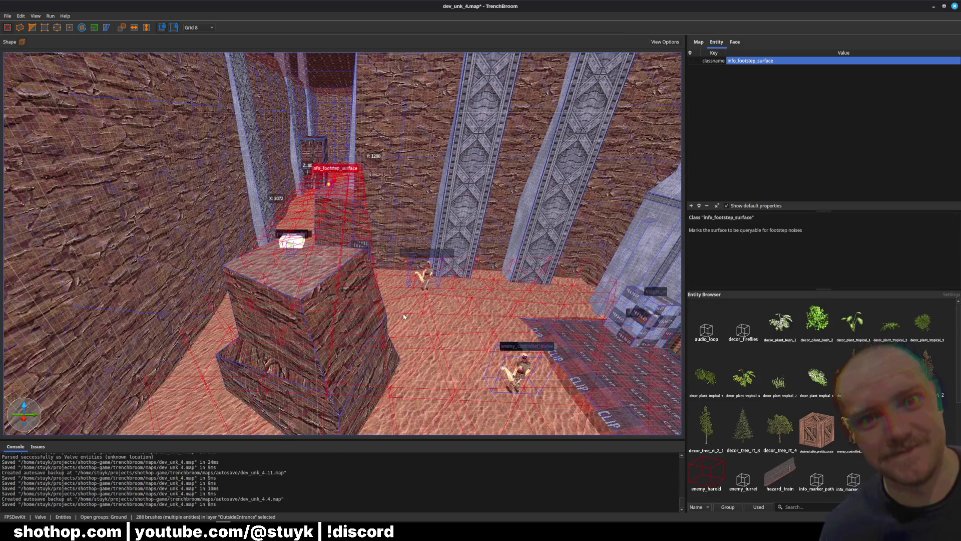
right_click(404, 315)
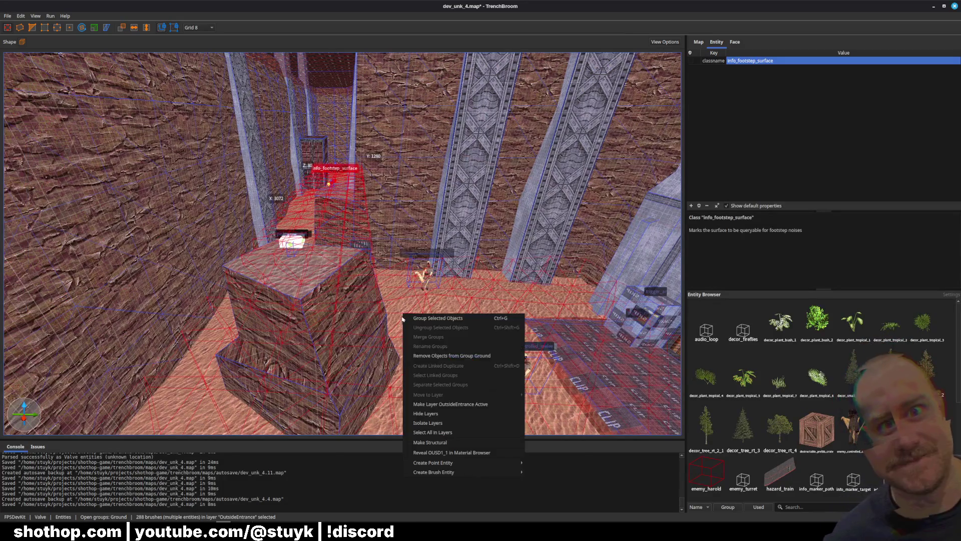
left_click(430, 442)
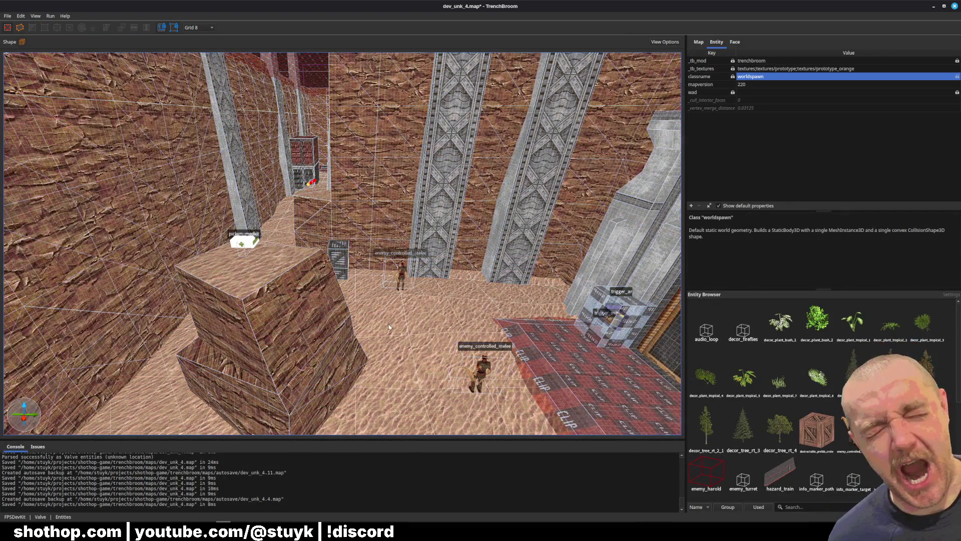
left_click(404, 318)
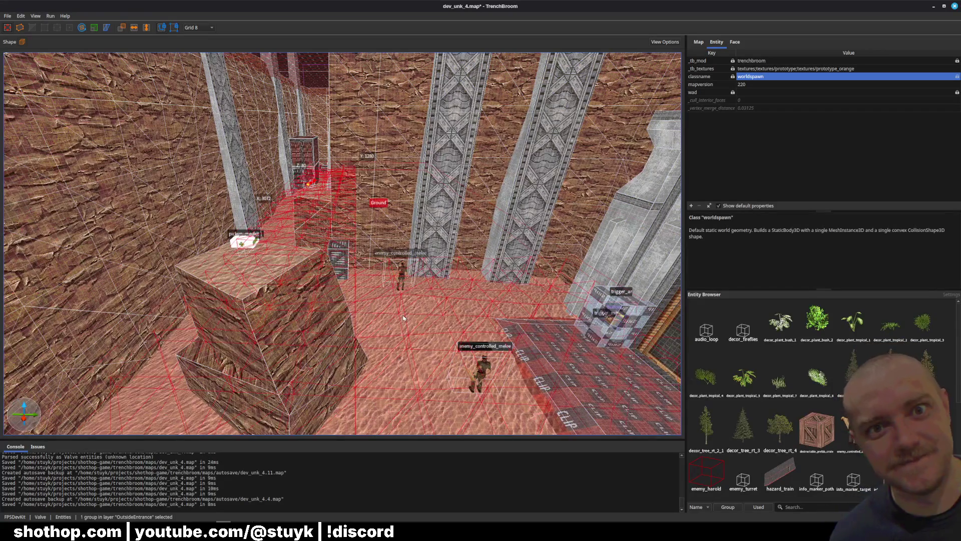
key("Escape")
left_click(698, 42)
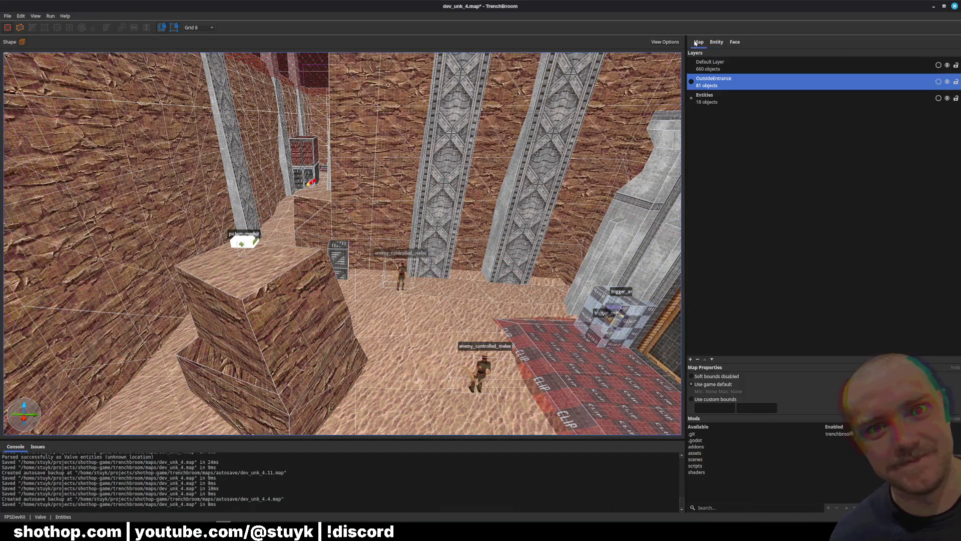
Make OutsideEntrance the active layer and select everything in it
left_click(737, 100)
left_click(835, 83)
right_click(835, 83)
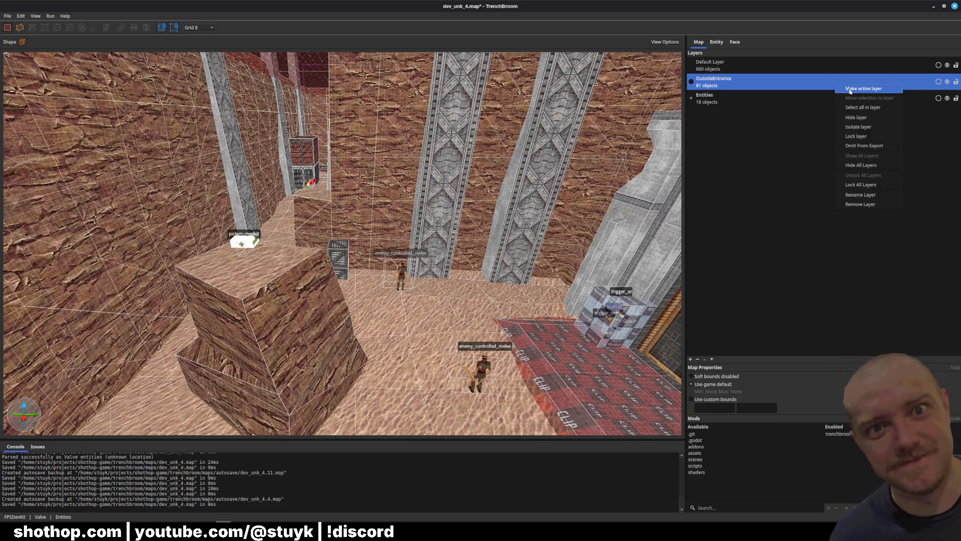
left_click(849, 90)
right_click(850, 85)
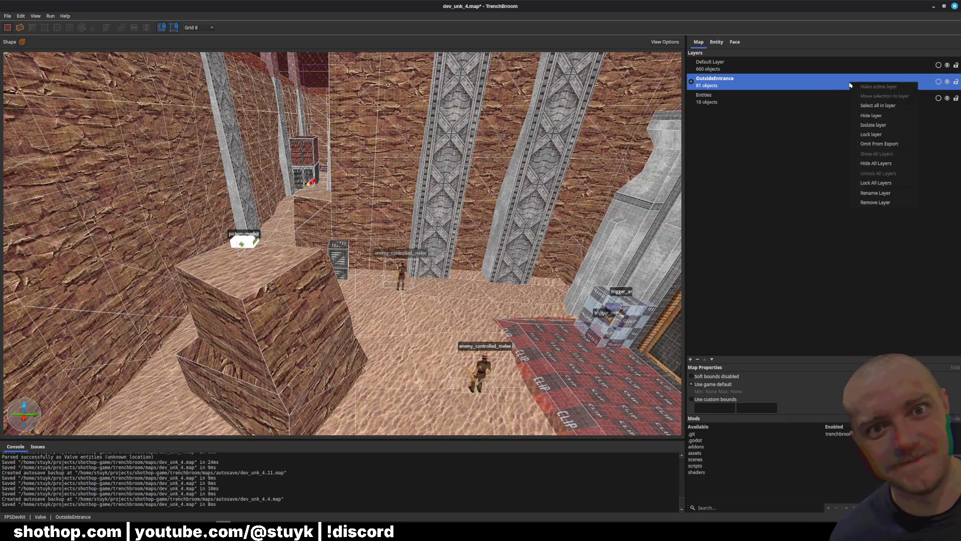
left_click(878, 105)
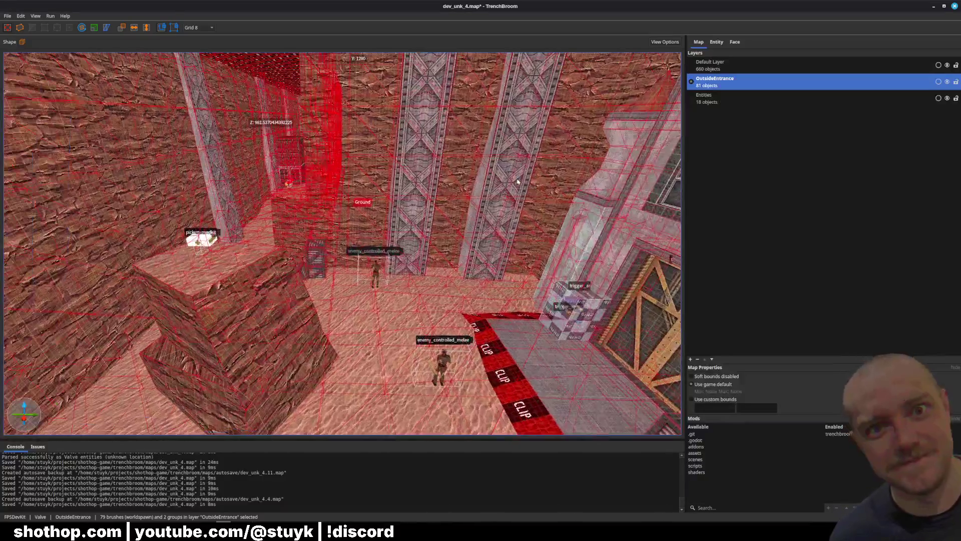
Orbit around the selection and compare its entity properties with the layer list
left_click_drag(505, 184, 418, 208)
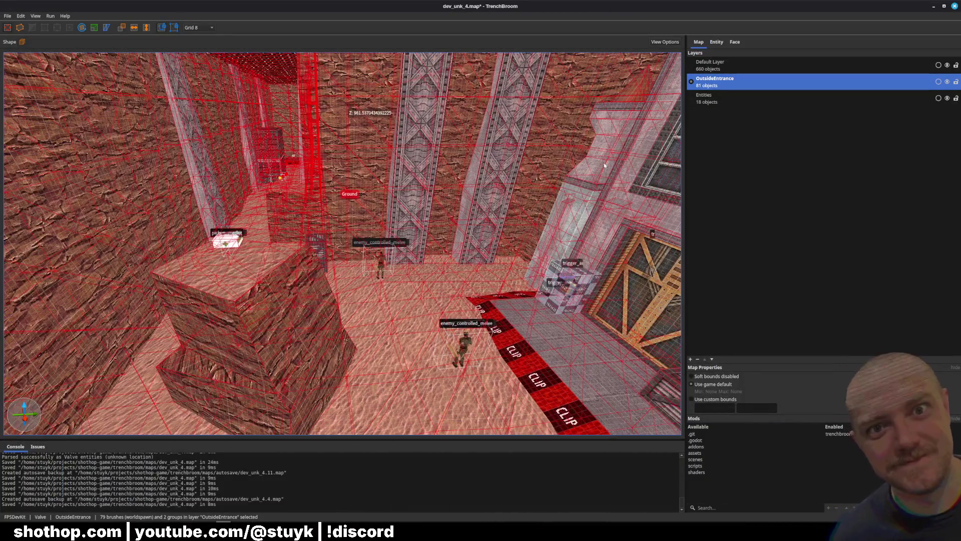
left_click(717, 42)
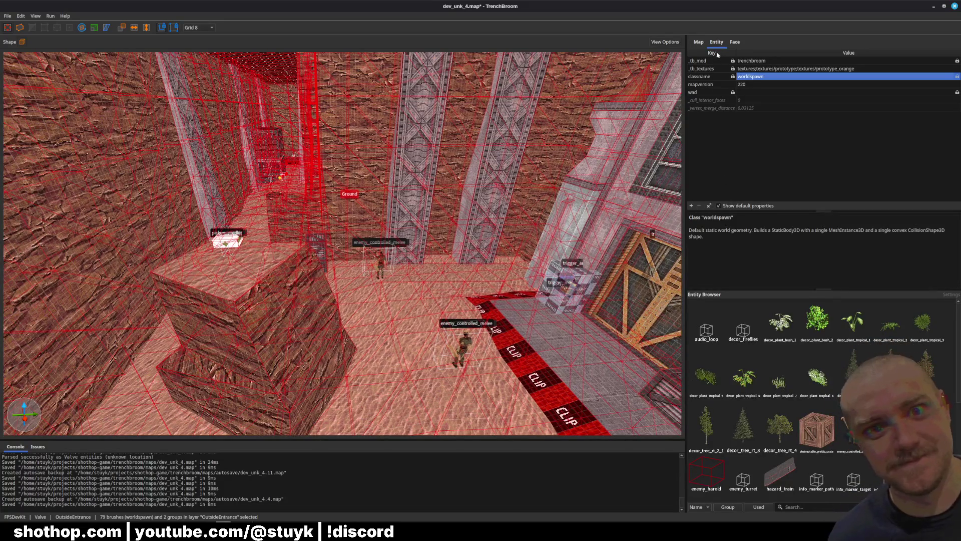
left_click(699, 42)
left_click(718, 42)
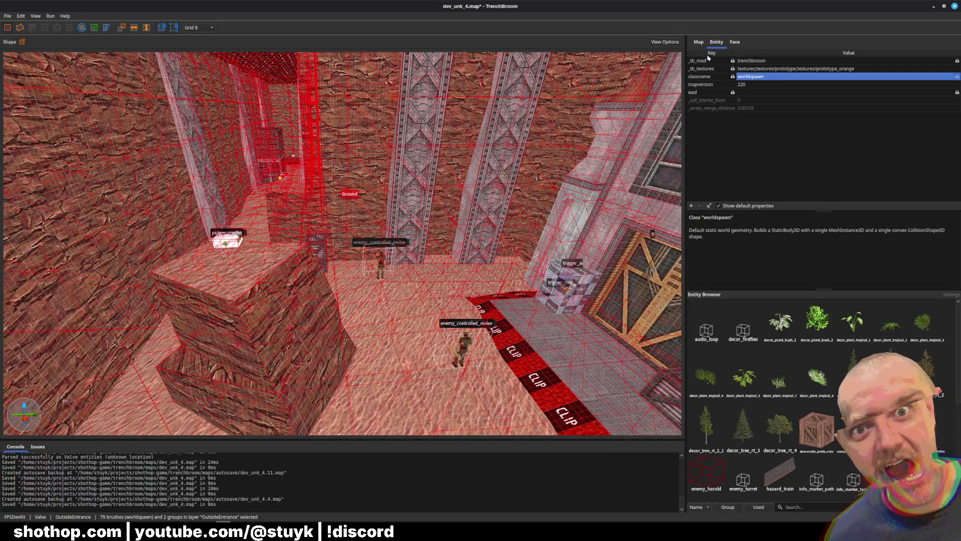
left_click(697, 46)
right_click(754, 87)
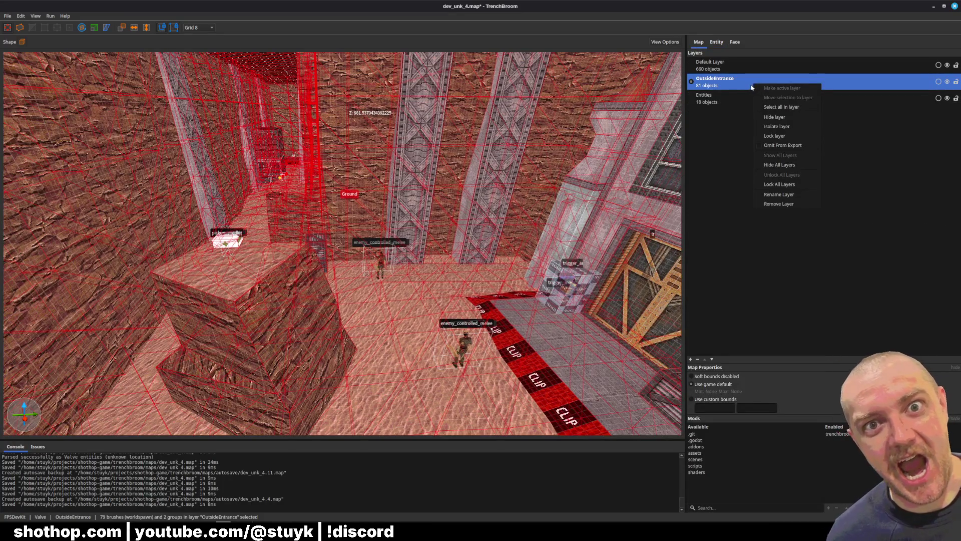
left_click(710, 197)
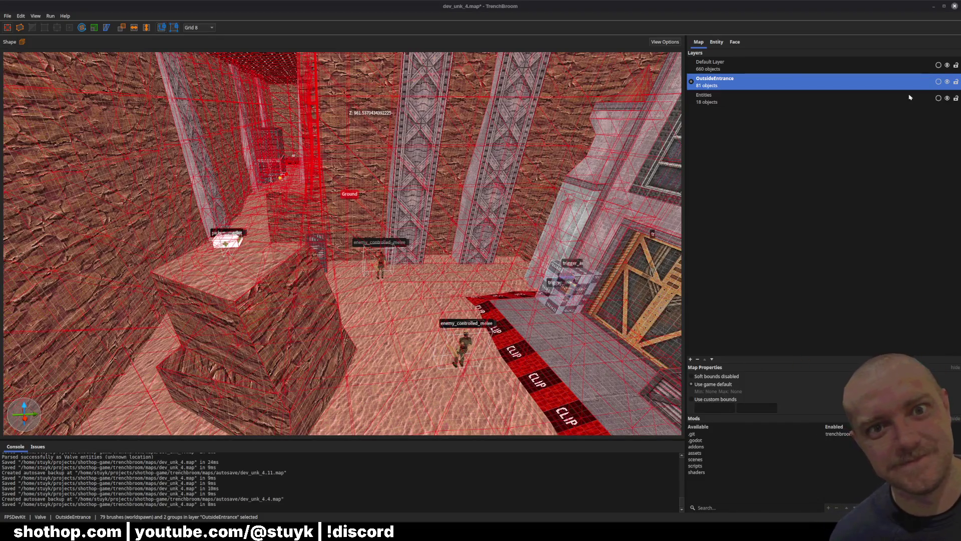
left_click(716, 42)
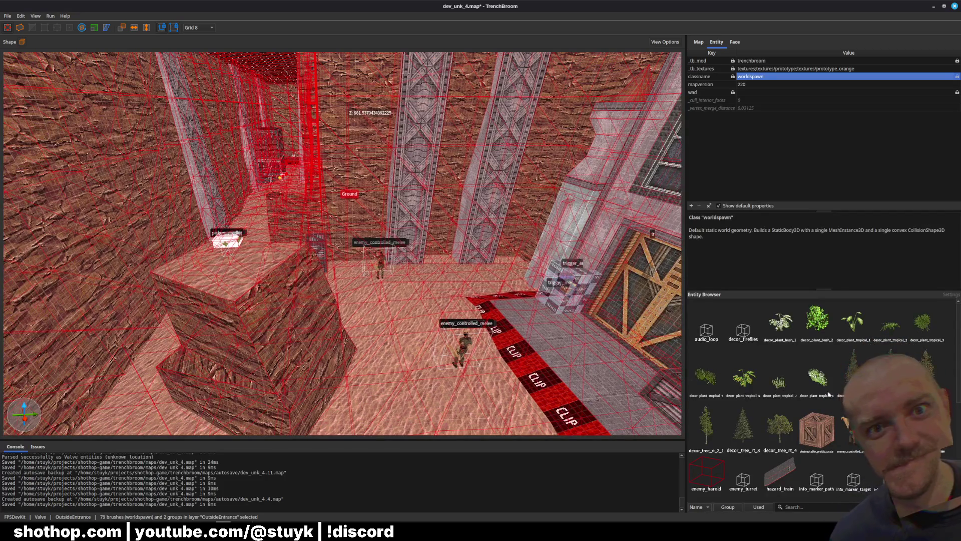
Browse the Entity Browser's entity types, tilt the view toward the entrance, and switch to Godot
scroll(829, 395, "down", 5)
scroll(829, 395, "up", 5)
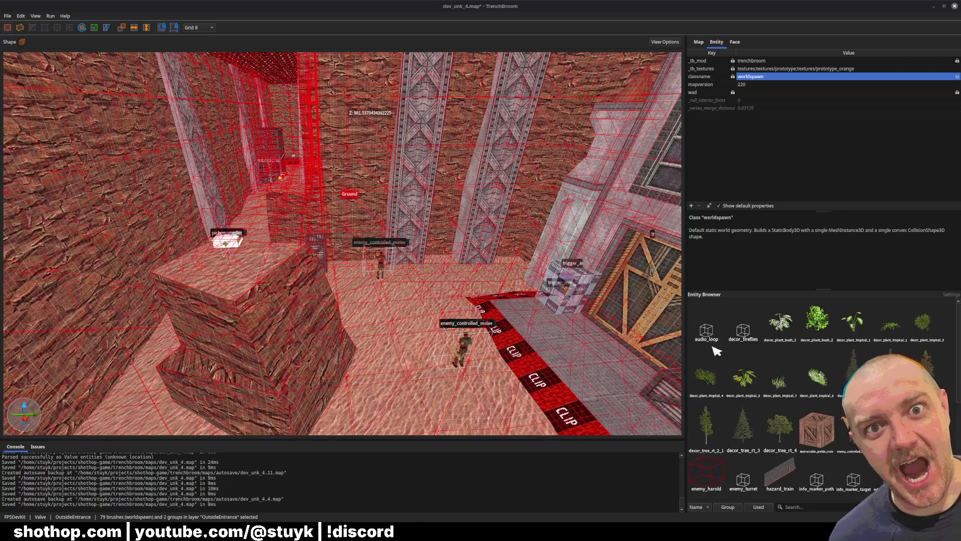
mouse_move(545, 60)
left_mouse_down()
mouse_move(356, 268)
mouse_move(430, 255)
left_mouse_up()
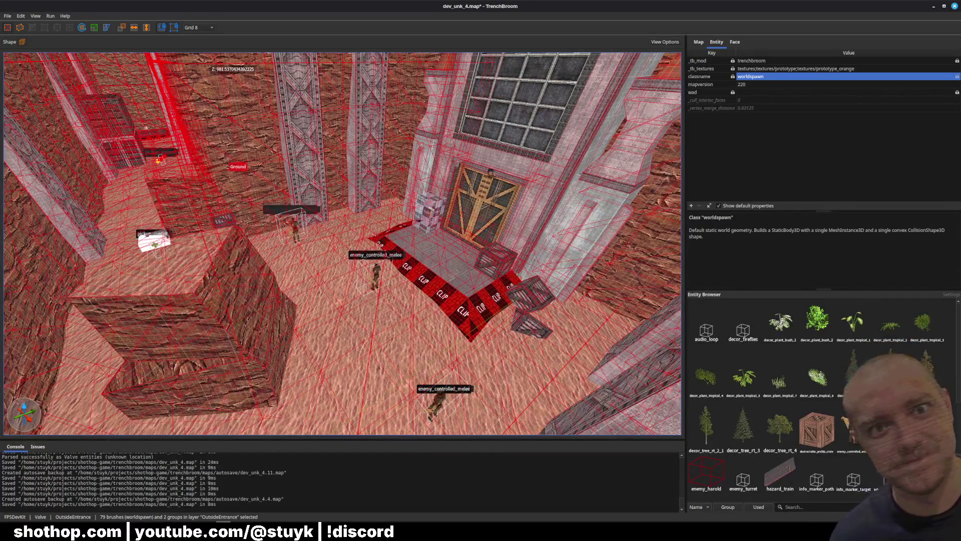
key("alt+Tab")
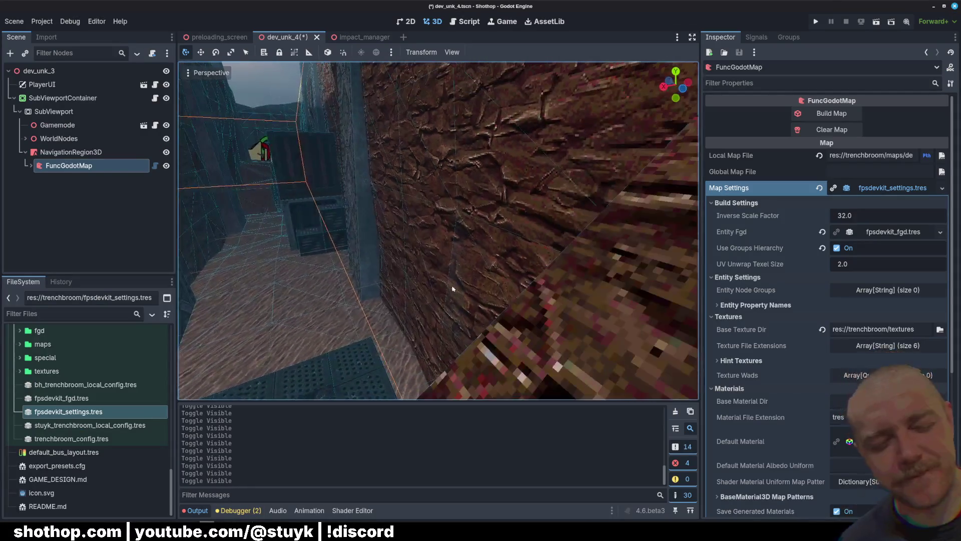
Expand the trenchbroom/fgd folder and start a new Resource inside it
left_click(84, 269)
scroll(20, 390, "up", 2)
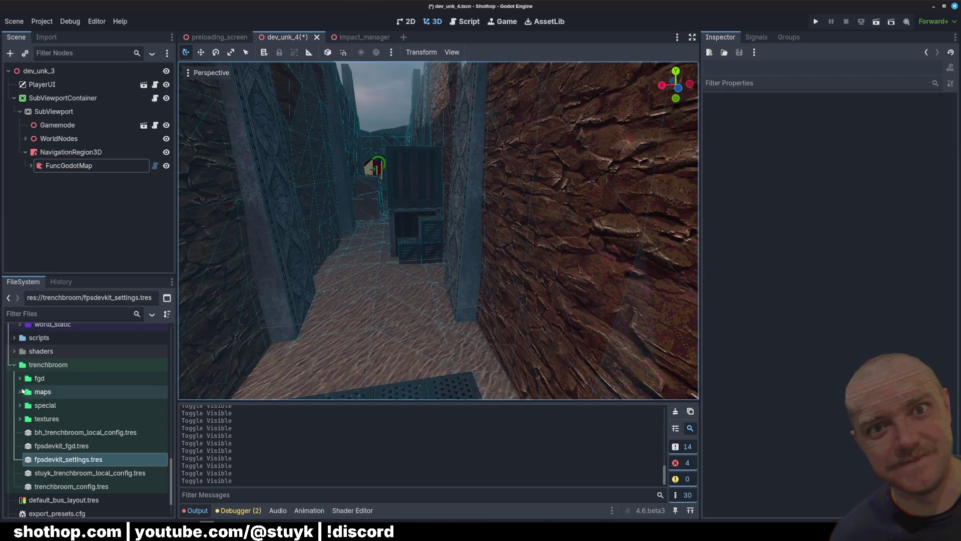
left_click(20, 378)
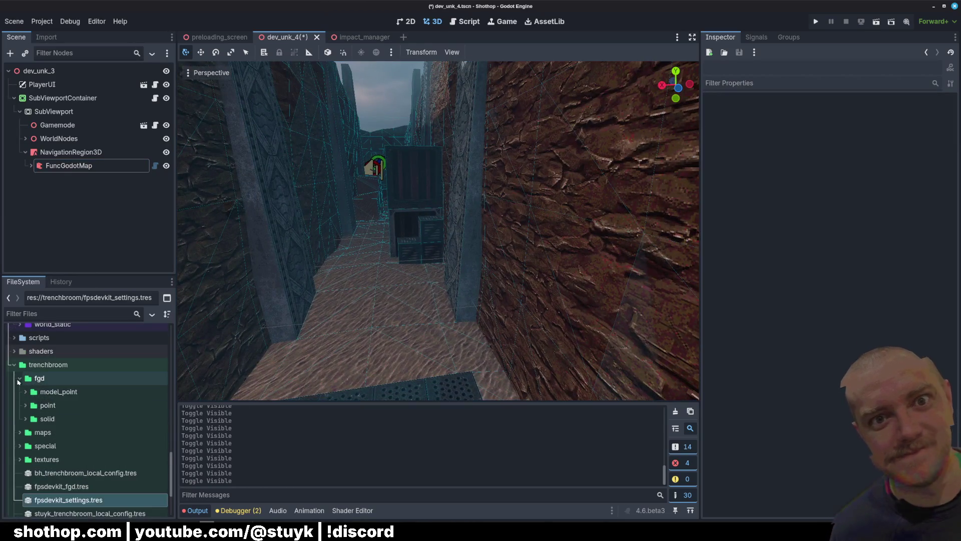
right_click(43, 379)
mouse_move(78, 340)
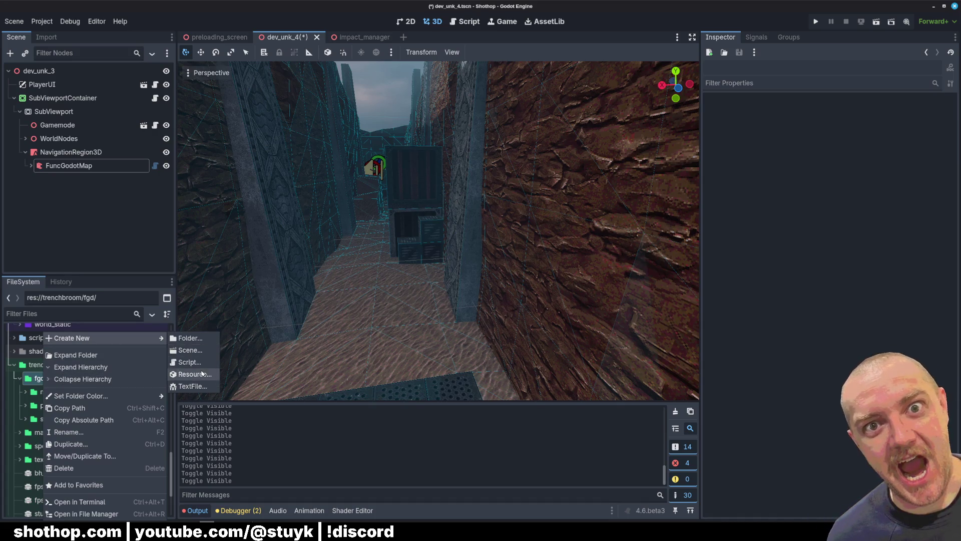
left_click(204, 374)
Filter resource types by 'func' and browse FuncGodotFGD classes like FuncGodotFGDSolidClass
type("func")
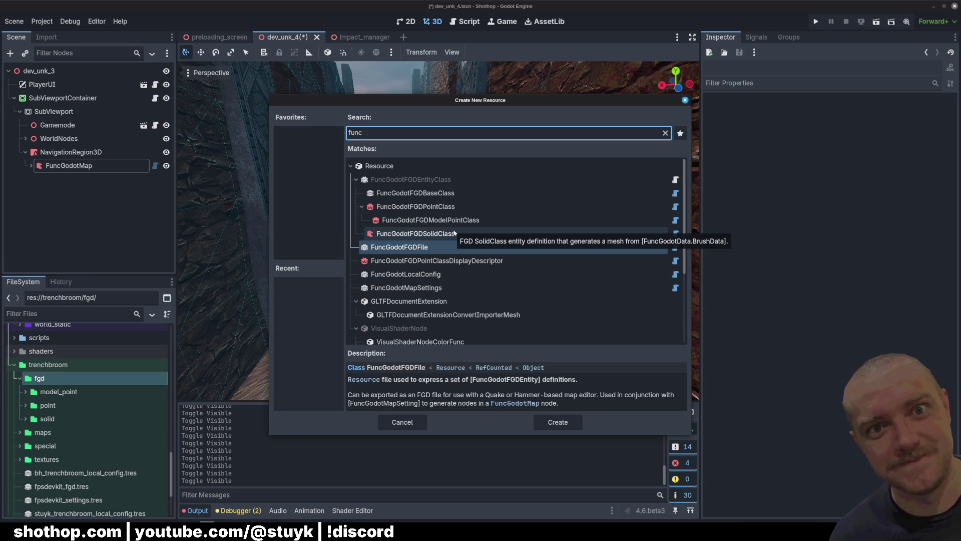
left_click(454, 233)
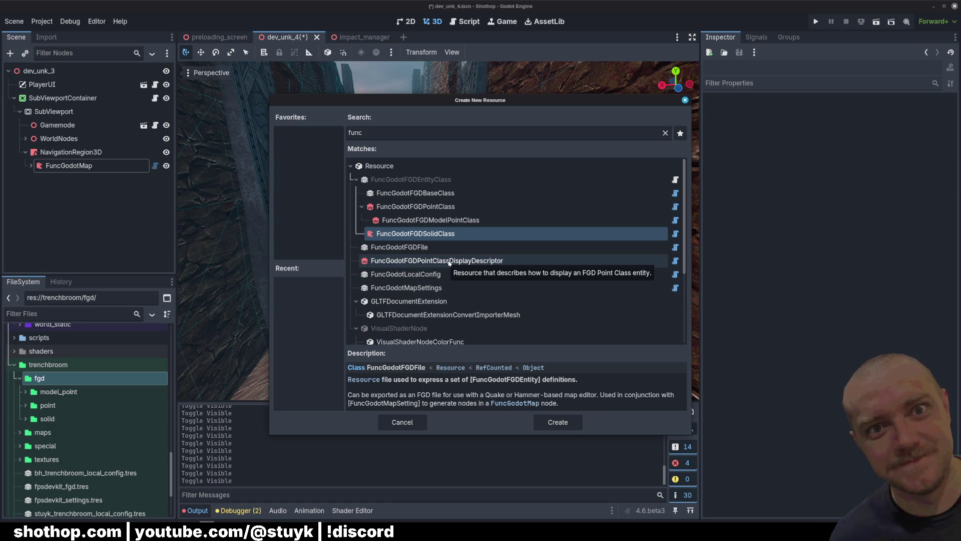
scroll(460, 290, "down", 5)
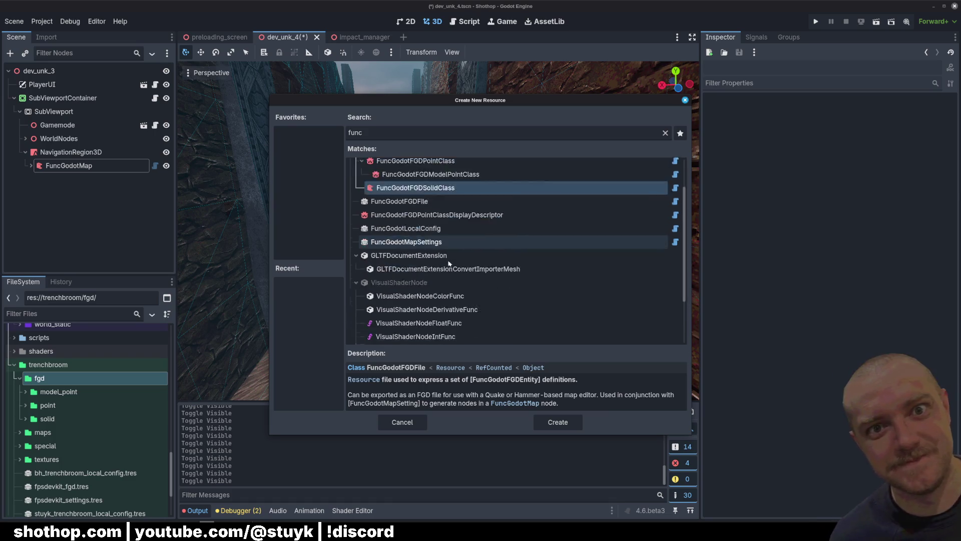
scroll(474, 323, "up", 5)
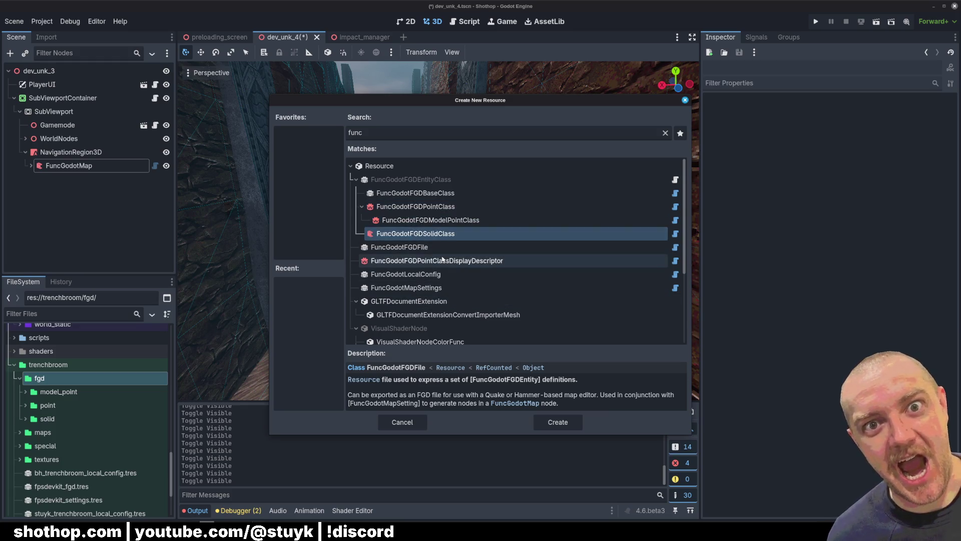
left_click(361, 206)
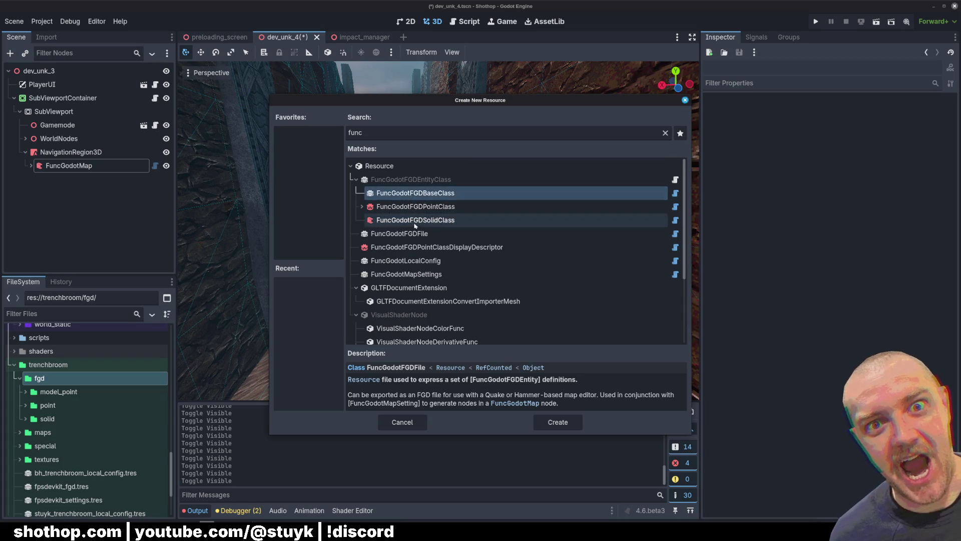
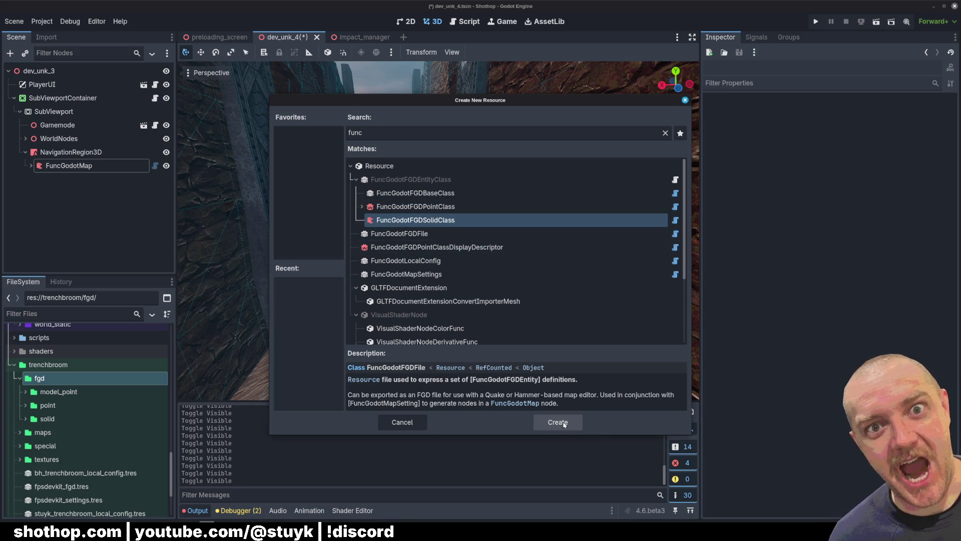
Cancel the new resource and select func_destructable_barrel.tres in the fgd/solid folder
left_click(397, 427)
left_click(18, 418)
left_click(25, 419)
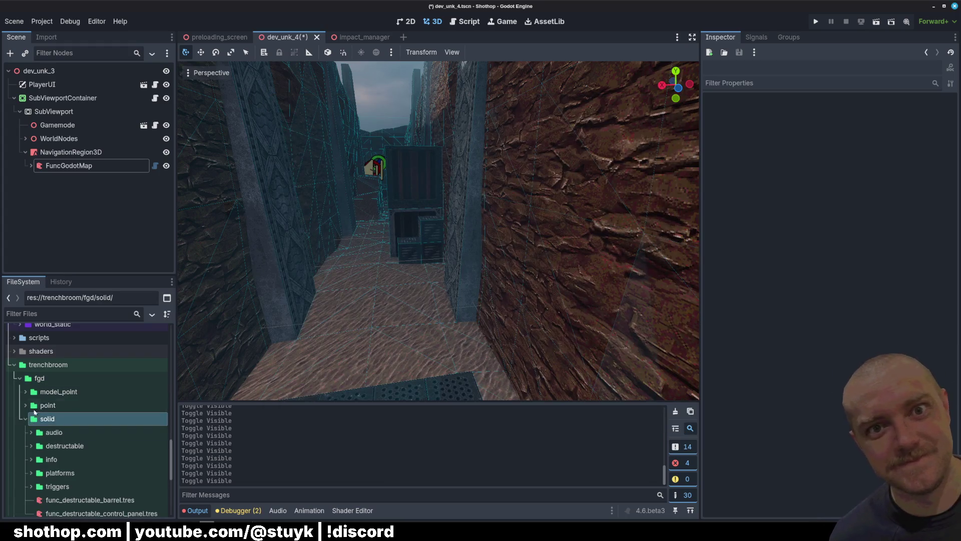
scroll(90, 421, "down", 3)
scroll(100, 415, "up", 3)
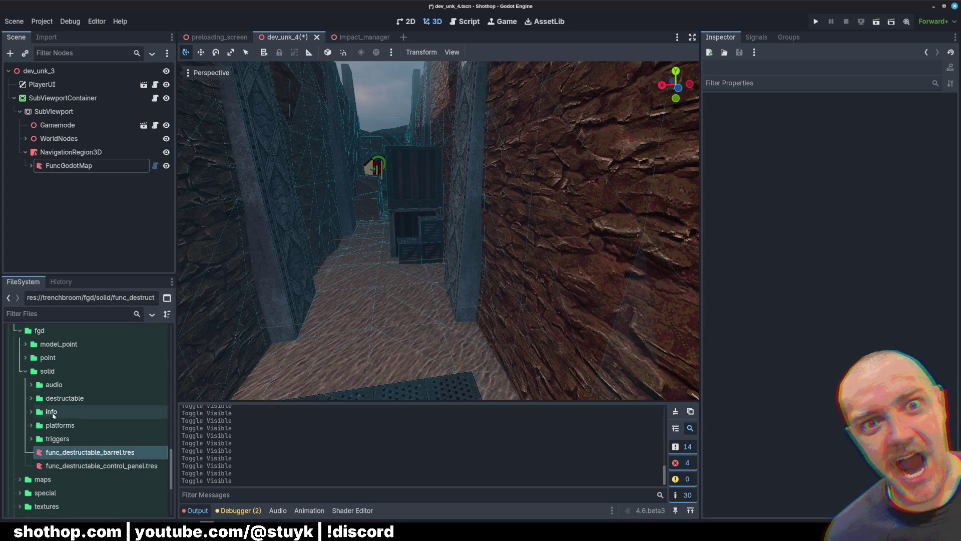
left_click(36, 415)
left_click(32, 412)
left_click(31, 412)
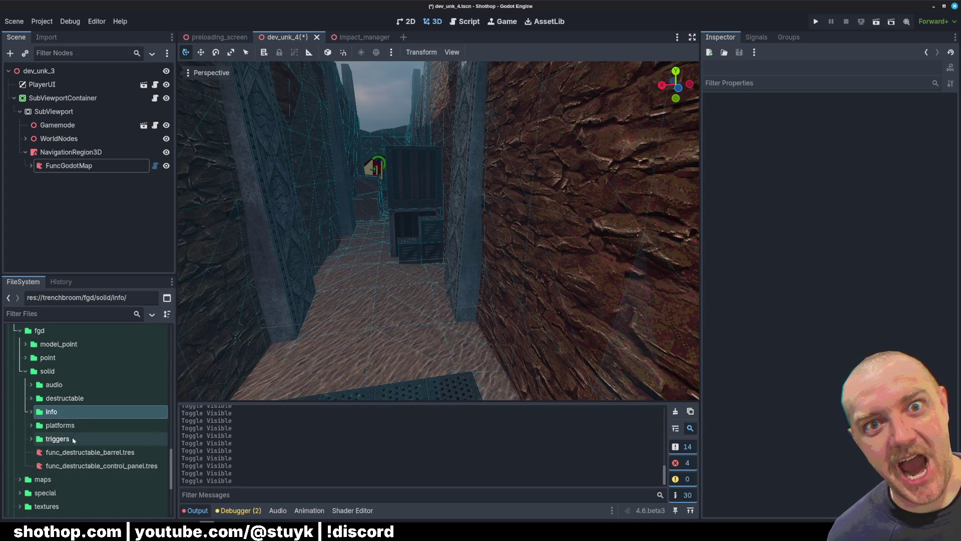
Duplicate the barrel definition as func_group.tres and open it in the Inspector
left_click(103, 452)
key("ctrl+d")
left_click_drag(414, 264, 472, 271)
type("group")
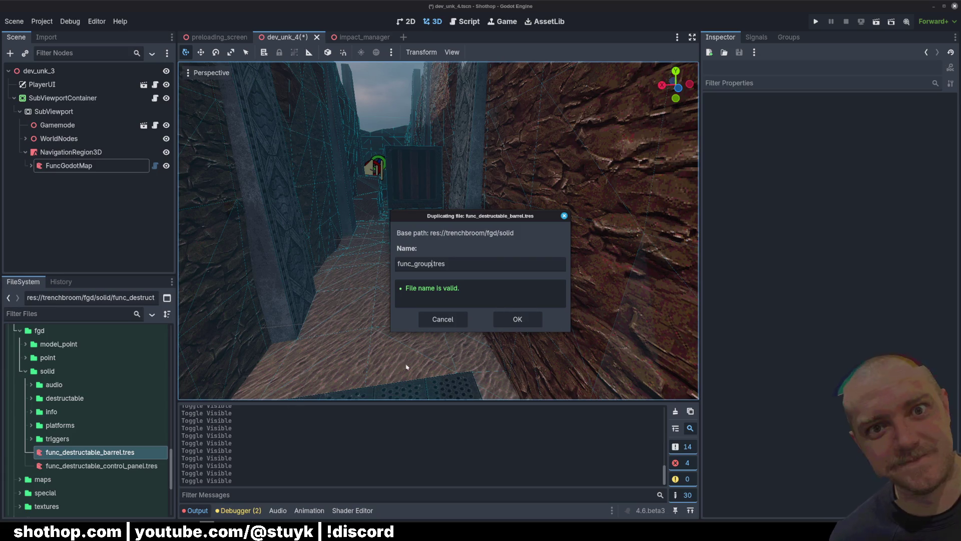
left_click(518, 319)
left_click(71, 478)
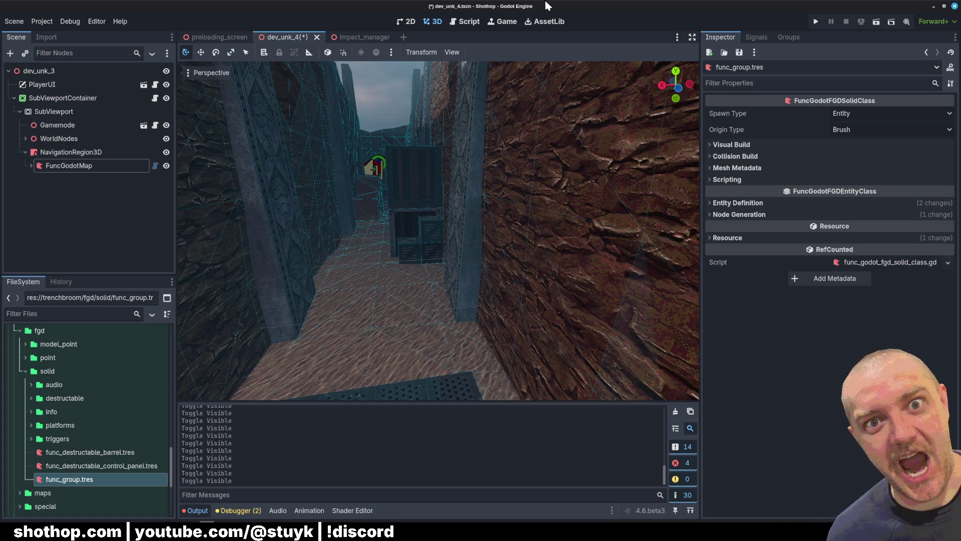
Turn on Add Textures Metadata in the mesh metadata settings
left_click(732, 145)
left_click(732, 144)
left_click(737, 168)
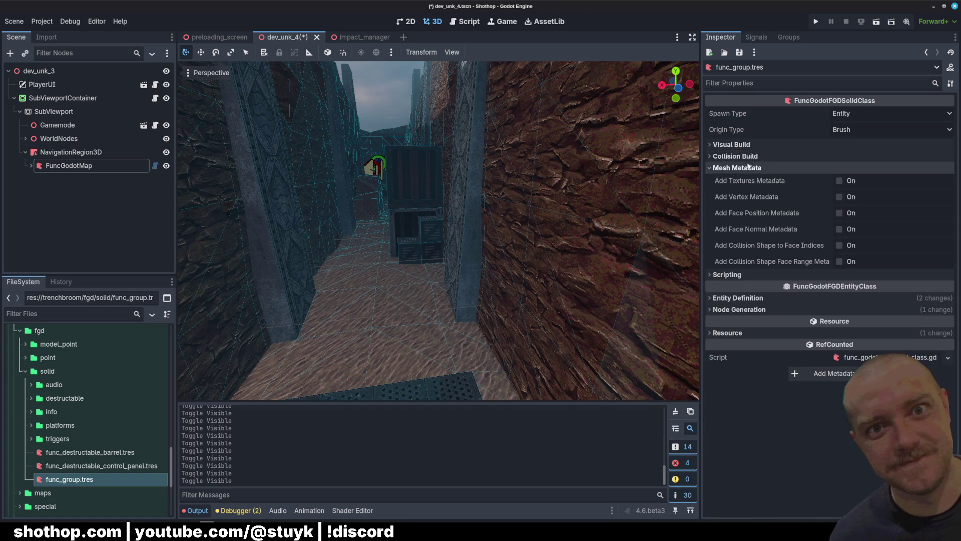
left_click(736, 157)
left_click(742, 158)
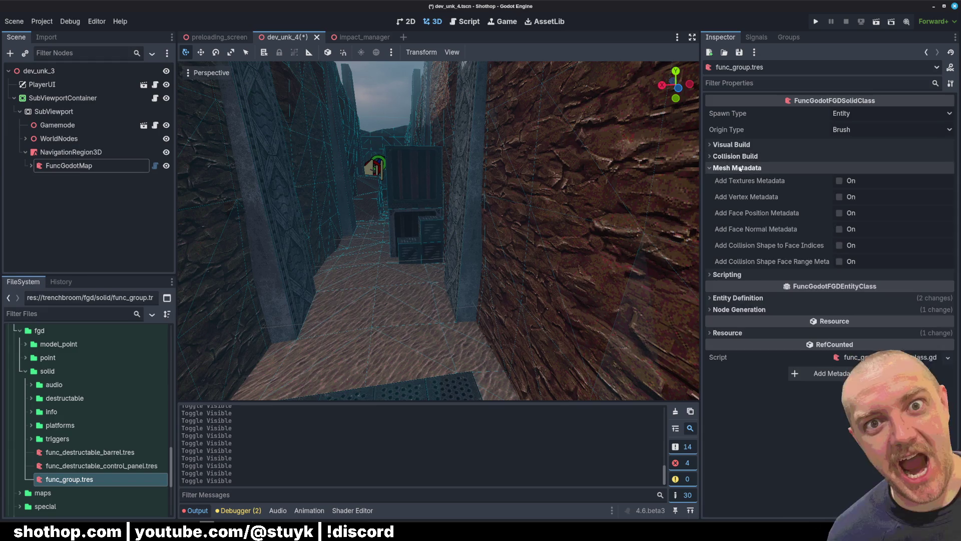
left_click(741, 168)
left_click(740, 170)
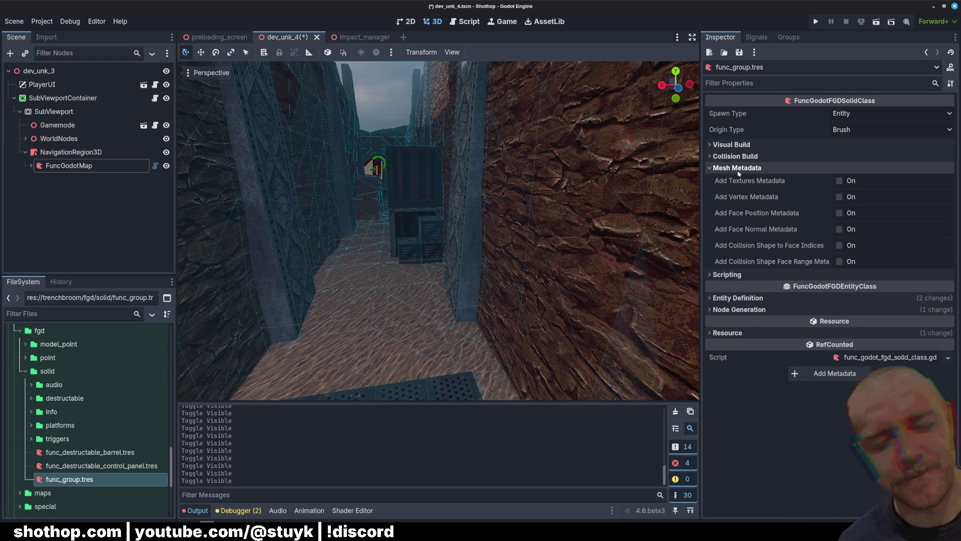
left_click(739, 181)
left_click(737, 168)
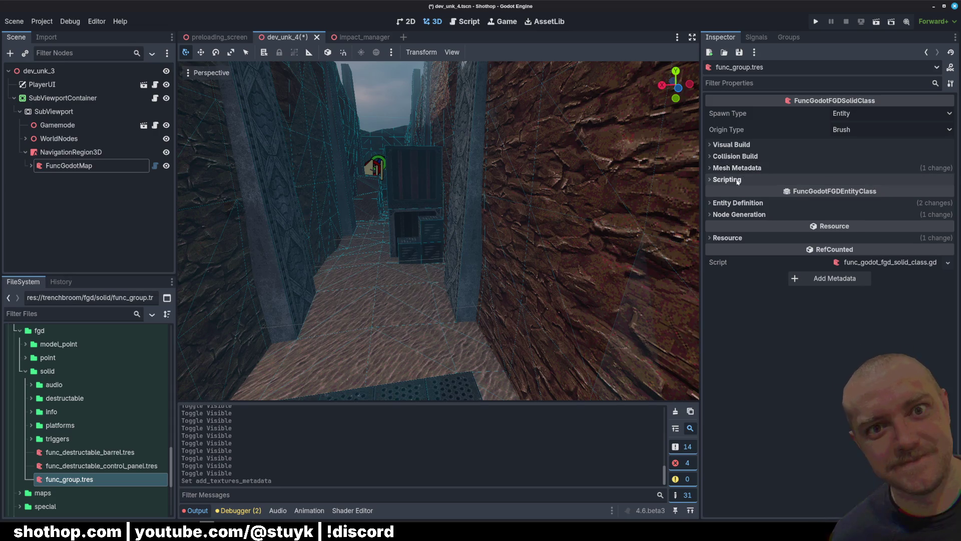
Set the entity Classname to func_group, leaving the script class unassigned
left_click(738, 179)
left_click(881, 192)
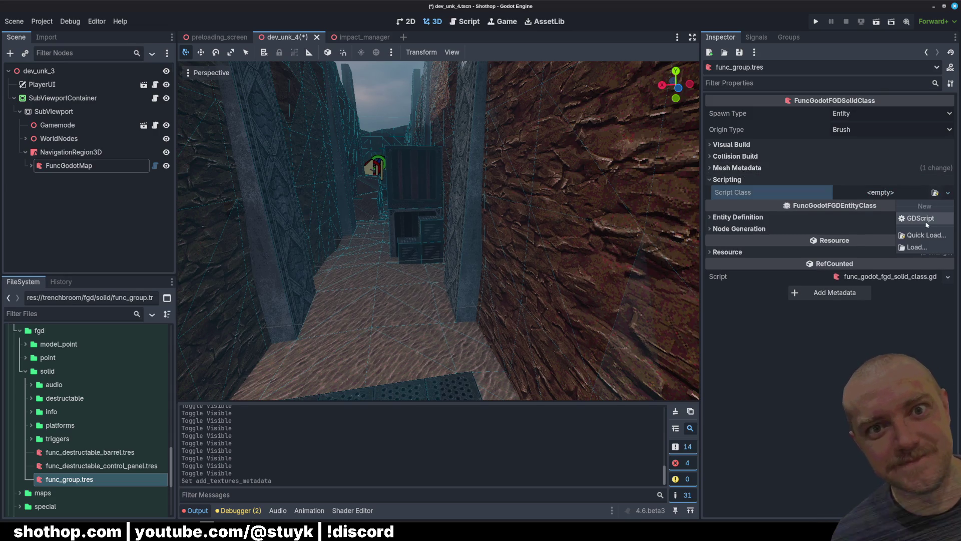
key("Escape")
left_click(727, 180)
left_click(738, 203)
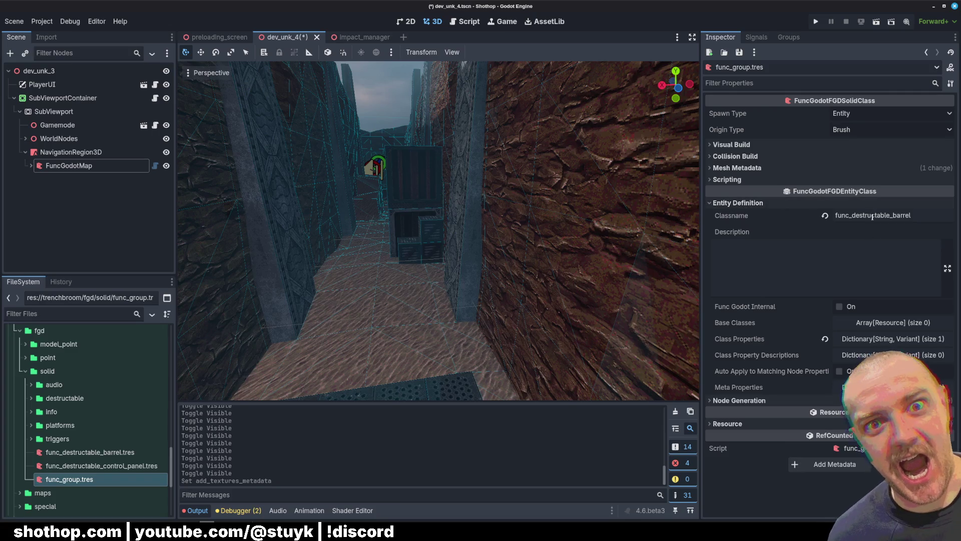
double_click(921, 215)
type("func_group")
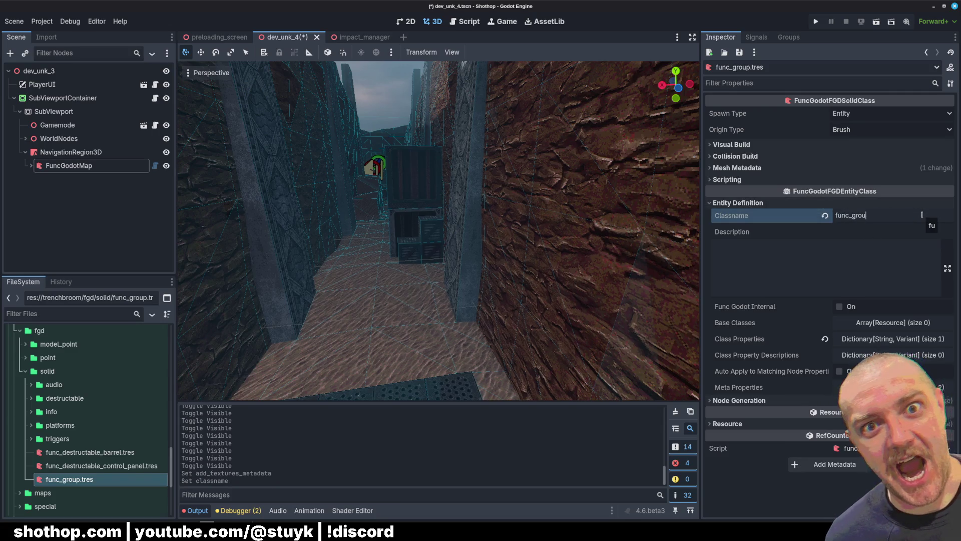
Reset Class Properties and add a single 'name' key
left_click(825, 341)
left_click(886, 339)
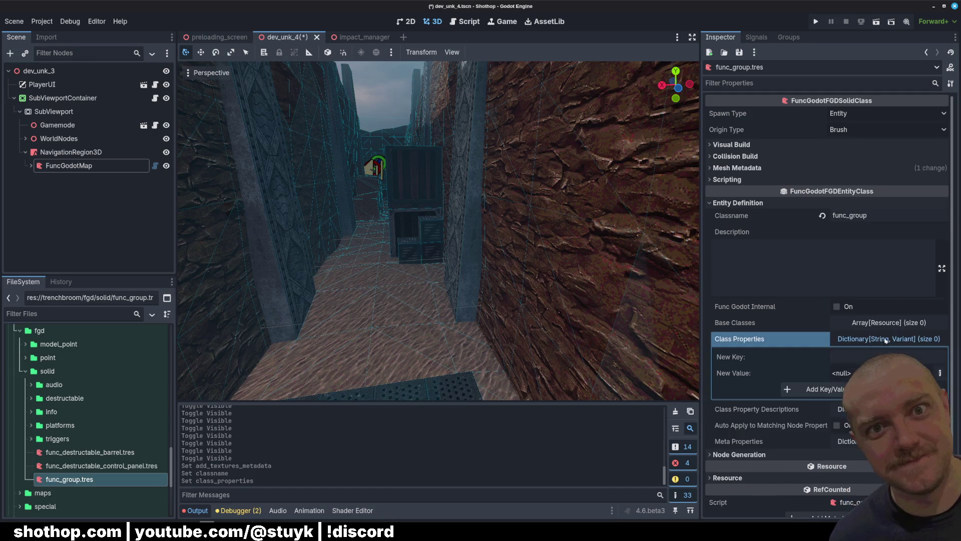
left_click(860, 357)
type("name")
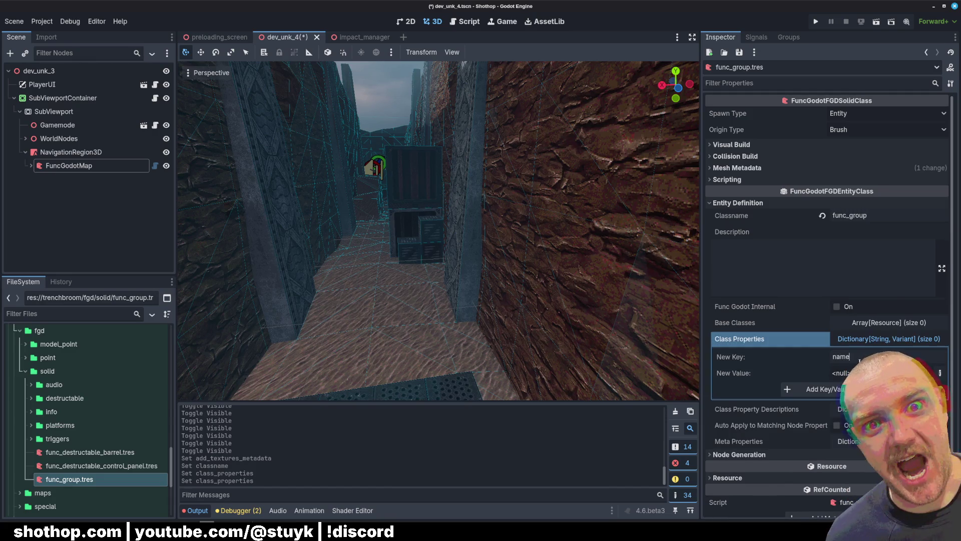
left_click(942, 374)
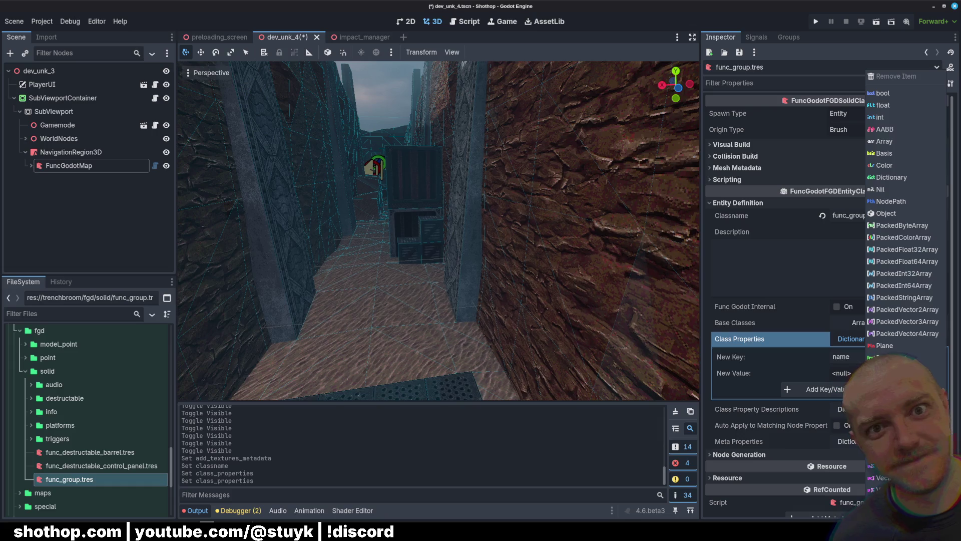
left_click(896, 406)
left_click(787, 389)
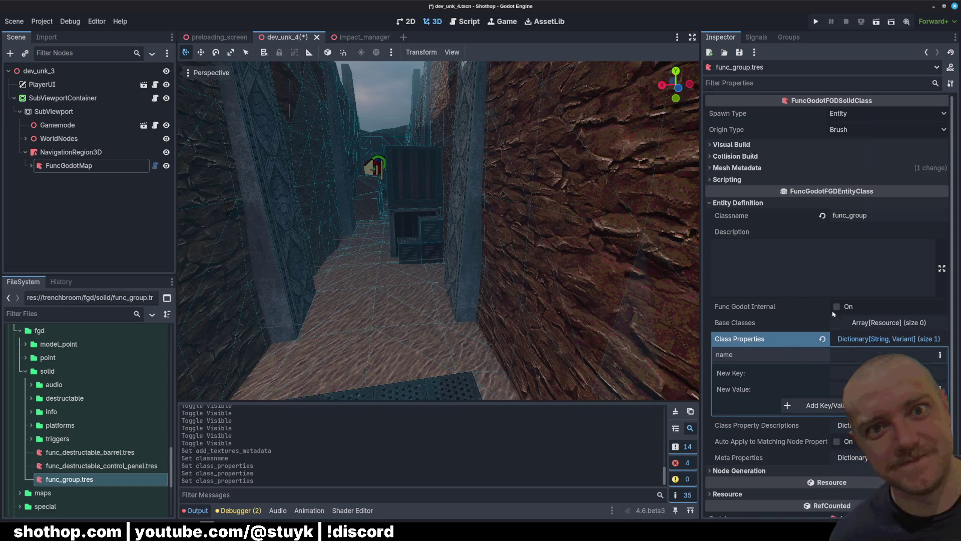
Write the description 'Groups entities together for toggling later' and save the scene
left_click(801, 256)
type("Groups entities ")
type("together r")
type("or to")
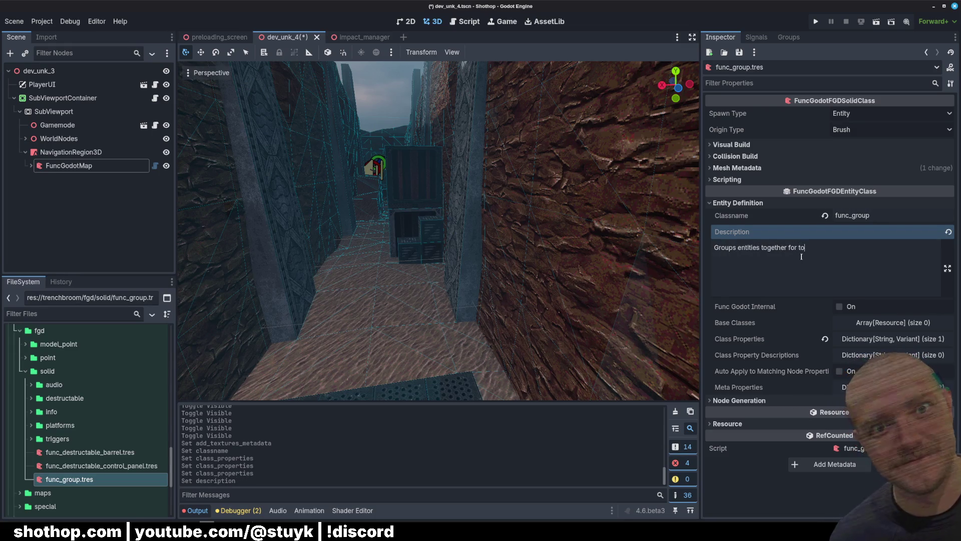
type("ggling later")
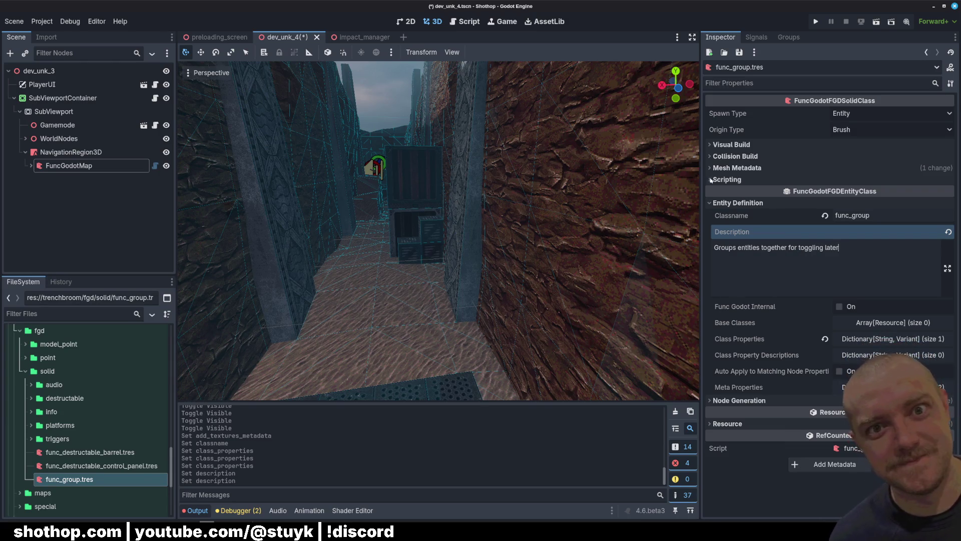
left_click(726, 168)
left_click(726, 168)
key("ctrl+s")
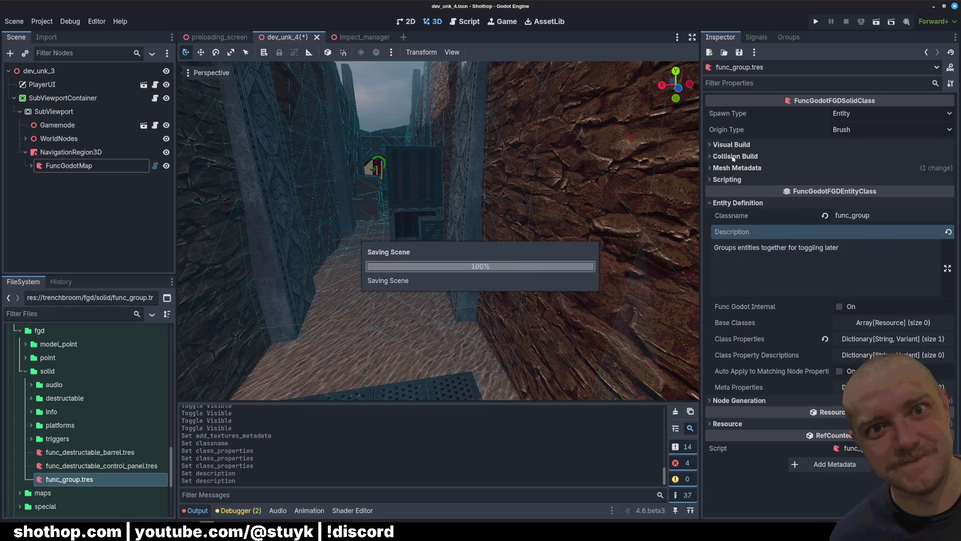
Review the build settings, including Build Occlusion and Shadow Casting, leaving them unchanged
left_click(733, 157)
left_click(734, 157)
left_click(731, 145)
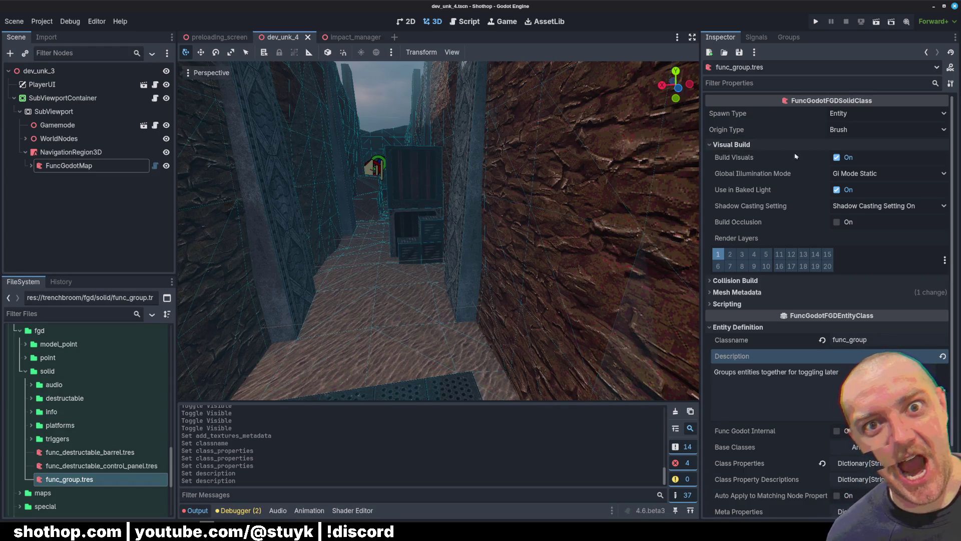
mouse_move(751, 193)
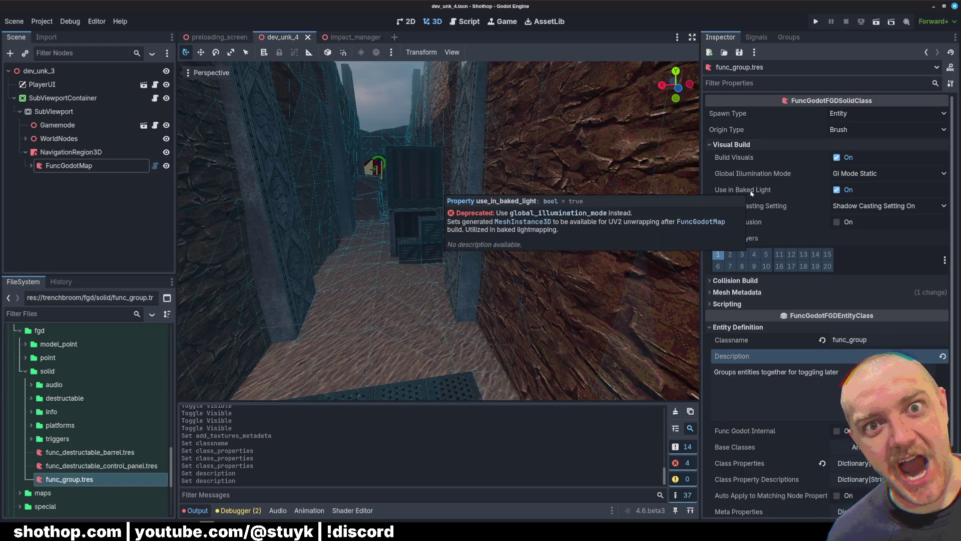
left_click(753, 223)
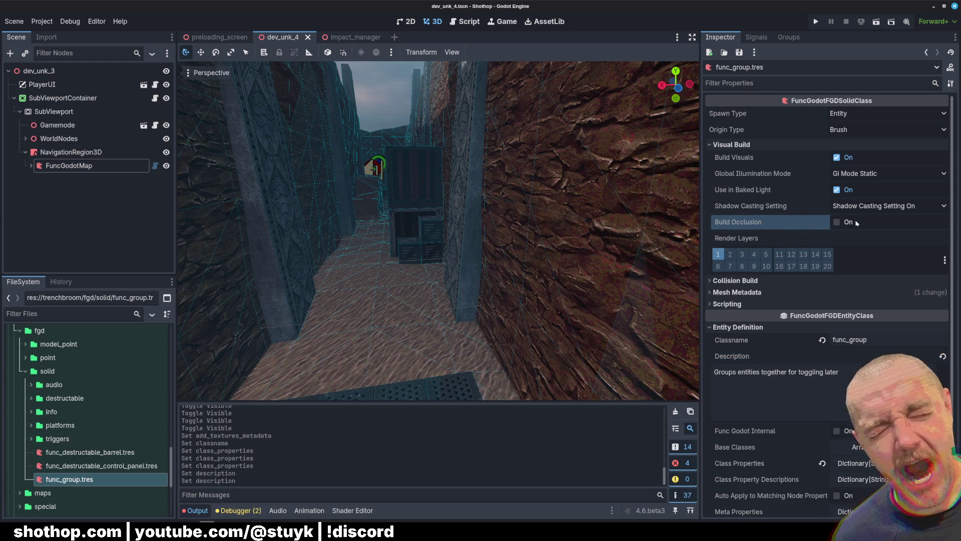
left_click(768, 205)
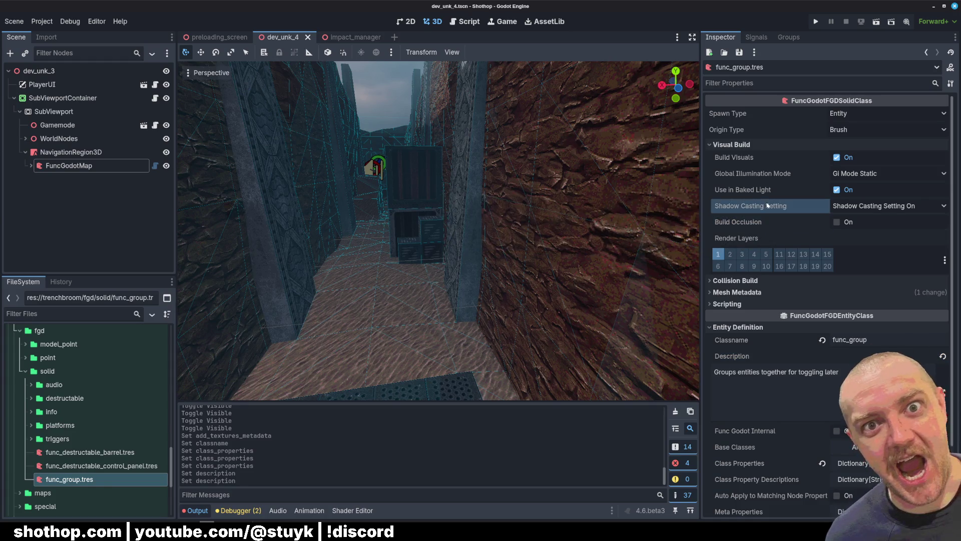
left_click(864, 206)
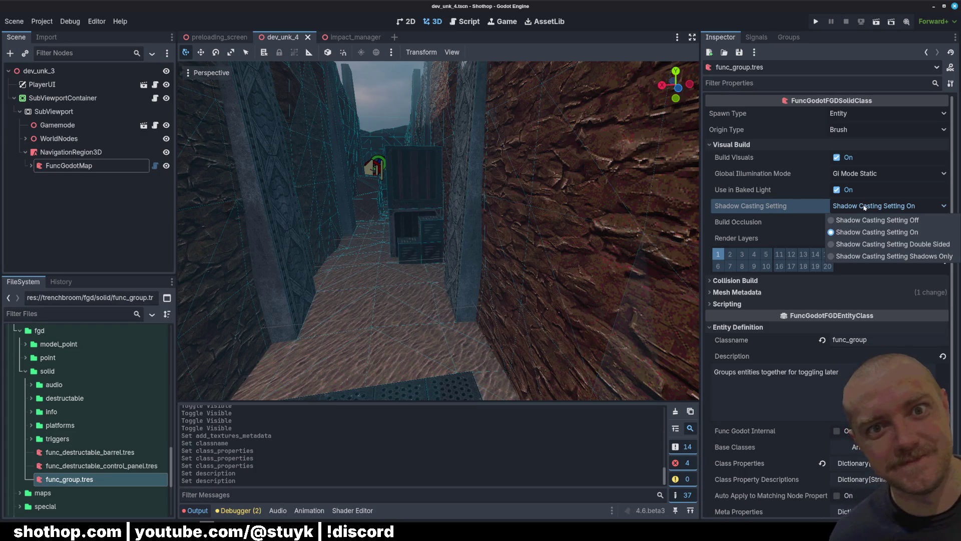
left_click(865, 206)
left_click(732, 144)
left_click(744, 168)
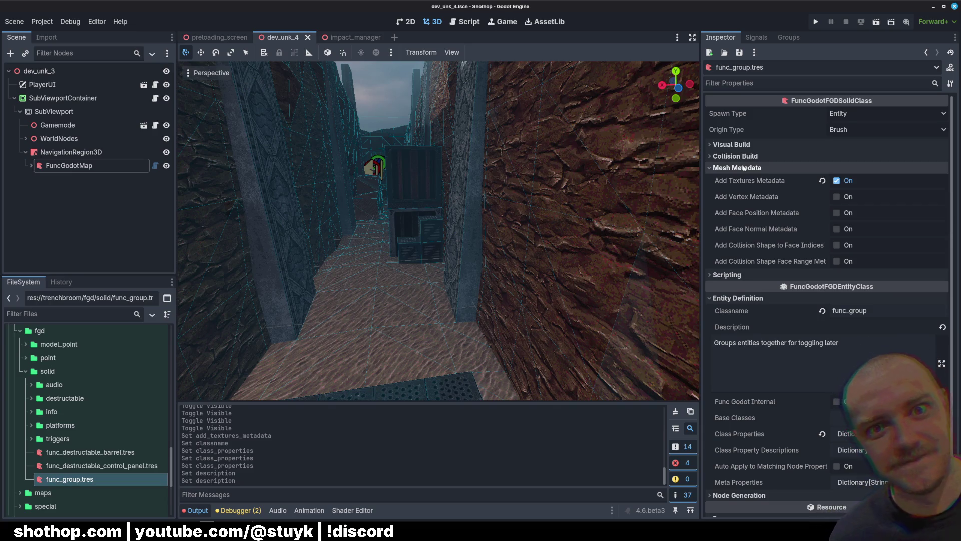
left_click(745, 168)
left_click(731, 180)
left_click(731, 180)
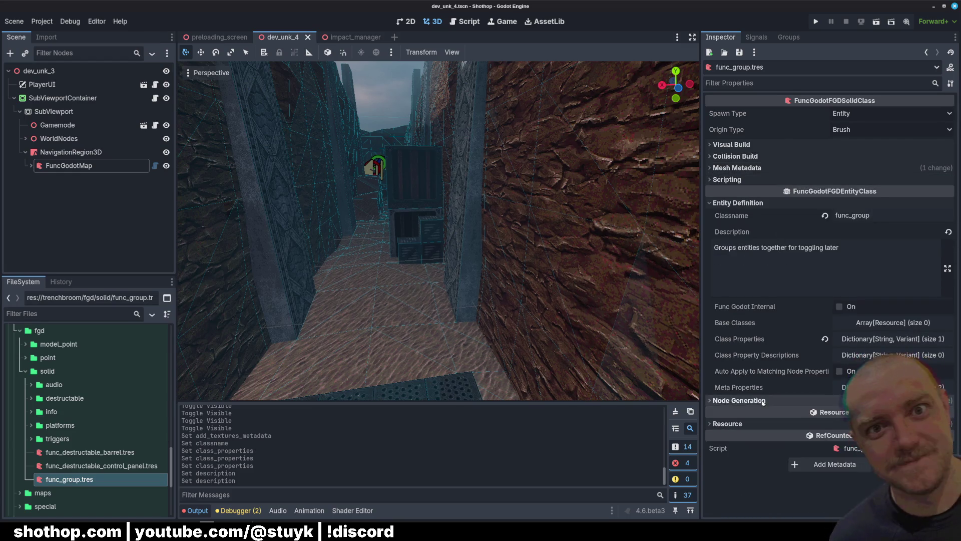
Replace the Node Class value under node generation with the new class and save
left_click(746, 400)
left_click(762, 401)
left_click(763, 402)
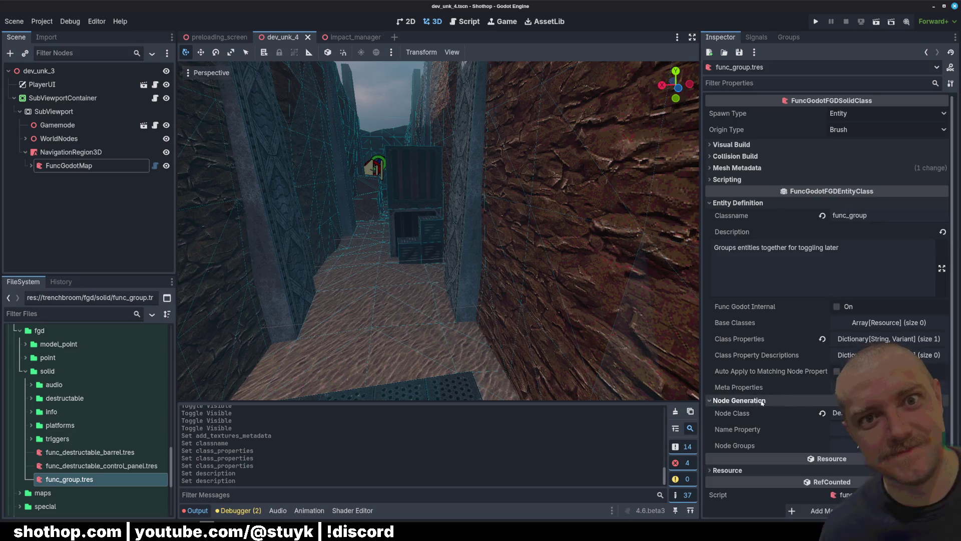
left_click(823, 413)
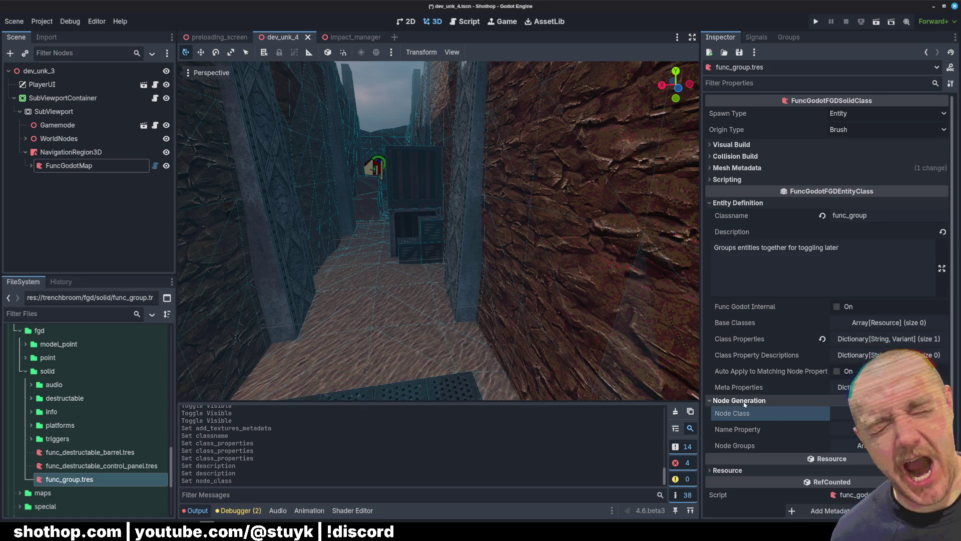
left_click(861, 410)
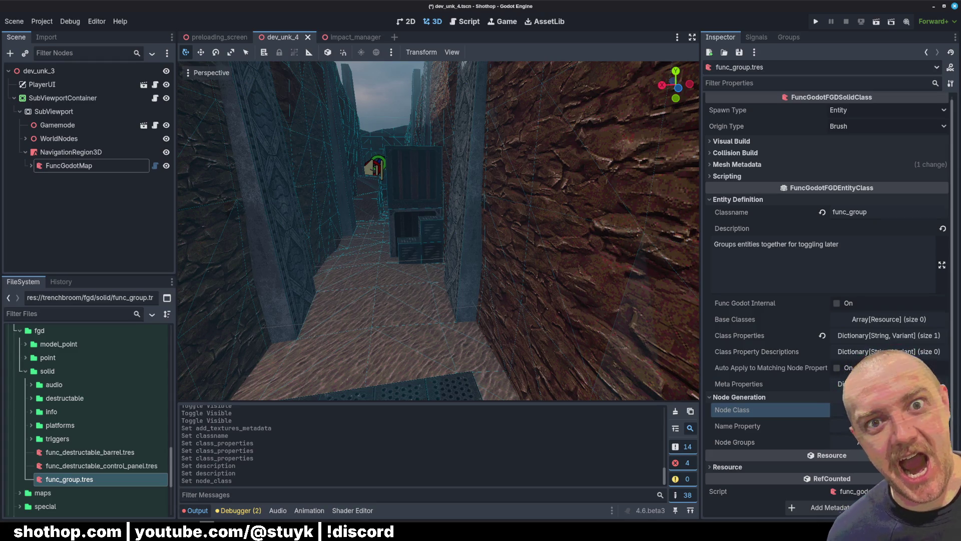
key("ctrl+s")
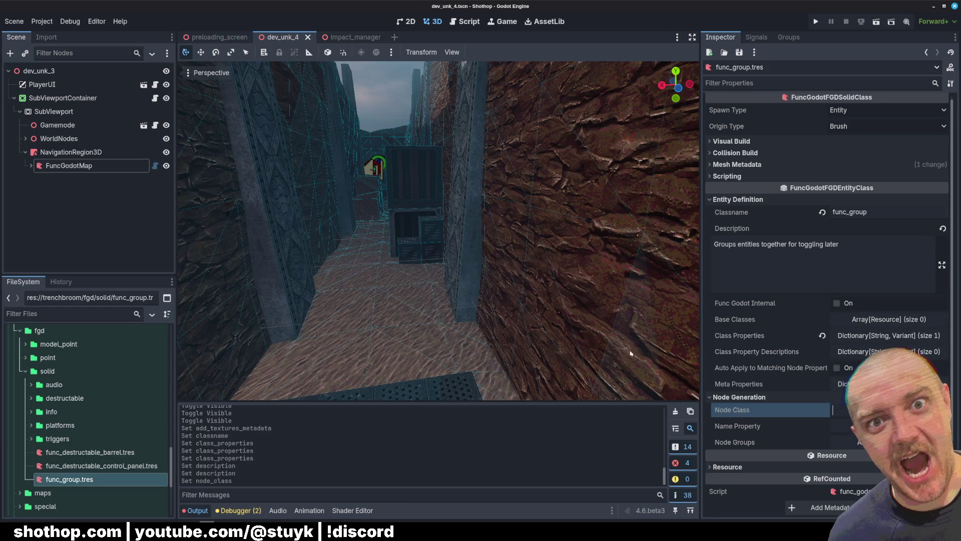
key("ctrl+v")
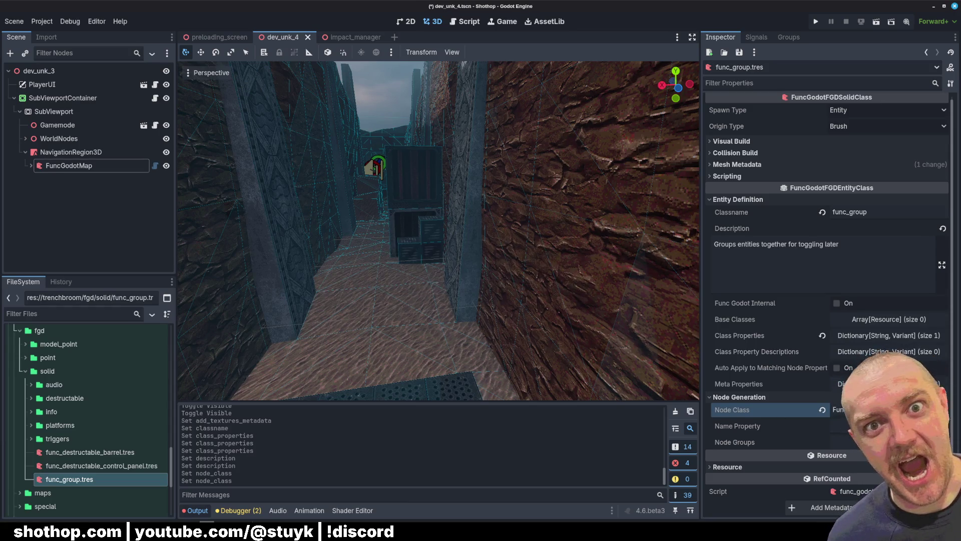
key("ctrl+s")
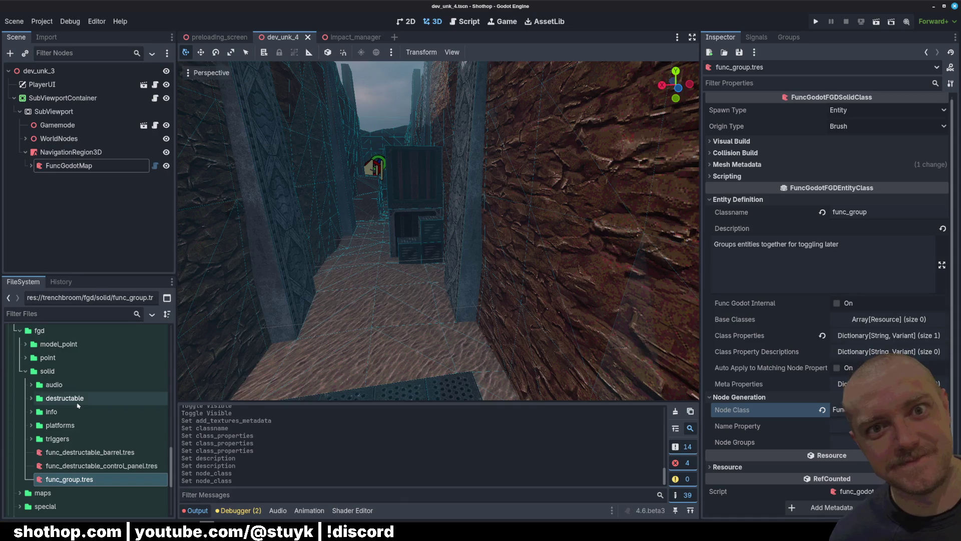
scroll(84, 416, "up", 3)
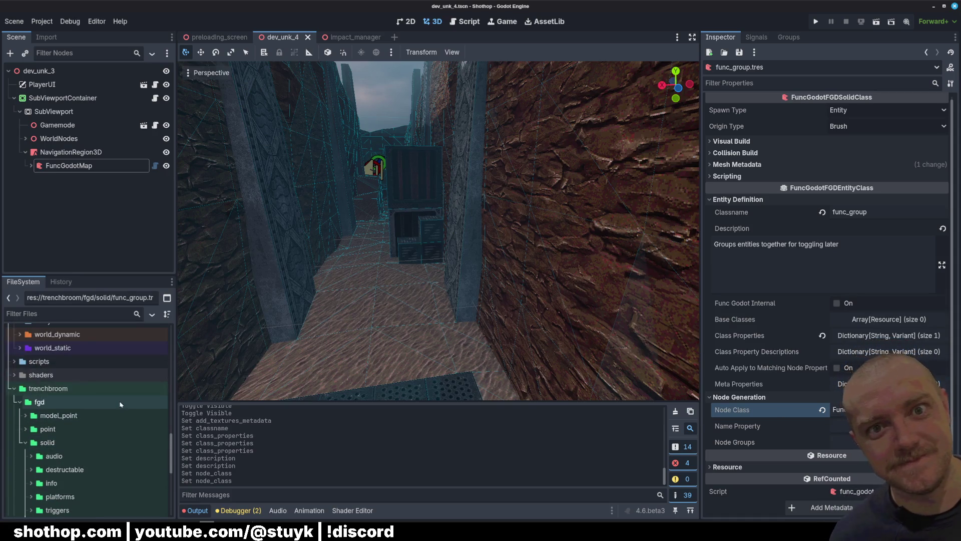
Look through the static_metal.gd and destructable_prefab.gd scripts in the FileSystem dock
scroll(123, 401, "up", 2)
double_click(57, 419)
scroll(79, 380, "down", 3)
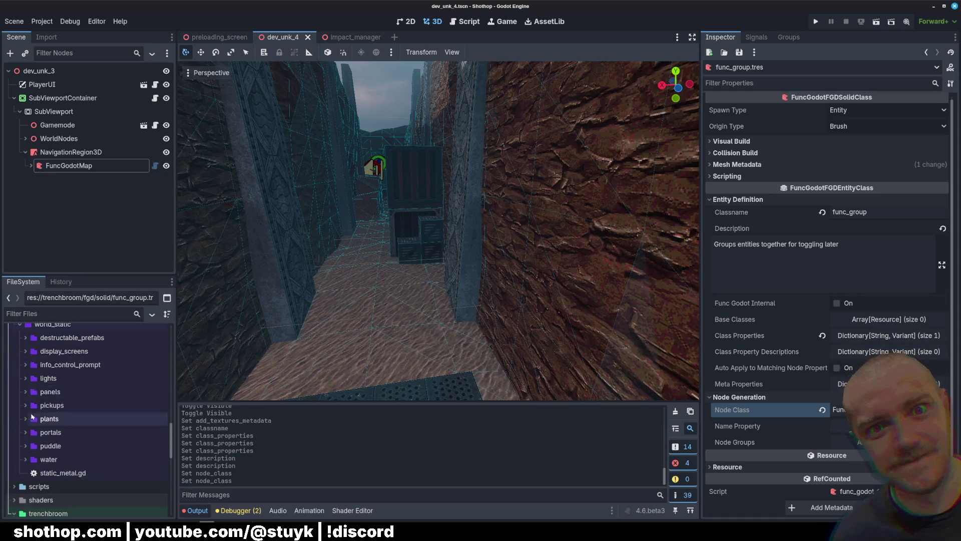
left_click(24, 366)
left_click(24, 366)
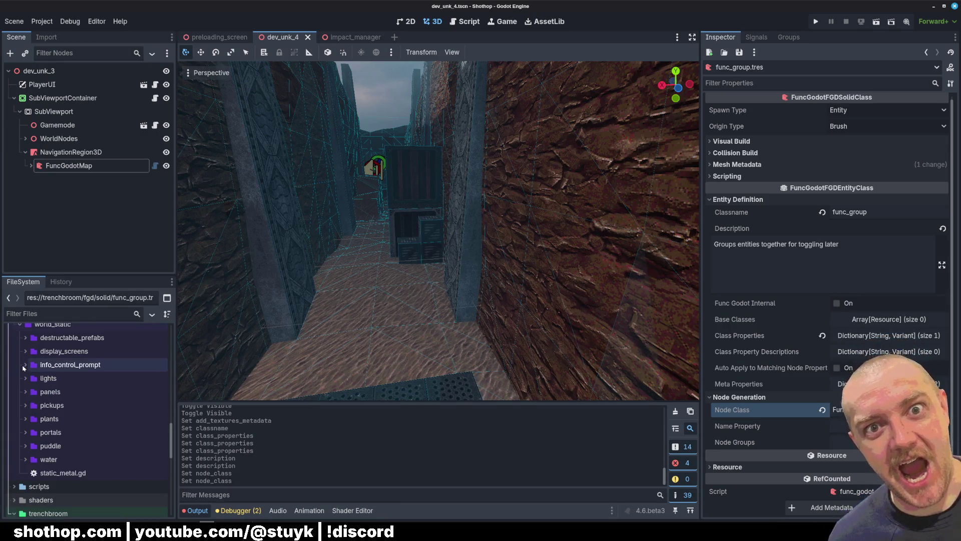
scroll(30, 381, "up", 1)
double_click(82, 497)
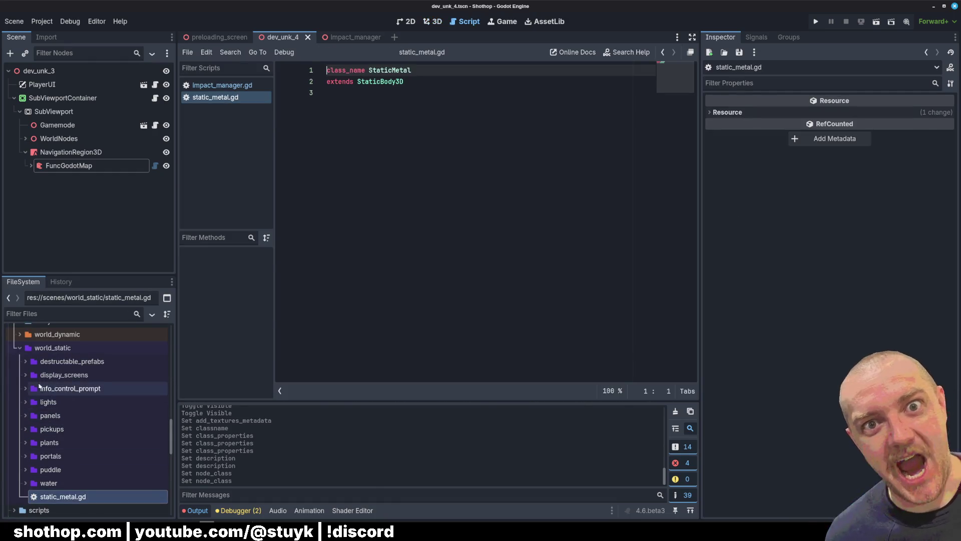
double_click(40, 391)
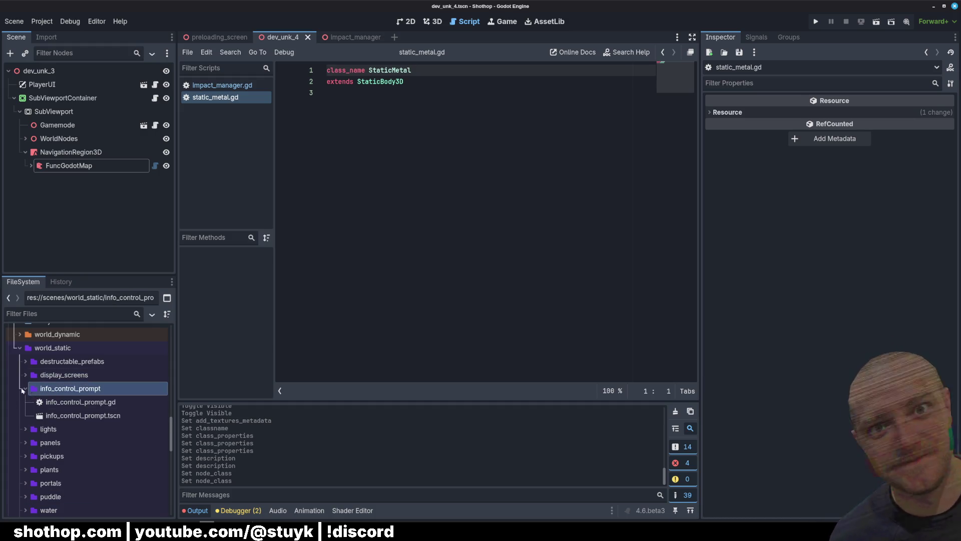
left_click(23, 390)
left_click(26, 361)
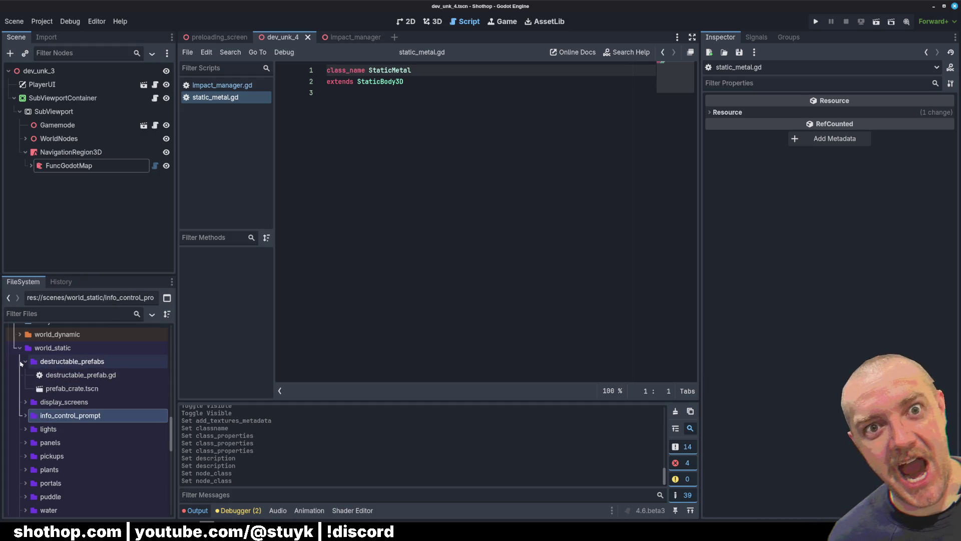
double_click(64, 375)
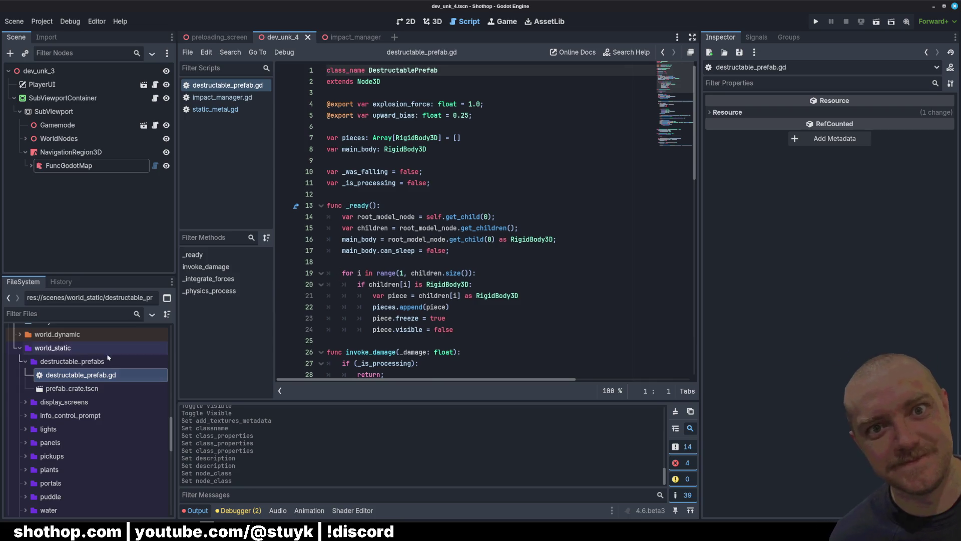
left_click(25, 361)
left_click(18, 364)
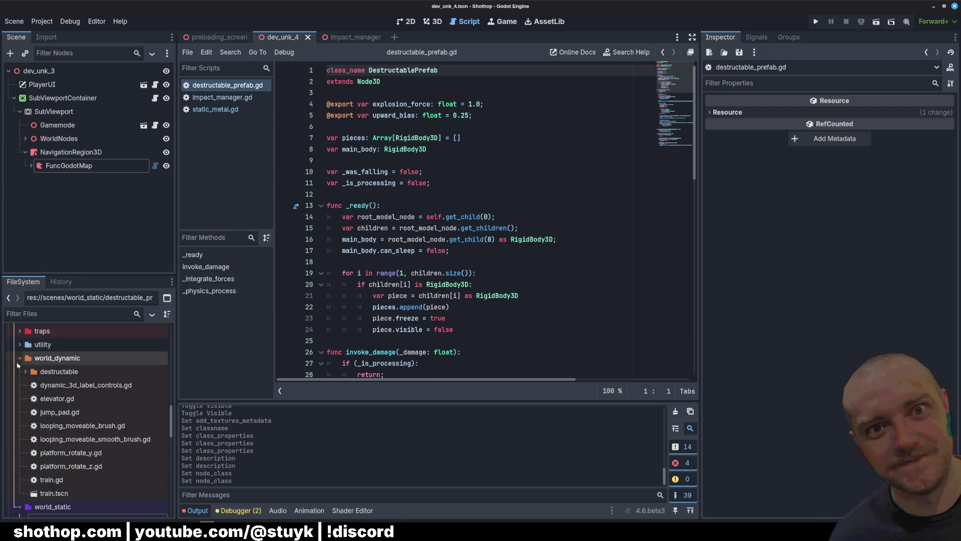
Open platform_rotate_y.gd and select its code for copying
double_click(78, 452)
left_click(350, 161)
key("ctrl+a")
left_click(445, 116)
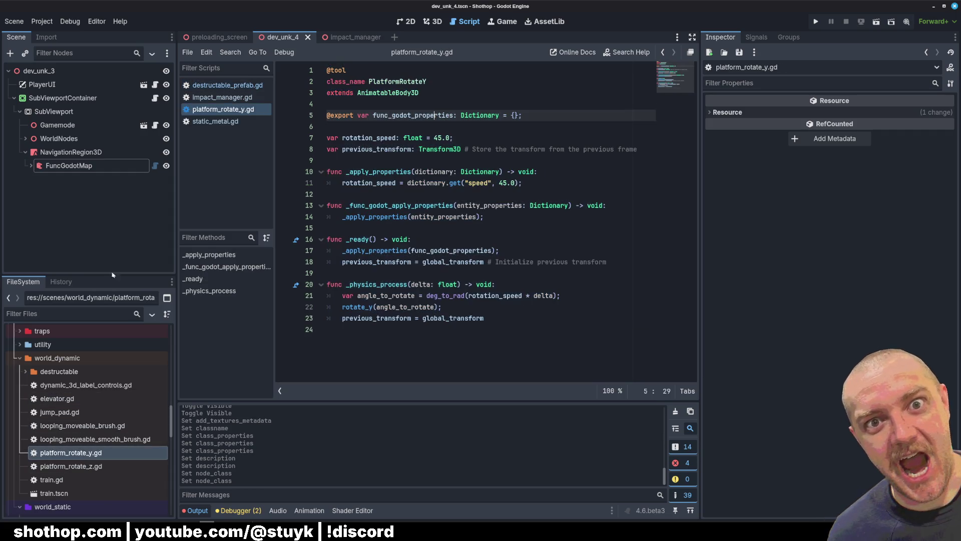
left_click_drag(544, 323, 327, 81)
key("ctrl+c")
Browse the combat, logic and markers folders, returning to the world_static context menu
left_click(20, 358)
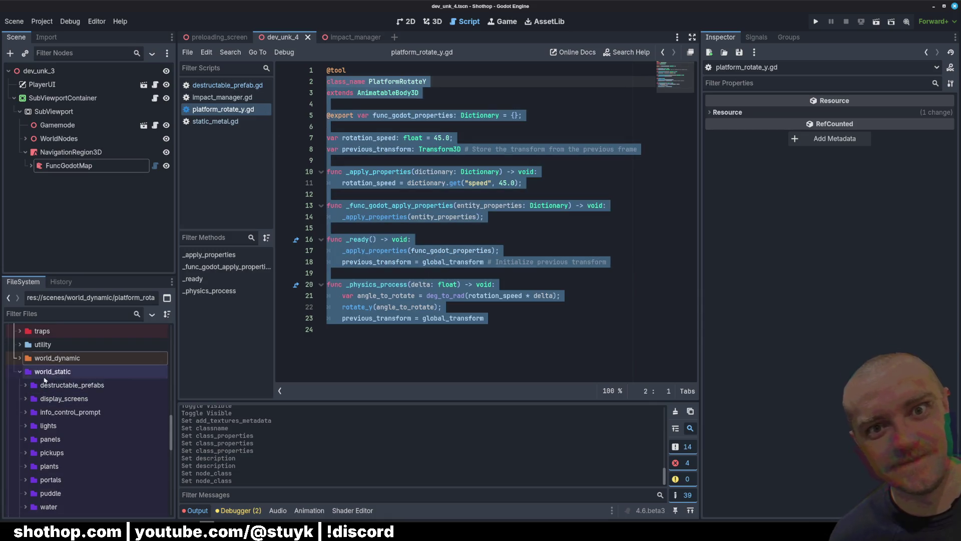
right_click(43, 371)
mouse_move(125, 338)
left_click(190, 338)
key("Escape")
scroll(48, 407, "up", 5)
scroll(48, 406, "up", 10)
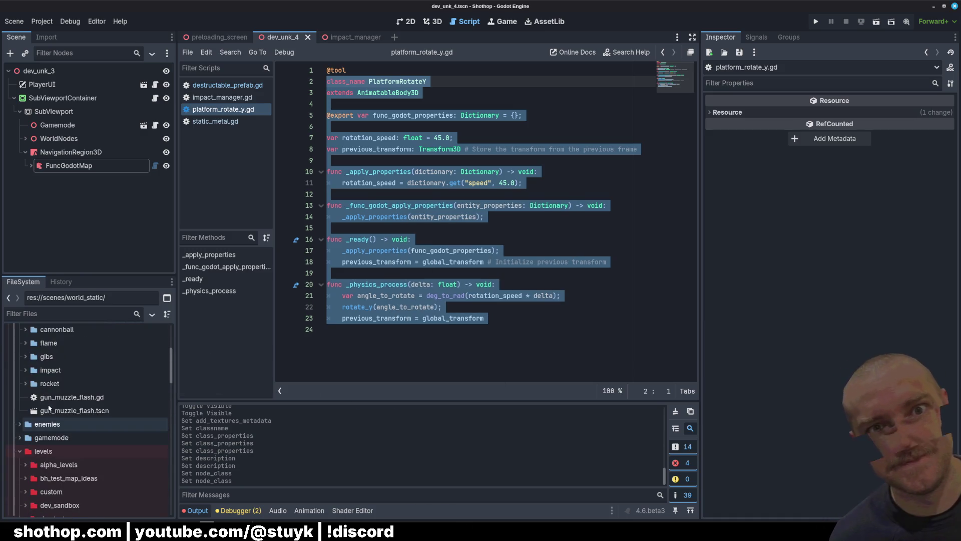
left_click(20, 408)
scroll(19, 413, "down", 3)
left_click(20, 414)
scroll(19, 414, "down", 2)
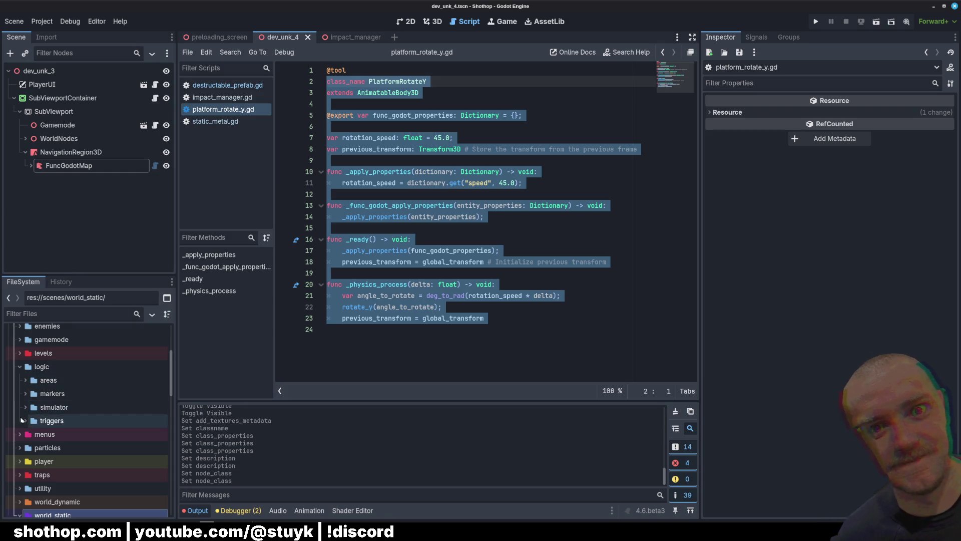
left_click(23, 394)
scroll(22, 395, "down", 5)
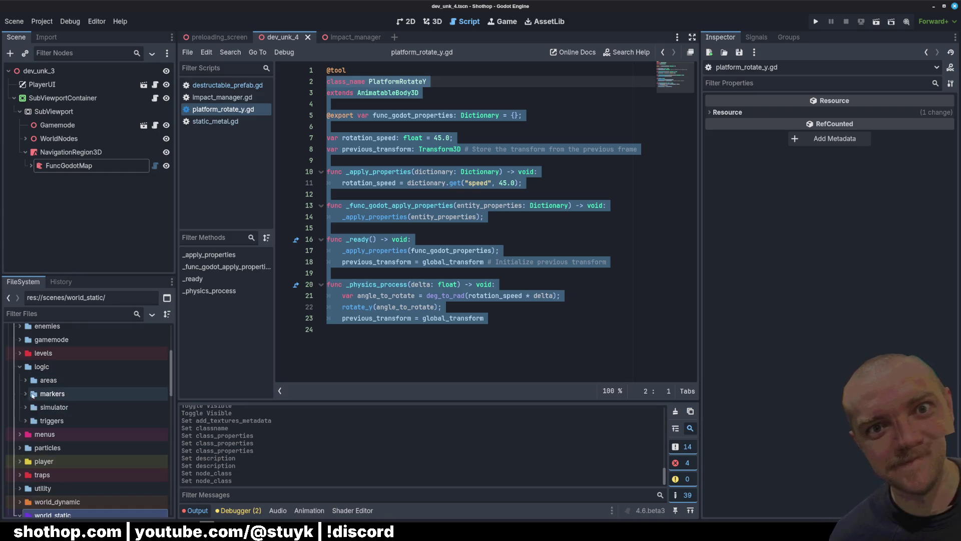
right_click(52, 342)
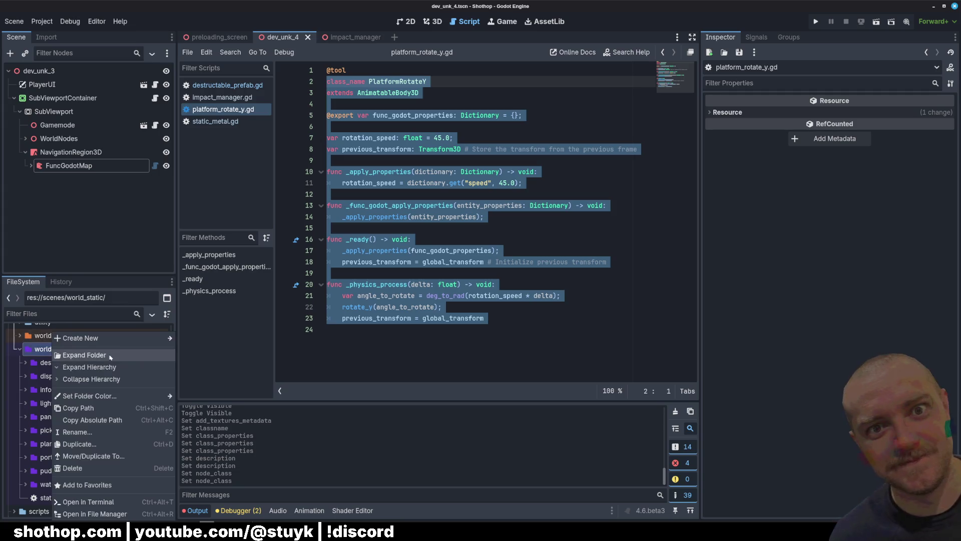
Create func_group.gd in world_static and paste the copied platform rotation code into it
mouse_move(101, 338)
left_click(195, 362)
type("func_")
type("group.gd")
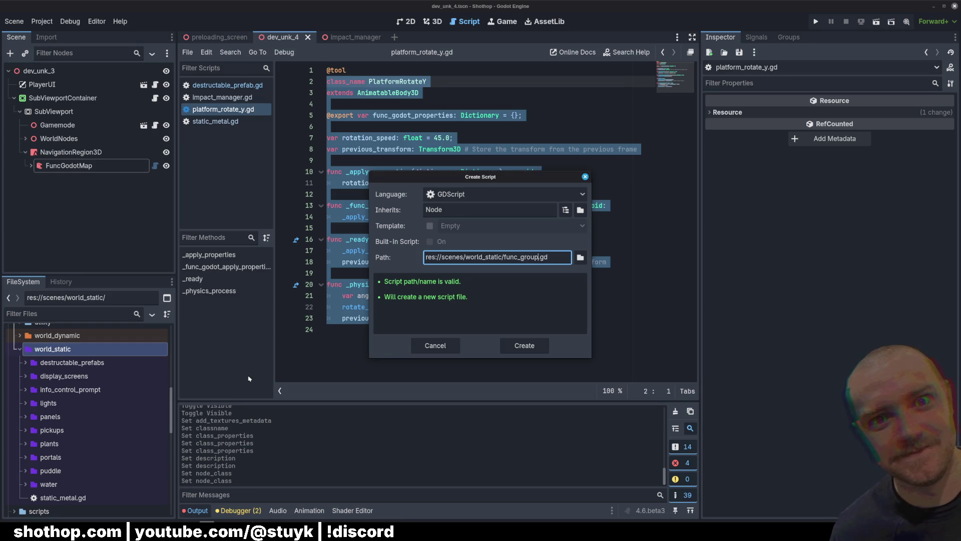
key("Return")
left_click(472, 195)
key("ctrl+a")
key("ctrl+v")
Rename the class to FuncGroup and make it extend StaticBody3D
left_click(397, 70)
double_click(397, 70)
type("Func")
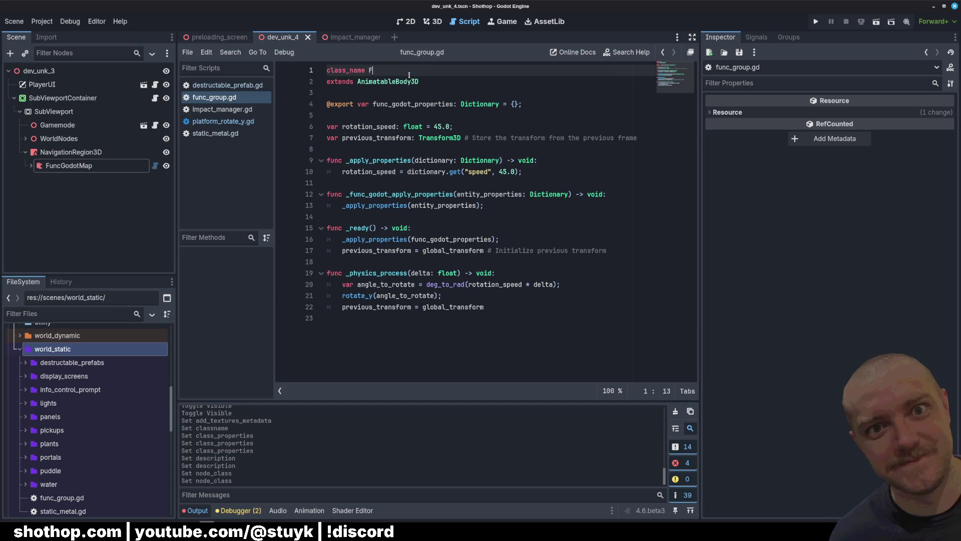
type("Group")
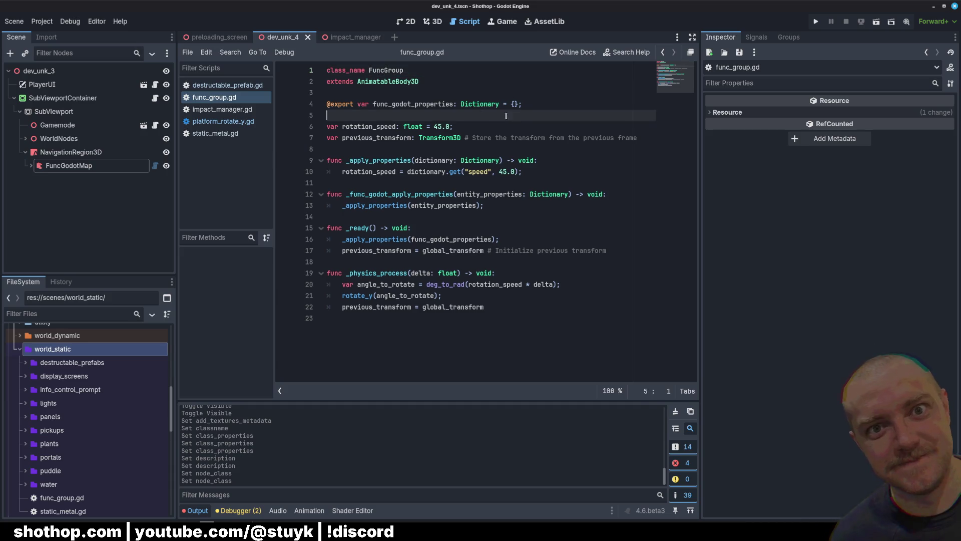
double_click(388, 81)
key("BackSpace")
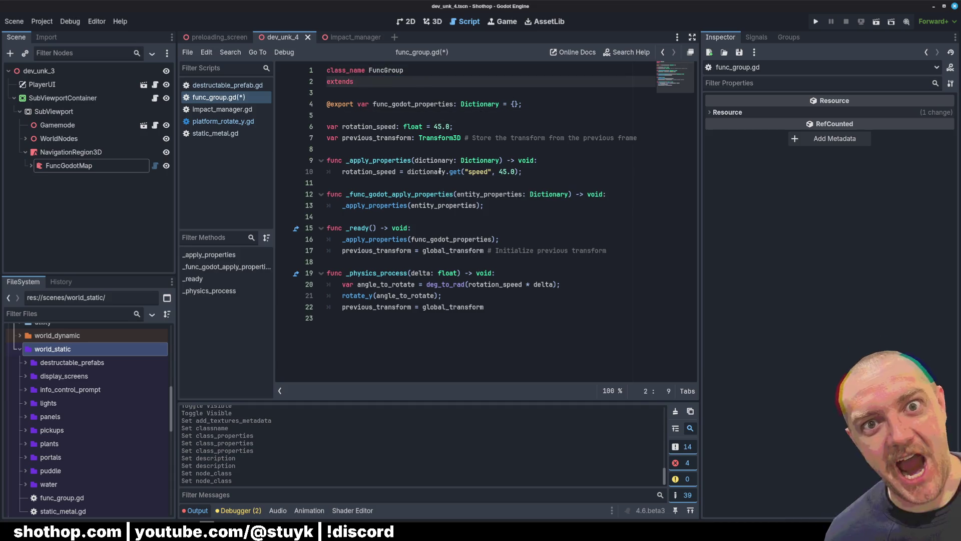
type("StaticBo")
key("Down")
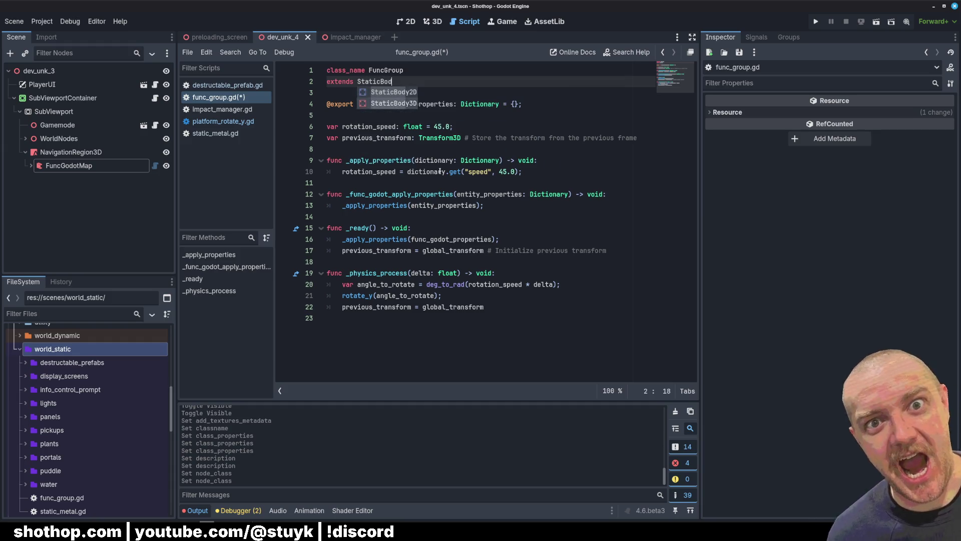
key("Return")
left_click(417, 93)
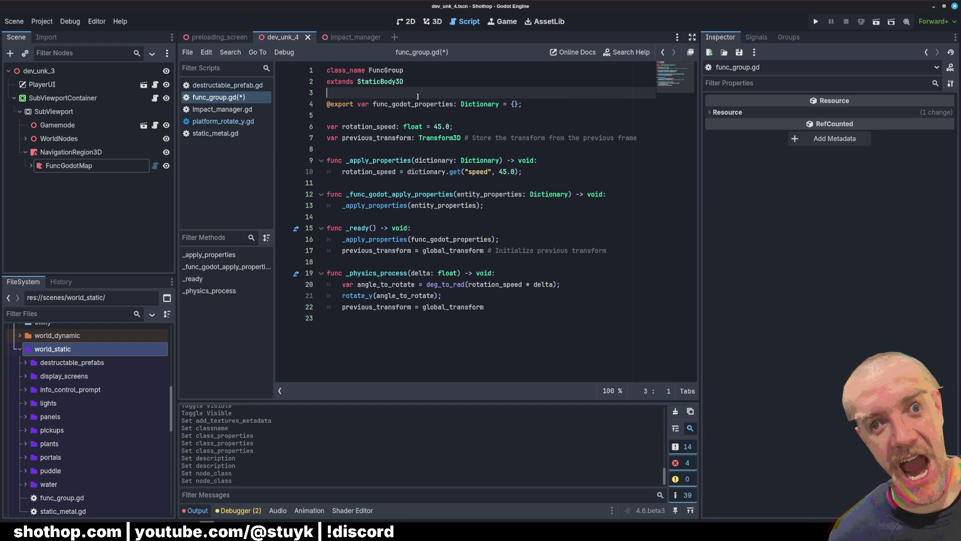
double_click(383, 81)
type("Node3")
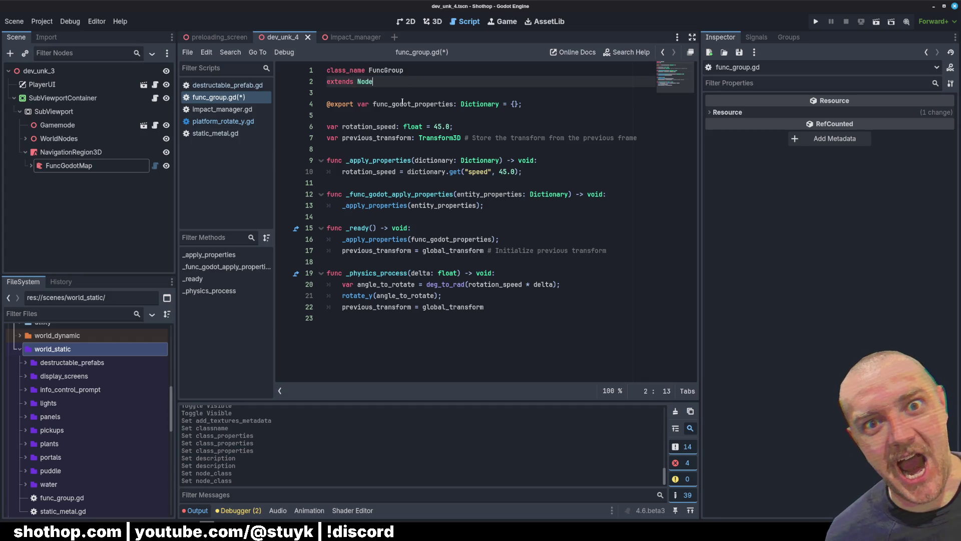
key("ctrl+z")
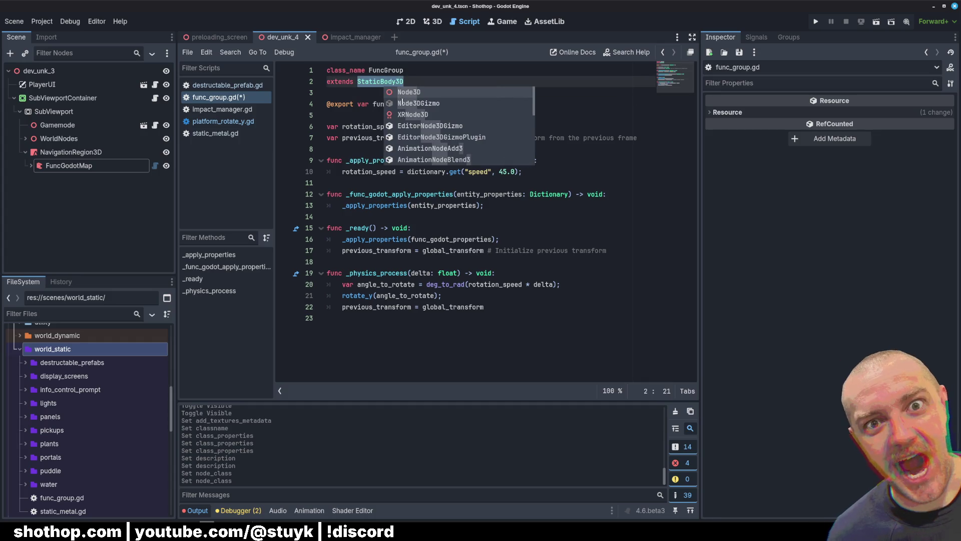
left_click(400, 104)
Delete the rotation-speed and transform variable declarations
left_click(398, 138)
left_click(399, 116)
left_click_drag(372, 149, 331, 116)
key("BackSpace")
left_click(407, 138)
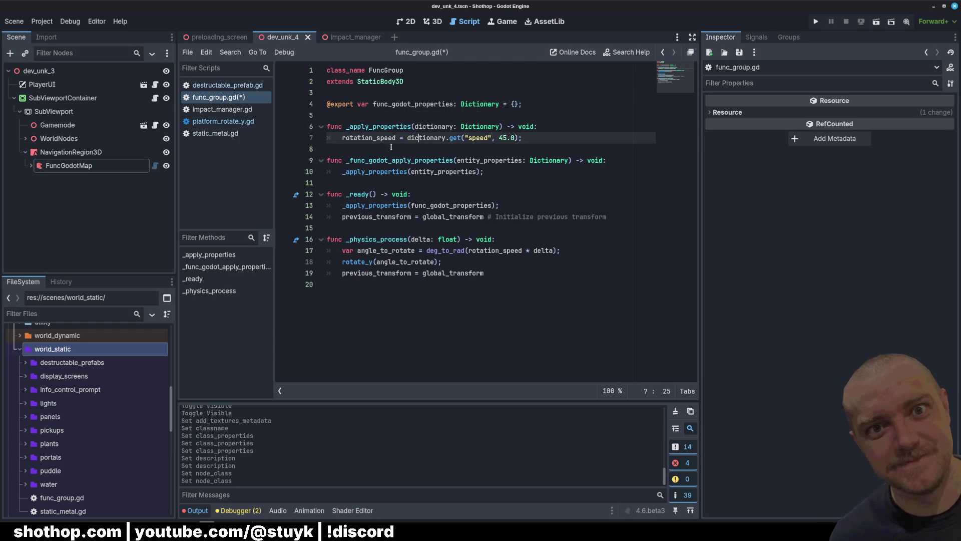
Delete the two old property-applying functions from func_group.gd
left_click(391, 147)
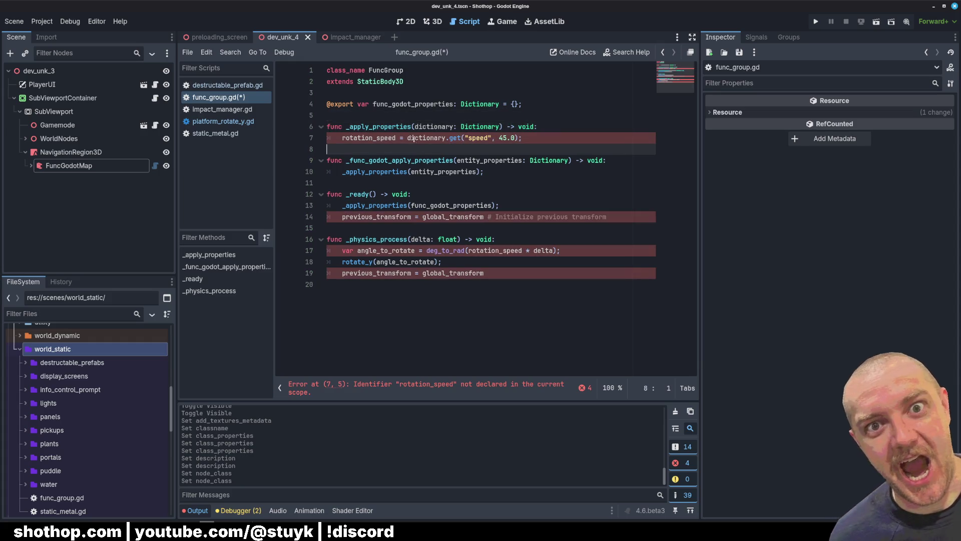
left_click(414, 138)
mouse_move(342, 140)
left_mouse_down()
mouse_move(328, 126)
mouse_move(330, 150)
mouse_move(489, 150)
left_mouse_up()
left_click(343, 140)
key("BackSpace")
key("BackSpace")
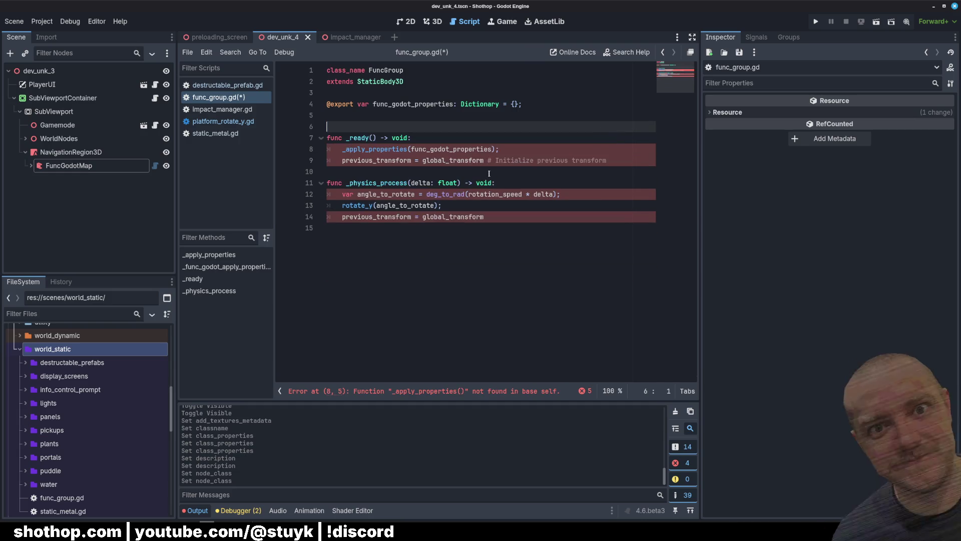
key("BackSpace")
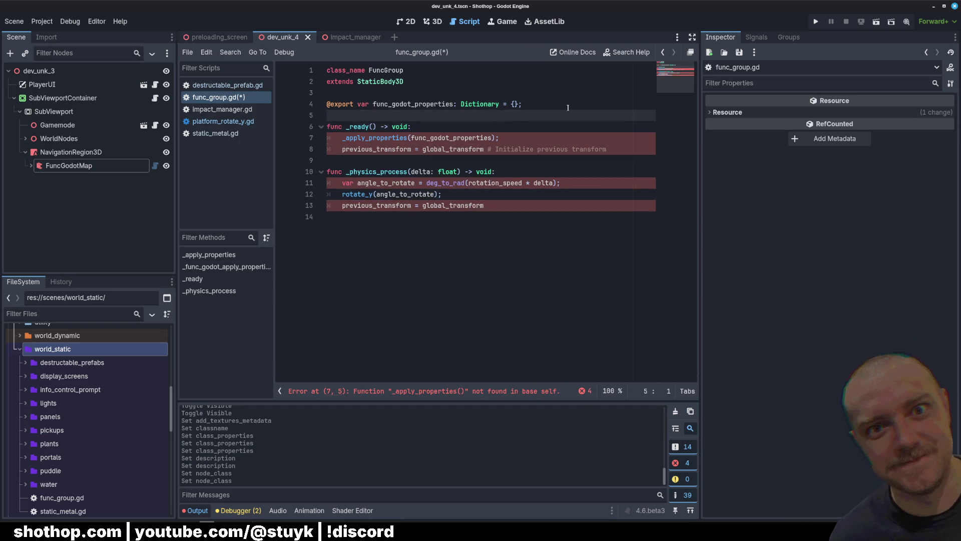
Insert blank indented lines at the top of _ready
key("Down")
key("End")
key("Return")
key("Return")
key("Up")
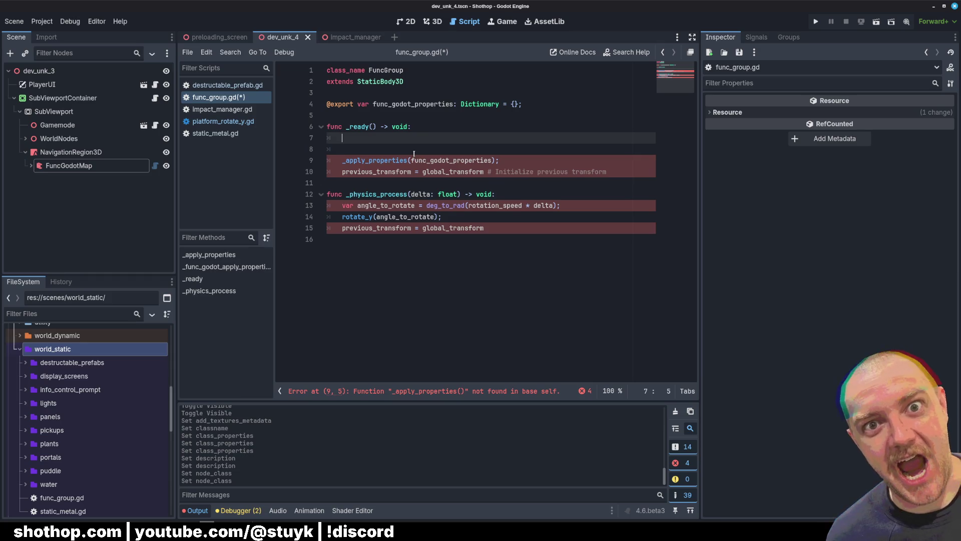
key("Return")
key("Return")
key("Up")
key("Up")
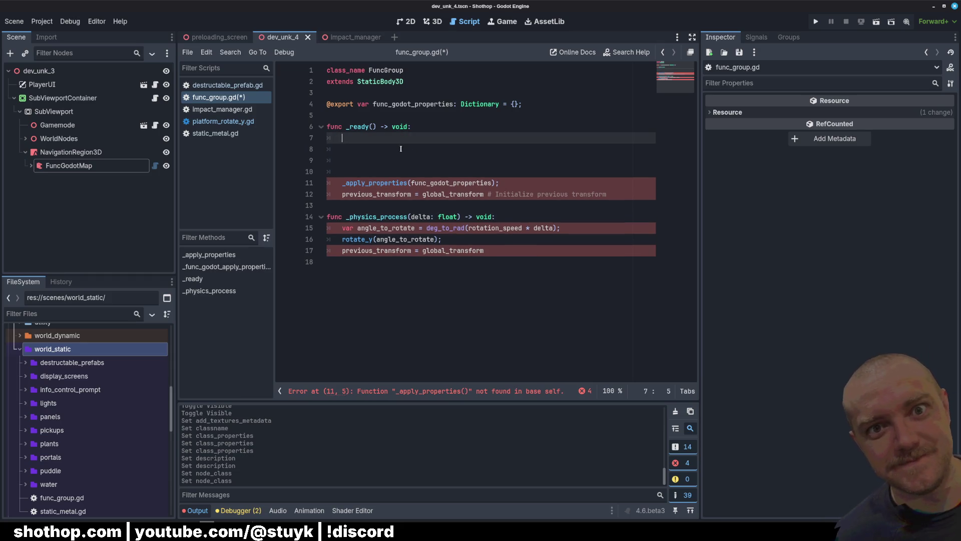
Write var group_name = func_godot_properties.get("name", "") on line 7
left_click(400, 149)
left_click(425, 139)
double_click(396, 103)
left_click(427, 140)
type("func_godot_properties.get(\"name\", \"")
left_click(341, 139)
type("var ")
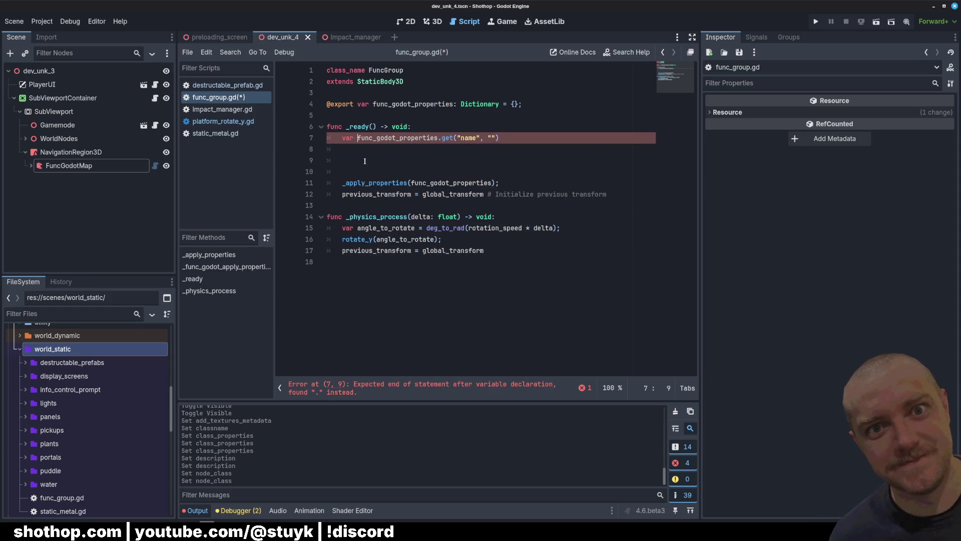
type("group")
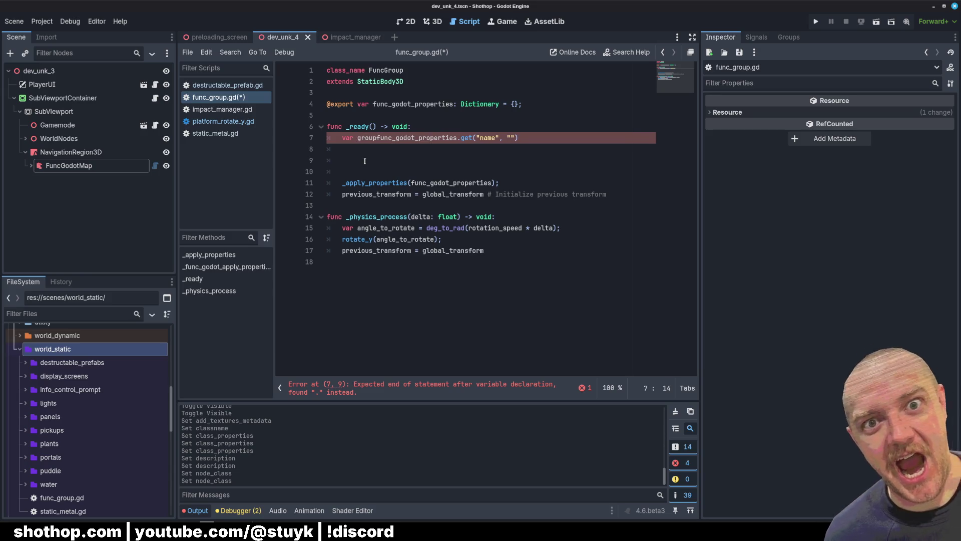
type("_name =")
left_click(567, 138)
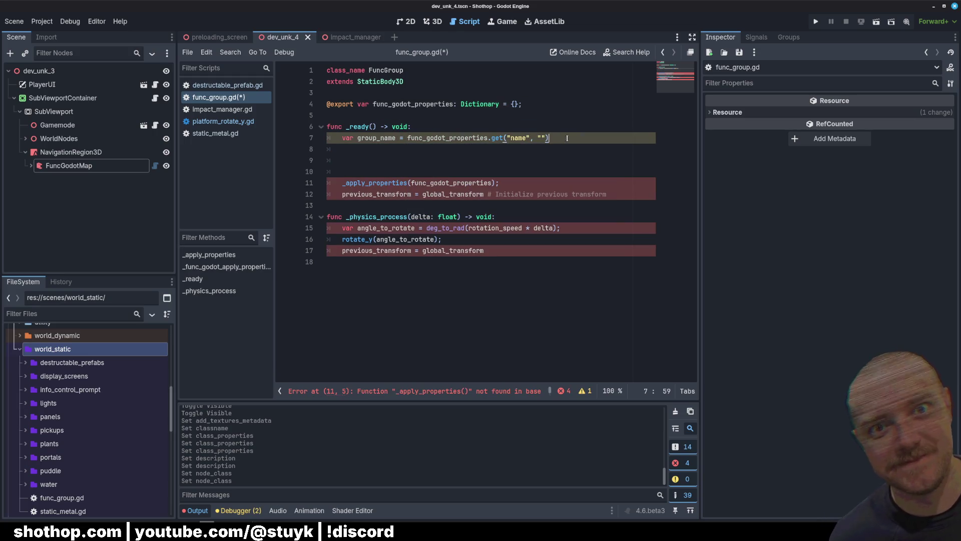
type(";")
Add print(group_name); on the next line
key("Return")
type("print(groiup")
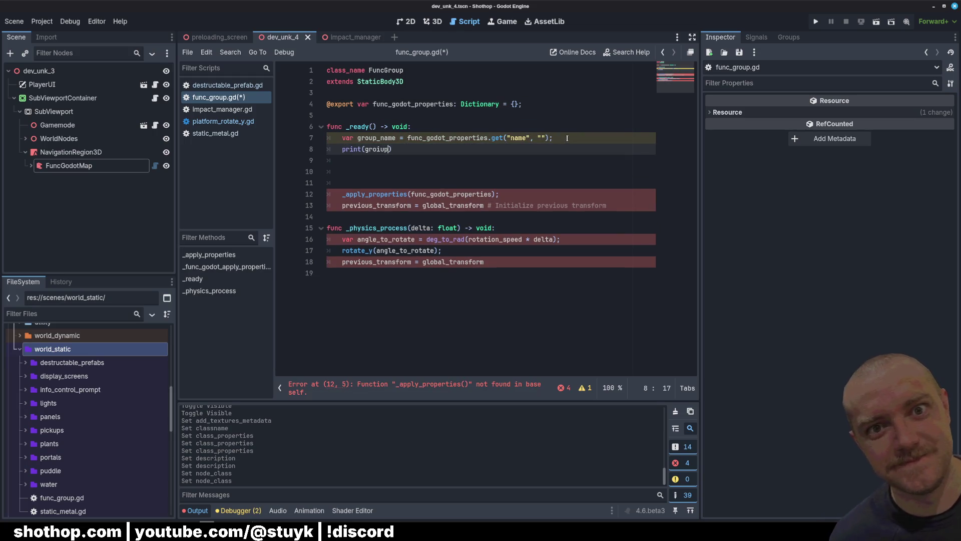
key("BackSpace")
key("BackSpace")
key("BackSpace")
type("up")
key("Return")
type(";")
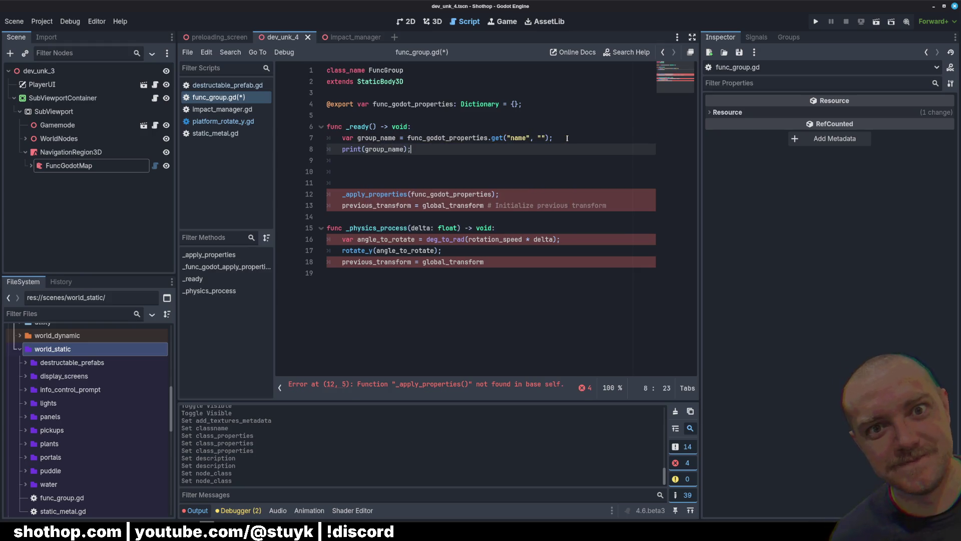
Start declaring func _apply_properties() -> void above _ready, below the export line
key("Down")
key("Down")
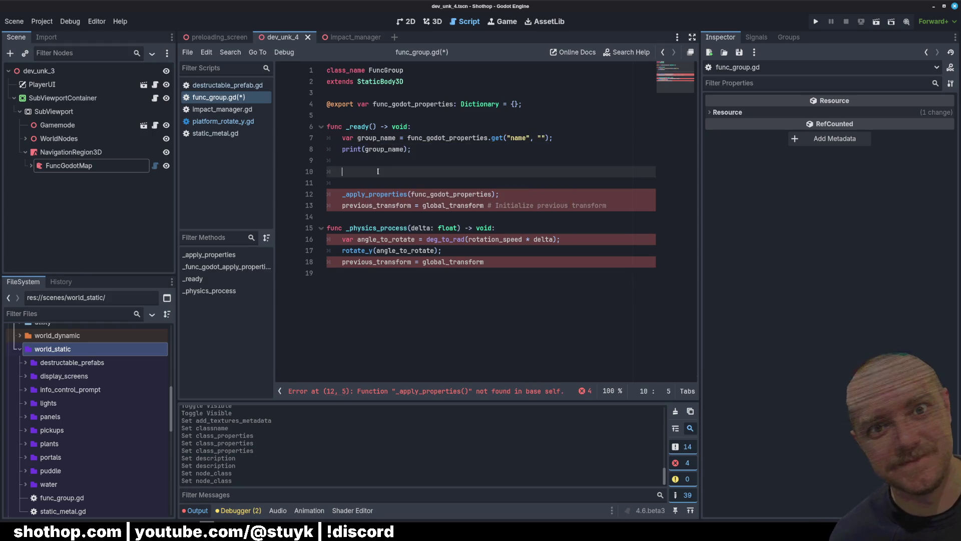
left_click(359, 162)
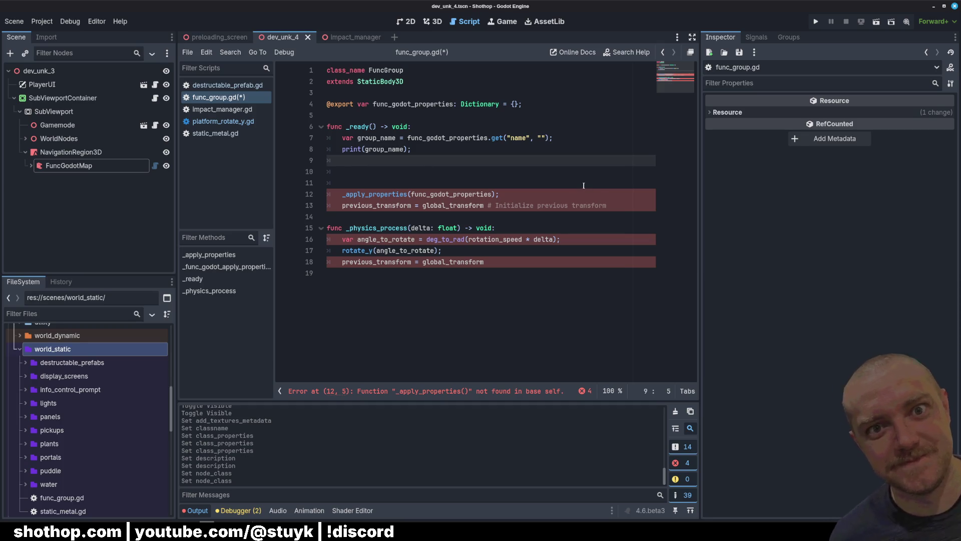
key("Up")
key("Up")
key("Up")
key("Return")
key("Return")
key("Up")
type("c _apply_prop")
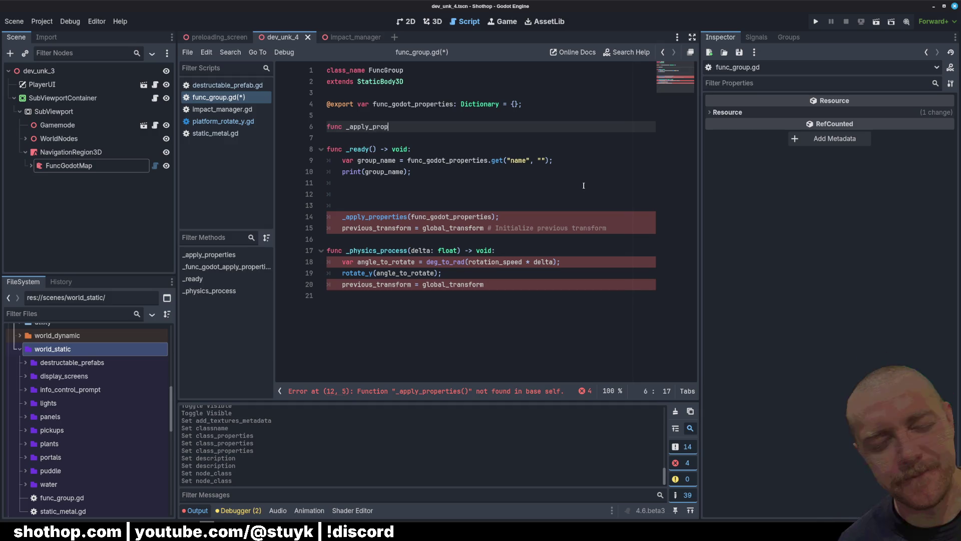
type("erties() -> void")
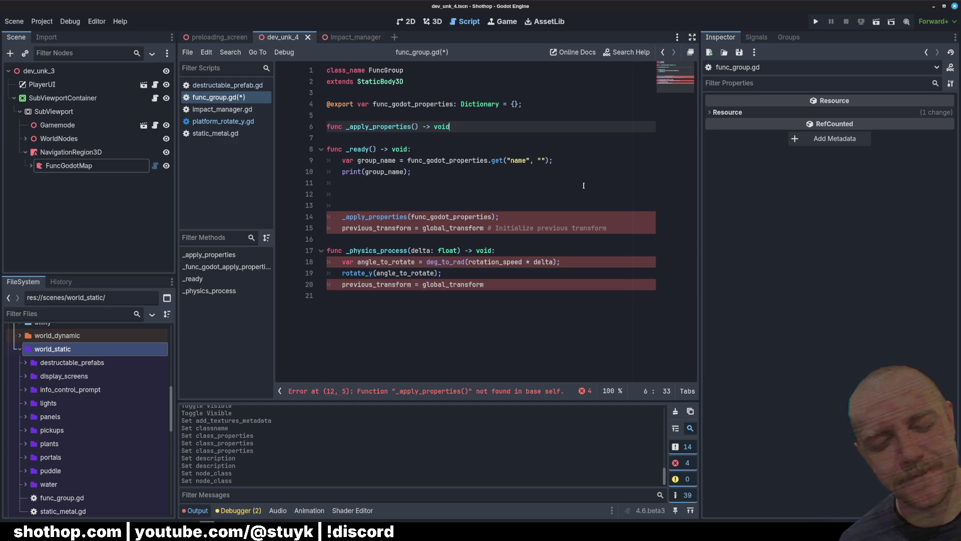
Move the group_name and print lines into _apply_properties and call _apply_properties.call_deferred() in _ready
left_click_drag(328, 160, 443, 172)
key("alt+Up")
key("alt+Up")
left_click(454, 188)
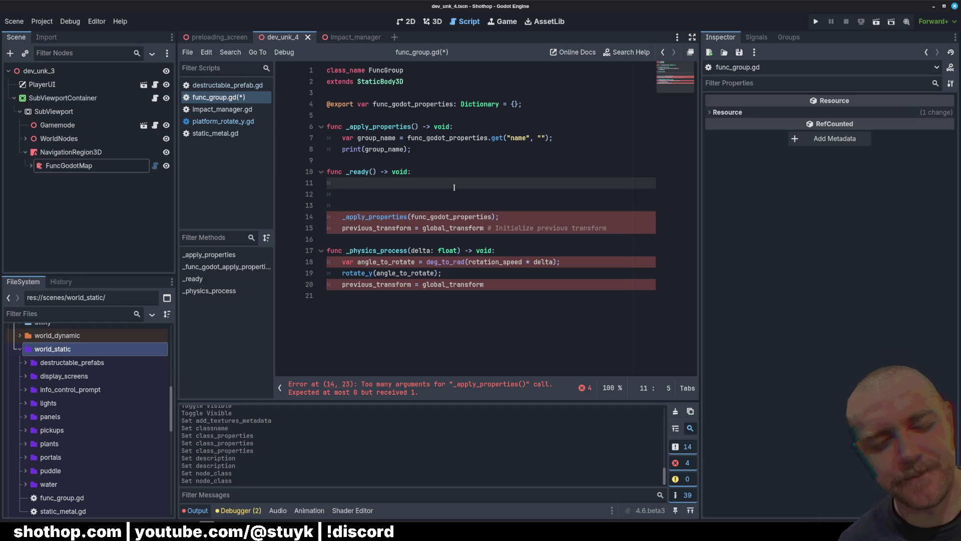
type("_a")
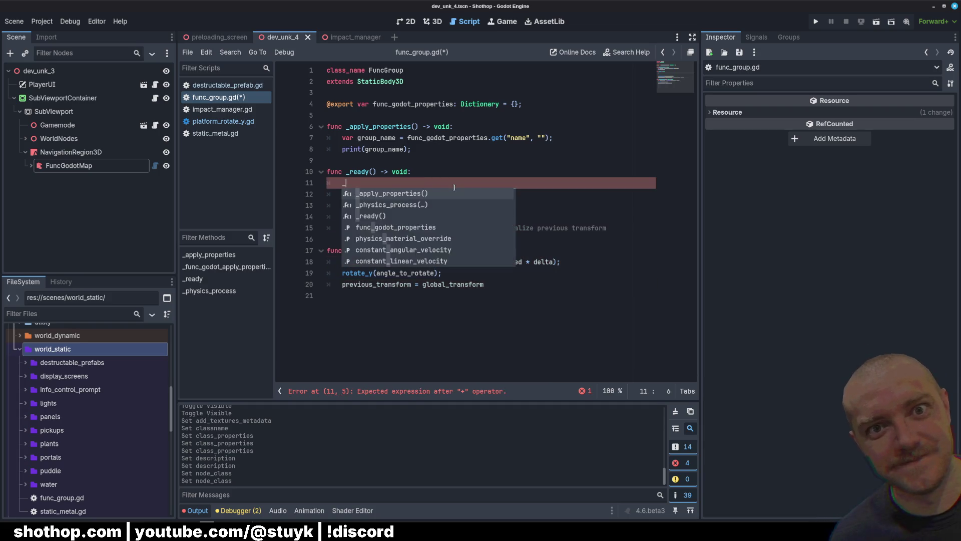
key("Return")
type(".")
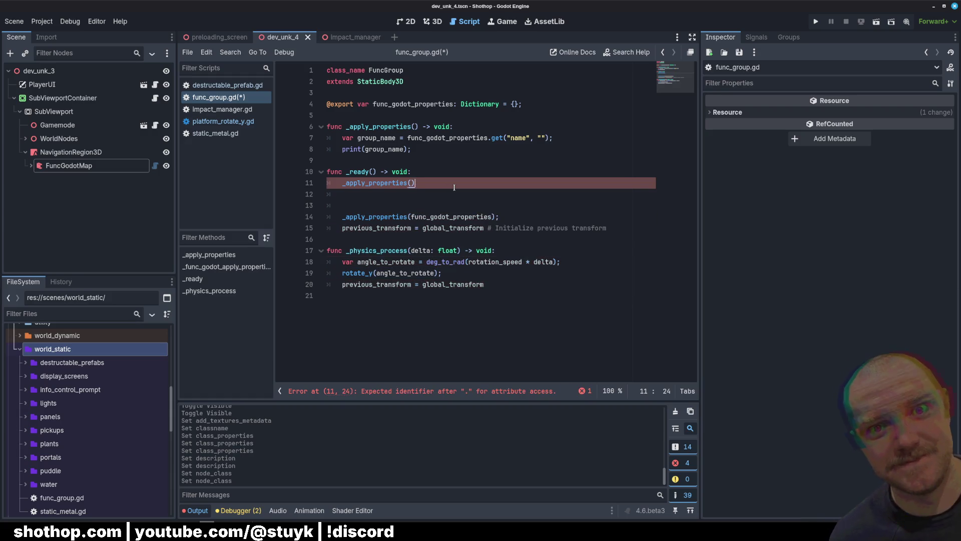
key("BackSpace")
key("BackSpace")
key("BackSpace")
type(".cal")
key("Return")
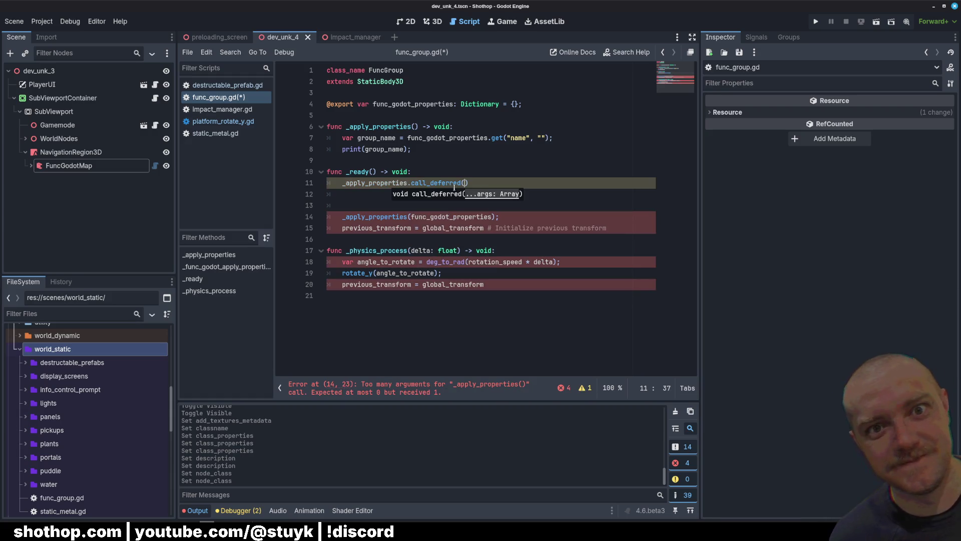
key("Right")
type(";")
Delete the leftover old physics code and save func_group.gd
key("shift+Down")
key("shift+Down")
key("shift+Down")
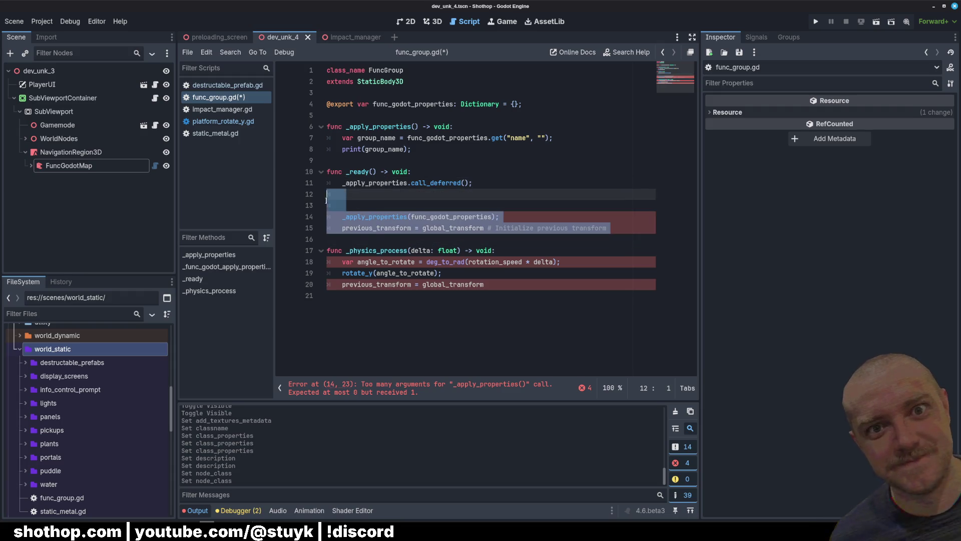
key("Delete")
key("shift+Down")
key("shift+Down")
key("shift+Down")
key("Delete")
key("ctrl+s")
key("Return")
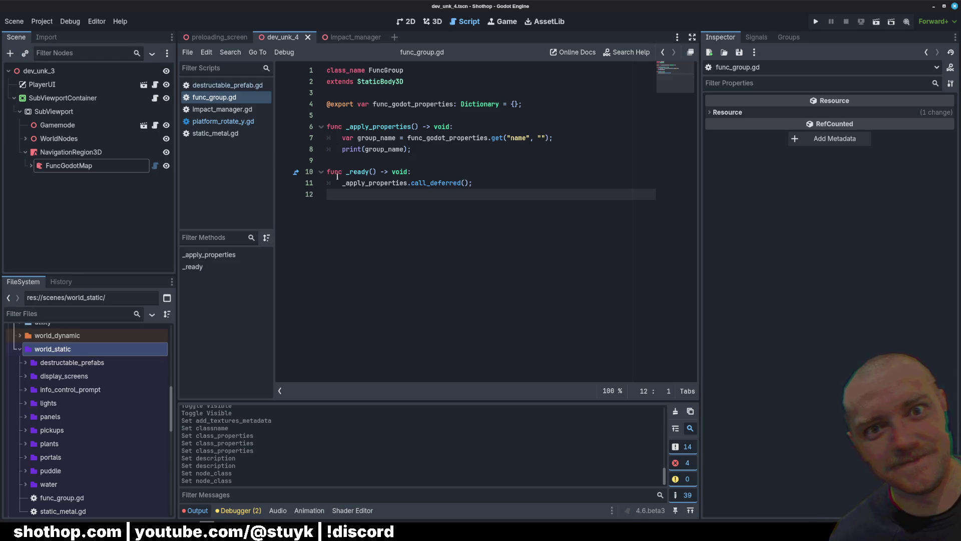
scroll(93, 436, "down", 10)
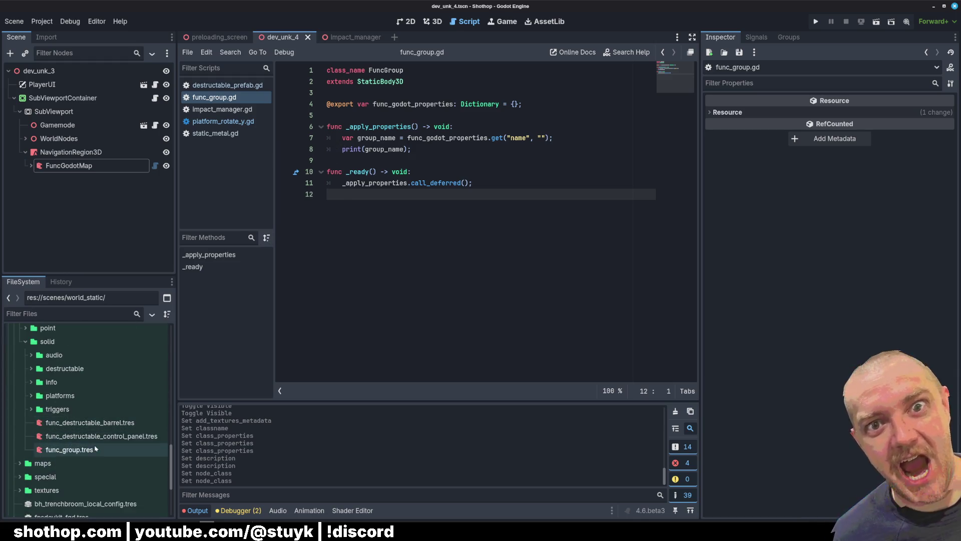
Add func_group.tres to fpsdevkit_fgd.tres Entity Definitions, save, and switch to TrenchBroom
scroll(95, 437, "down", 5)
left_click(55, 436)
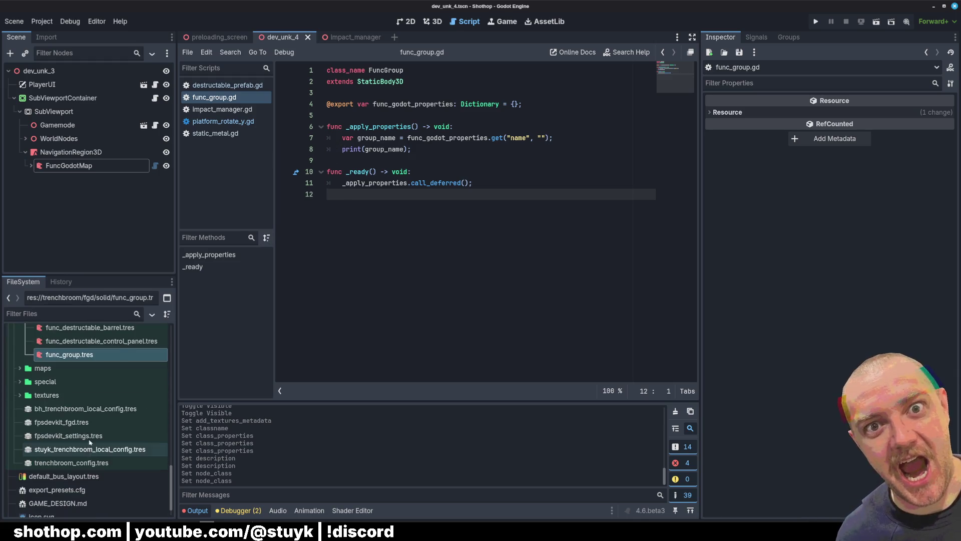
left_click(56, 423)
left_click(873, 199)
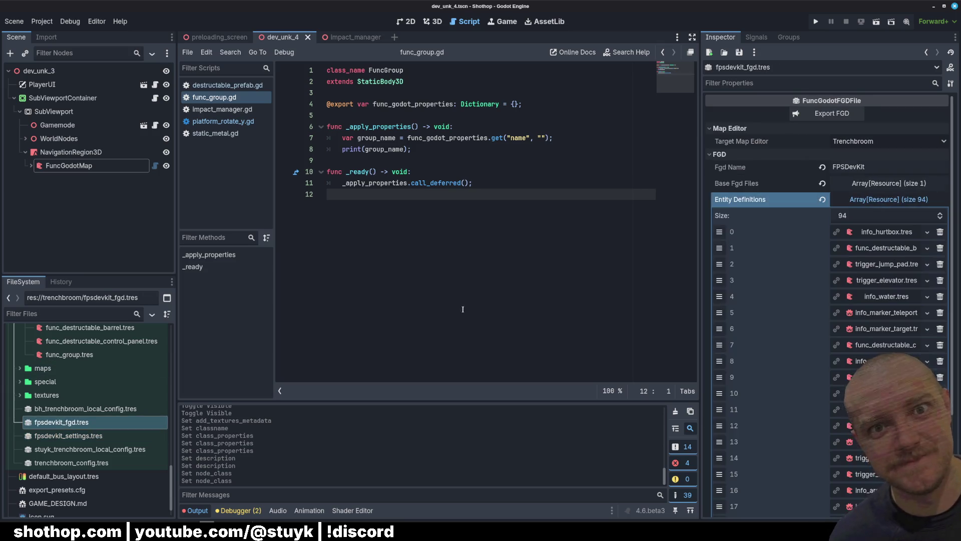
mouse_move(69, 354)
left_mouse_down()
mouse_move(864, 212)
mouse_move(872, 201)
left_mouse_up()
key("ctrl+s")
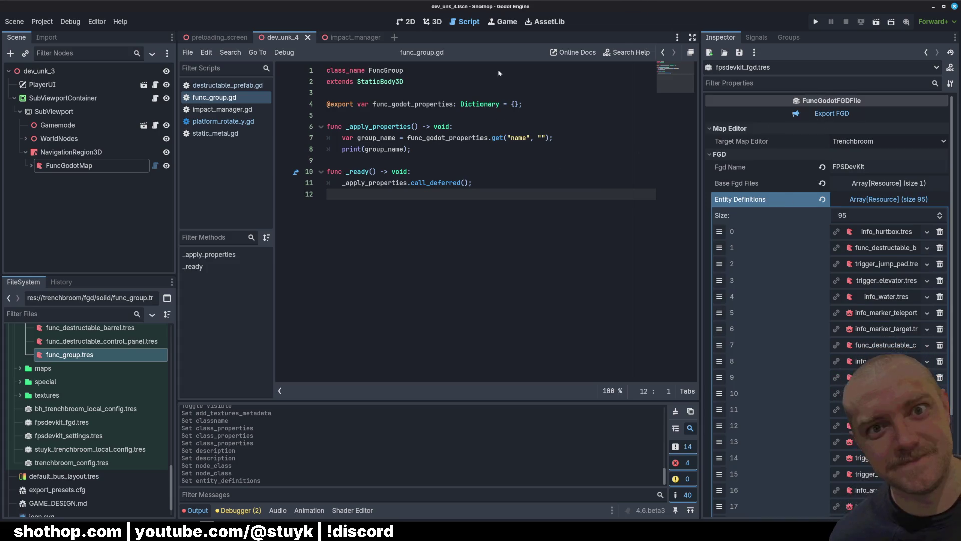
key("alt+Tab")
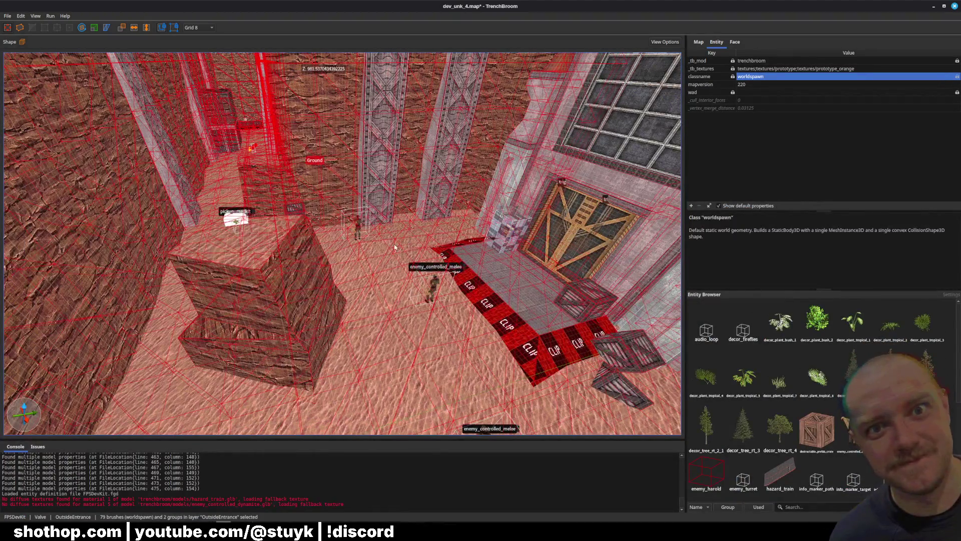
Narrow the selection to the wall brushes by deselecting the floor and RockWall groups
right_click(394, 247)
mouse_move(488, 385)
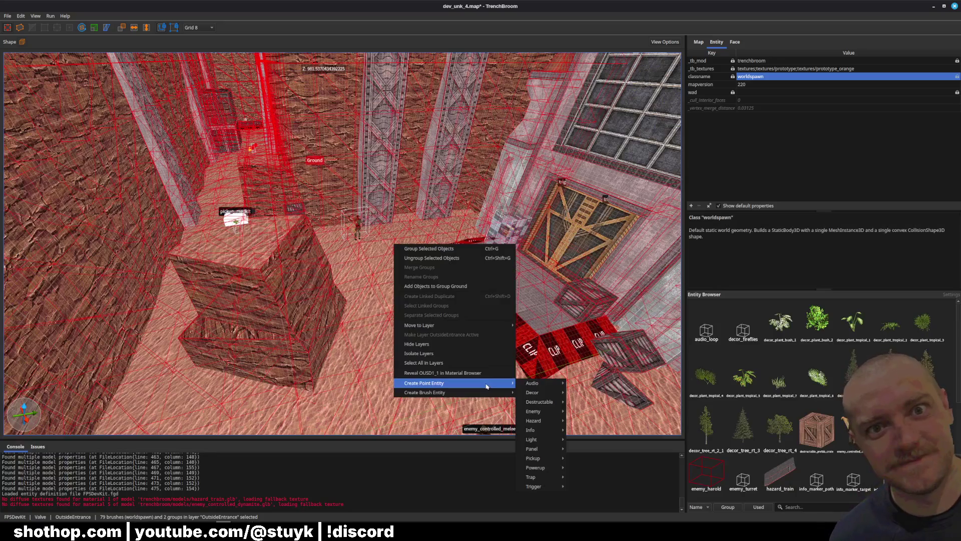
mouse_move(553, 434)
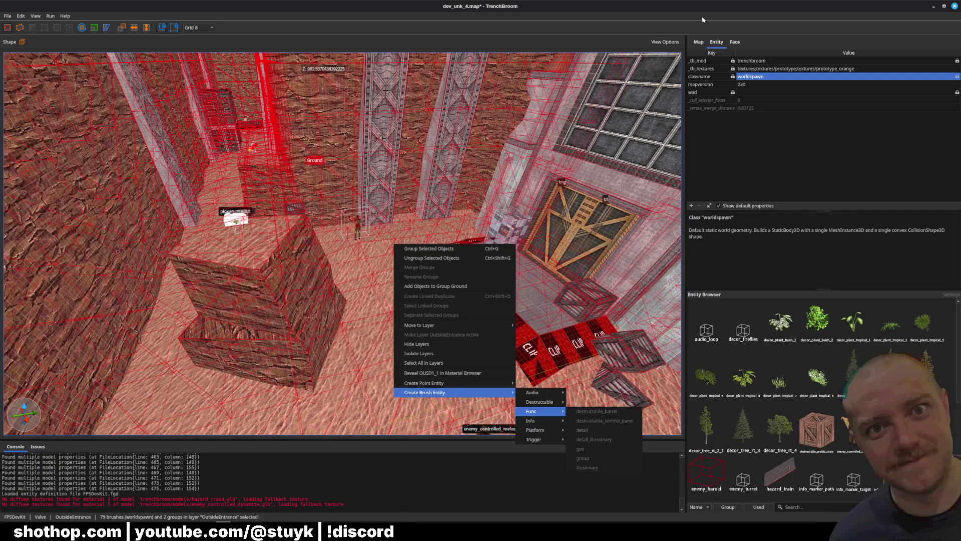
key("Escape")
scroll(509, 110, "up", 5)
mouse_move(509, 110)
left_mouse_down()
mouse_move(500, 75)
mouse_move(469, 199)
left_mouse_up()
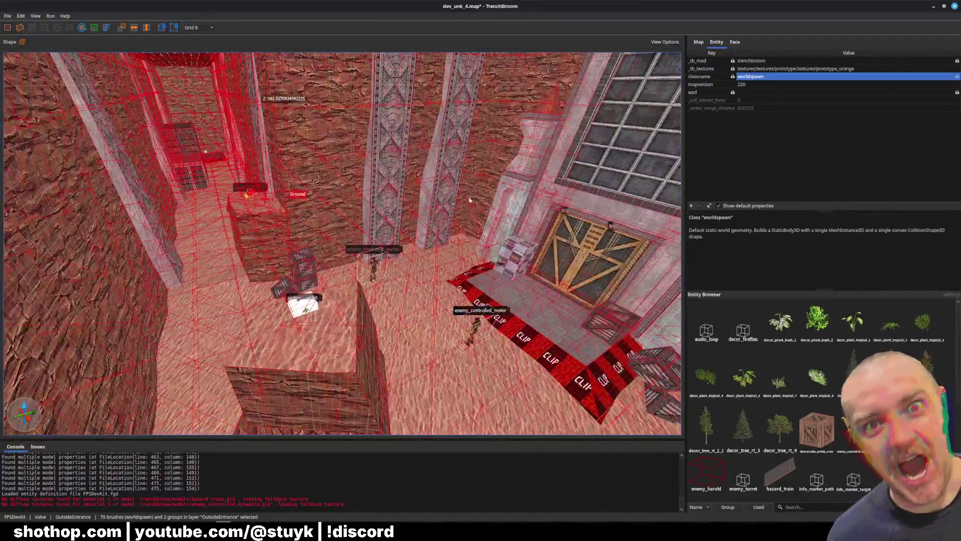
left_click(465, 221, "ctrl")
right_click(420, 159)
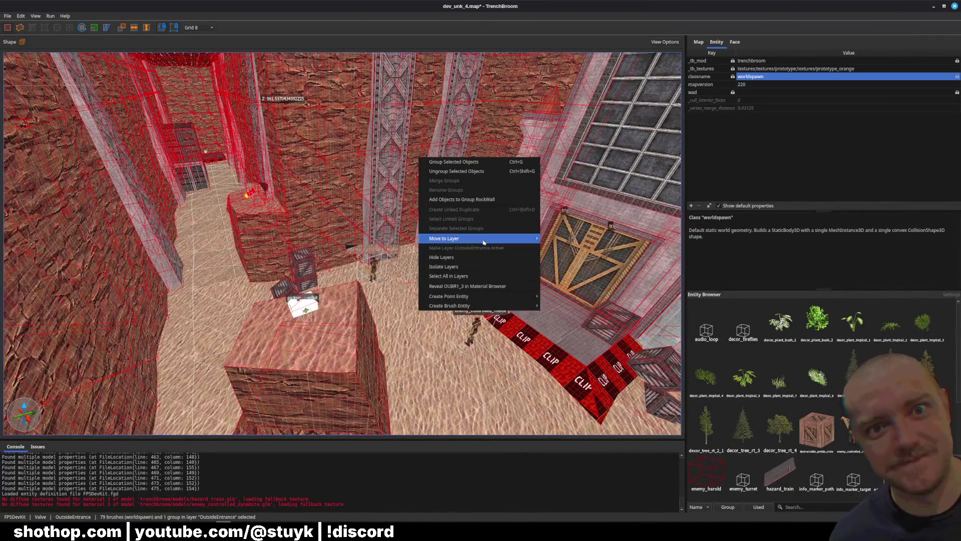
mouse_move(521, 306)
mouse_move(571, 328)
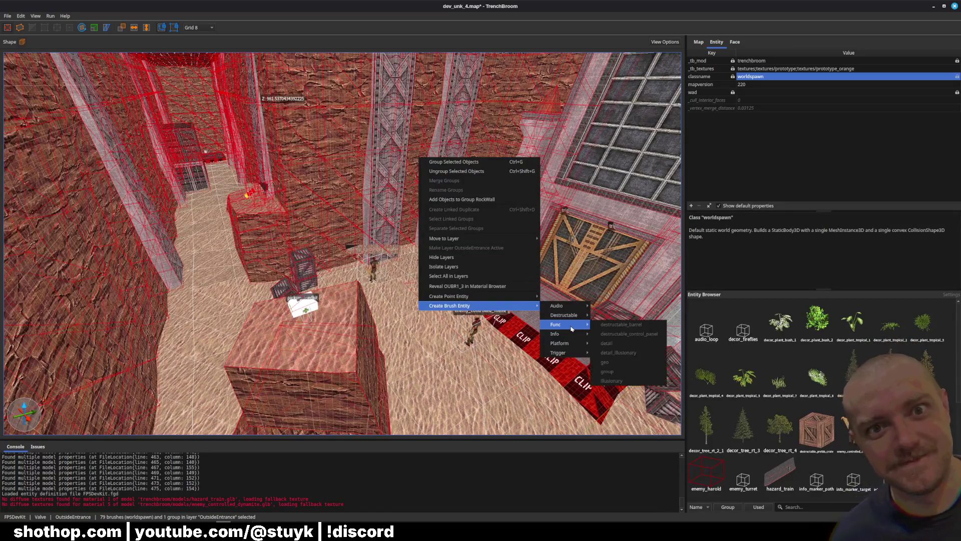
left_click(314, 227)
left_click(313, 227, "ctrl")
Make the wall brushes a func_group entity named wall and save the map
right_click(436, 276)
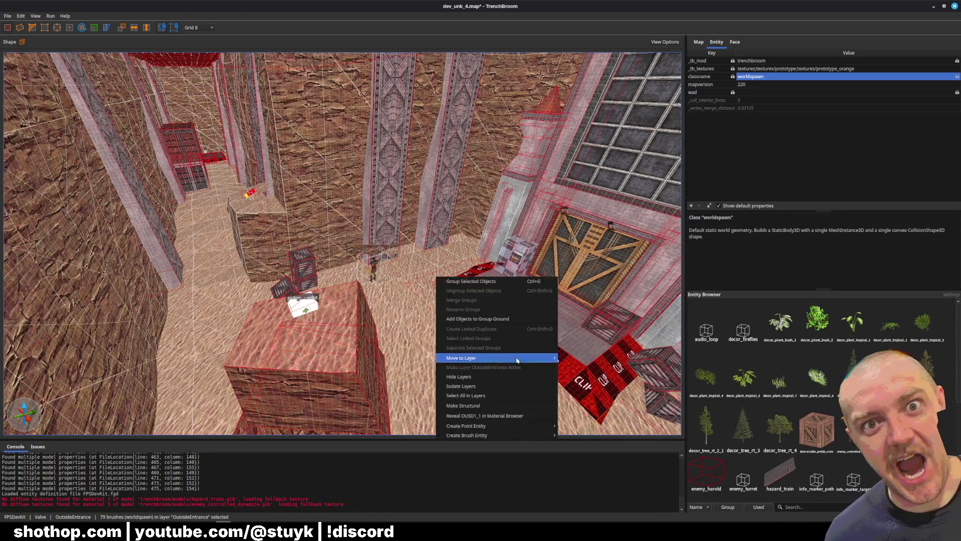
mouse_move(576, 465)
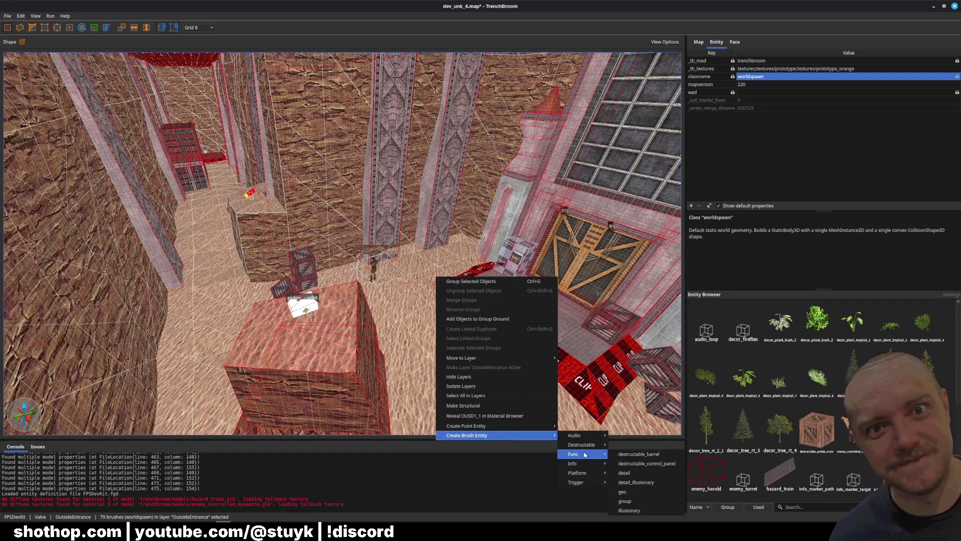
left_click(643, 502)
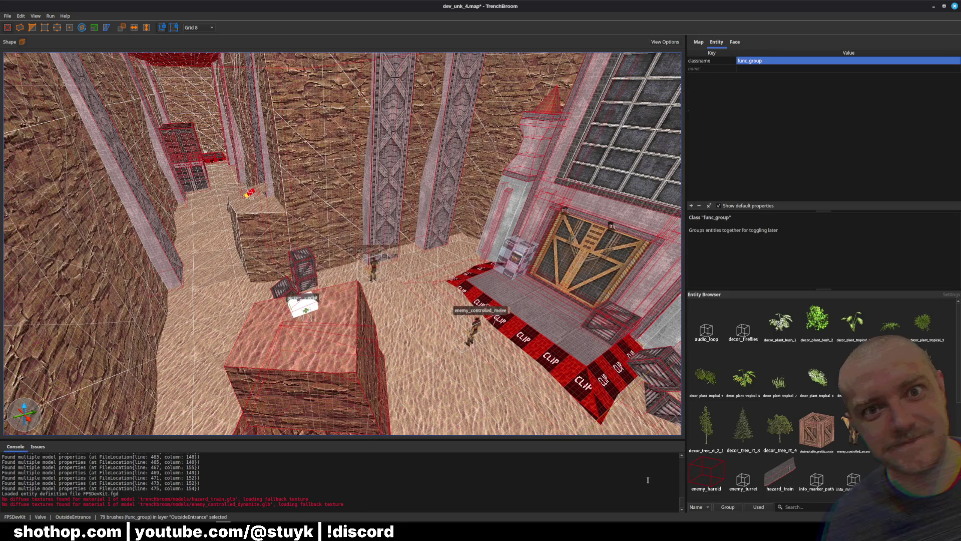
left_click(759, 70)
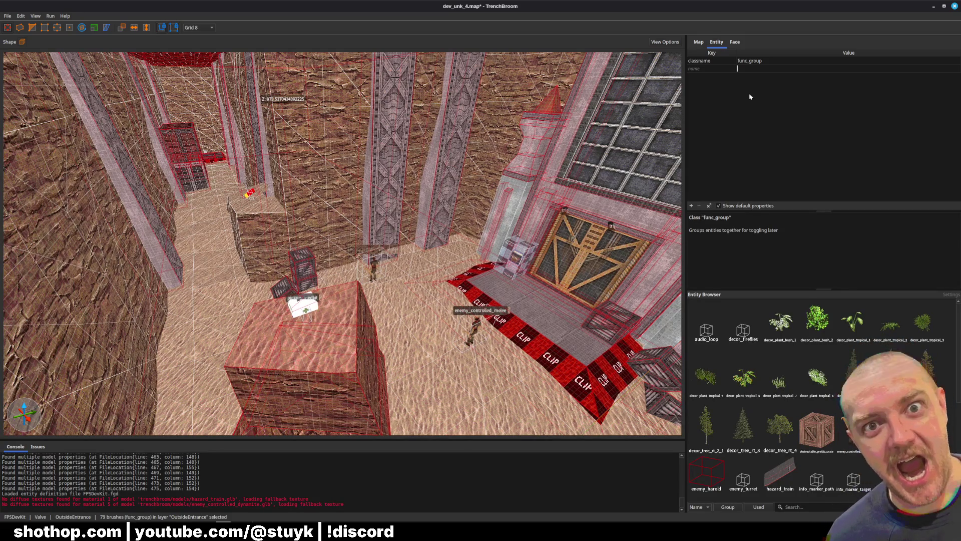
type("wall")
key("Return")
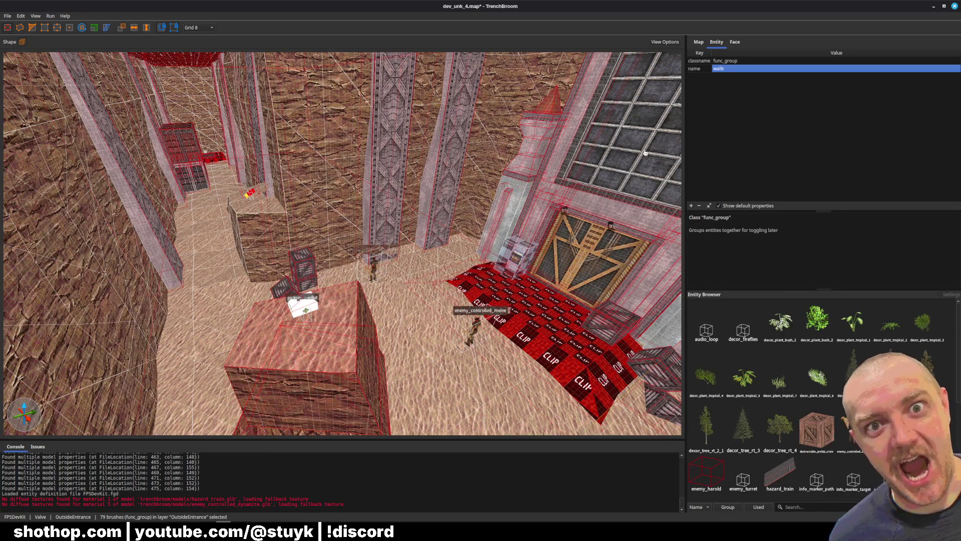
key("Escape")
key("ctrl+s")
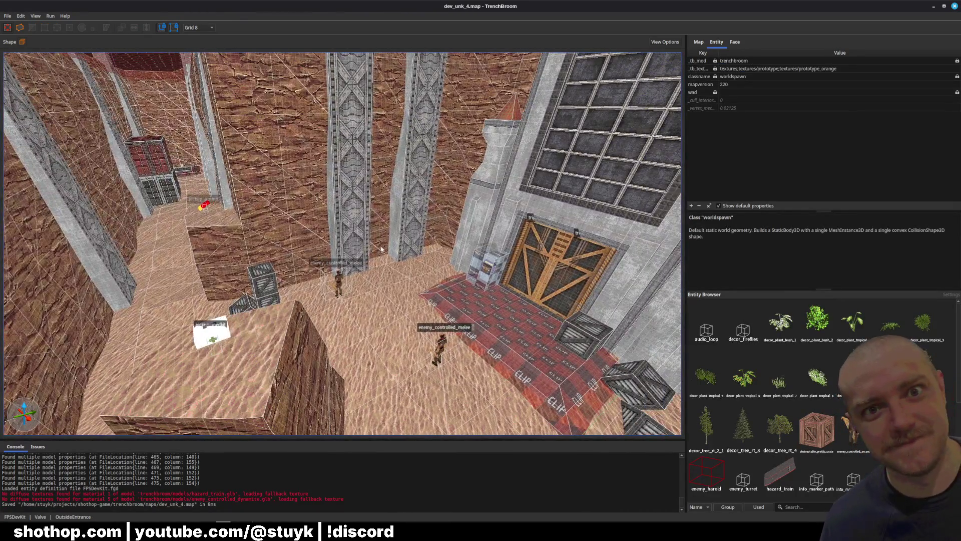
Inspect a wall group's properties and toggle the OutsideEntrance layer's visibility, leaving it visible
left_click(381, 249)
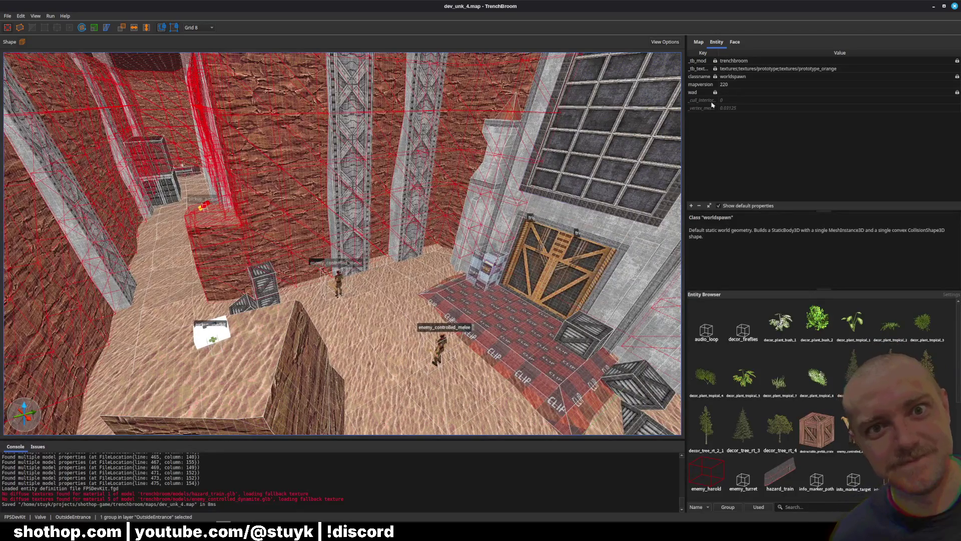
left_click(735, 42)
left_click(717, 42)
left_click(698, 42)
left_click(716, 42)
left_click(699, 42)
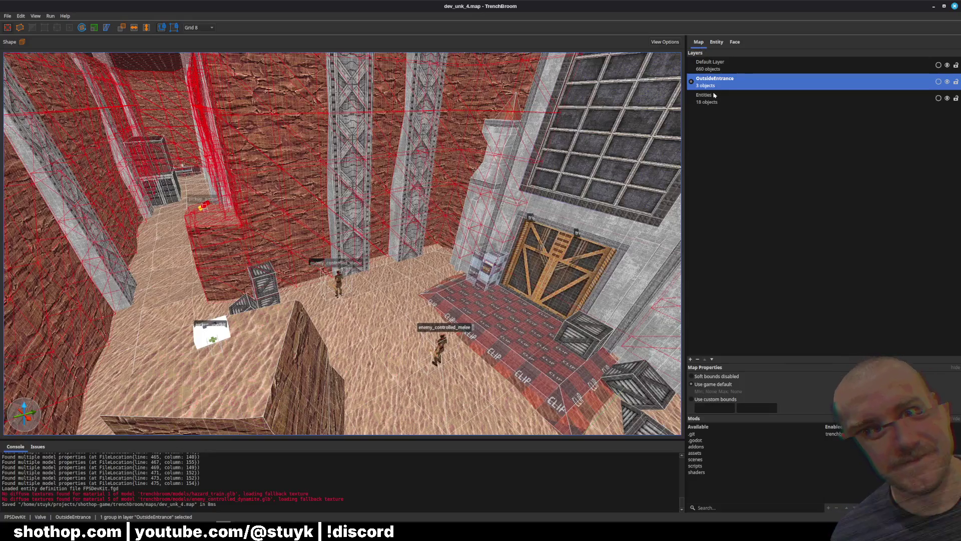
left_click(947, 82)
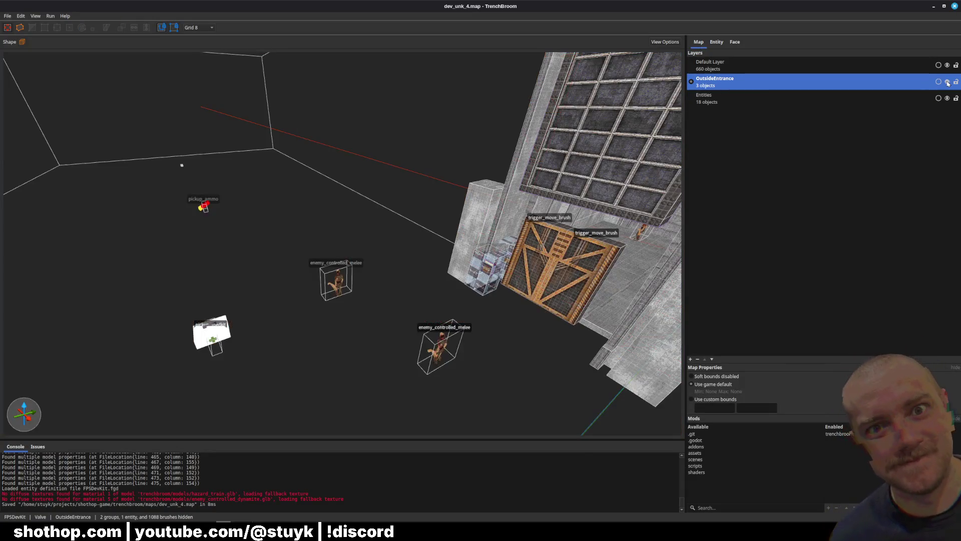
left_click(948, 83)
left_click(948, 82)
left_click(948, 83)
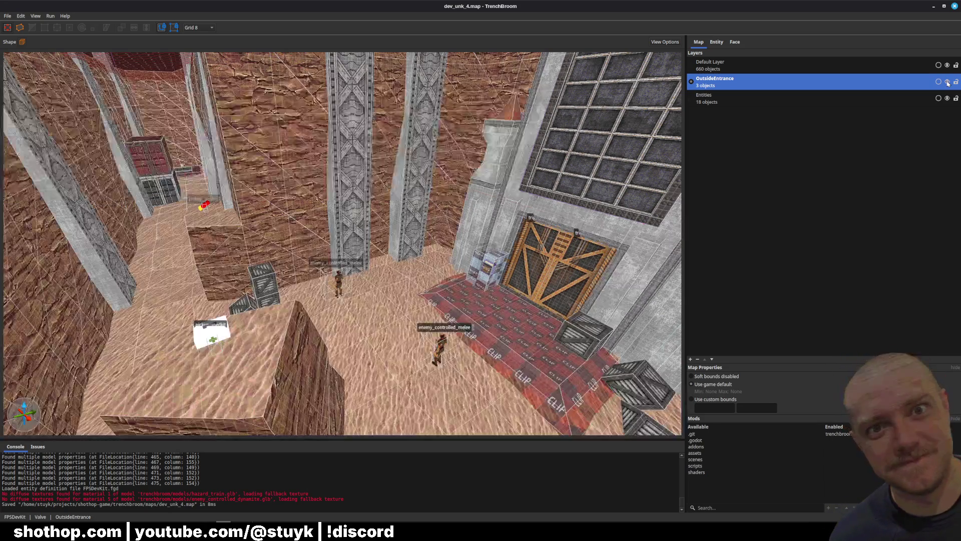
Check the walls func_group's entity properties, save dev_unk_4.map, and minimize TrenchBroom
double_click(365, 293)
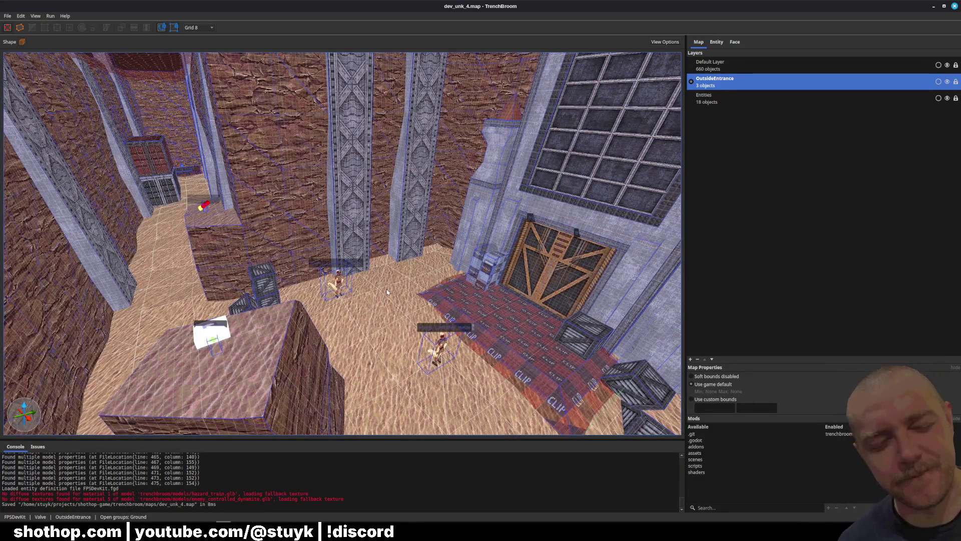
key("Escape")
left_click(315, 228)
left_click(351, 216)
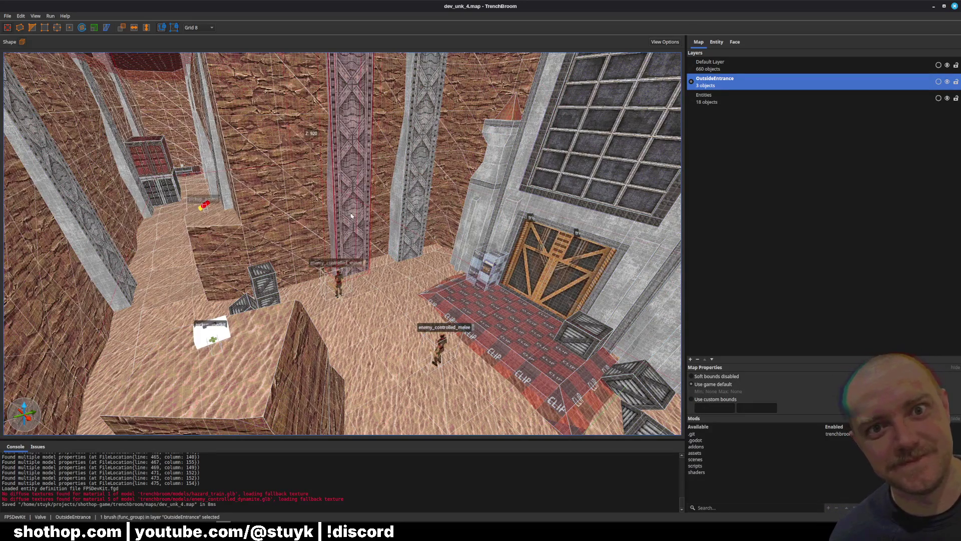
left_click(717, 42)
key("w")
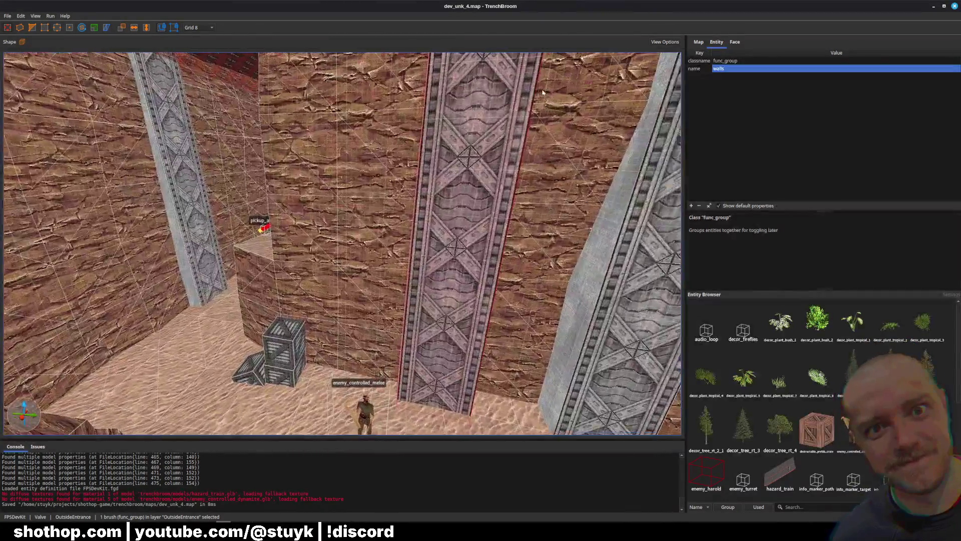
key("Escape")
key("ctrl+s")
key("d")
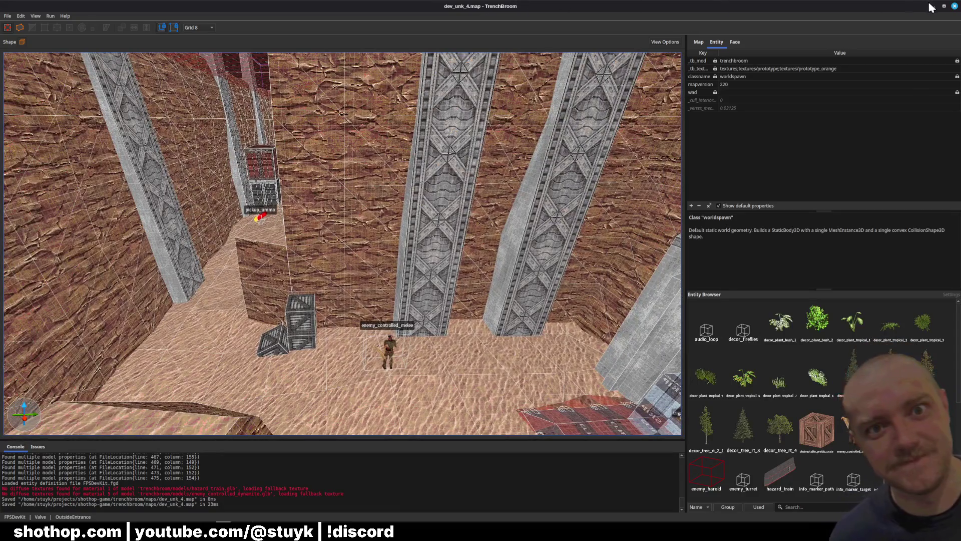
left_click(934, 6)
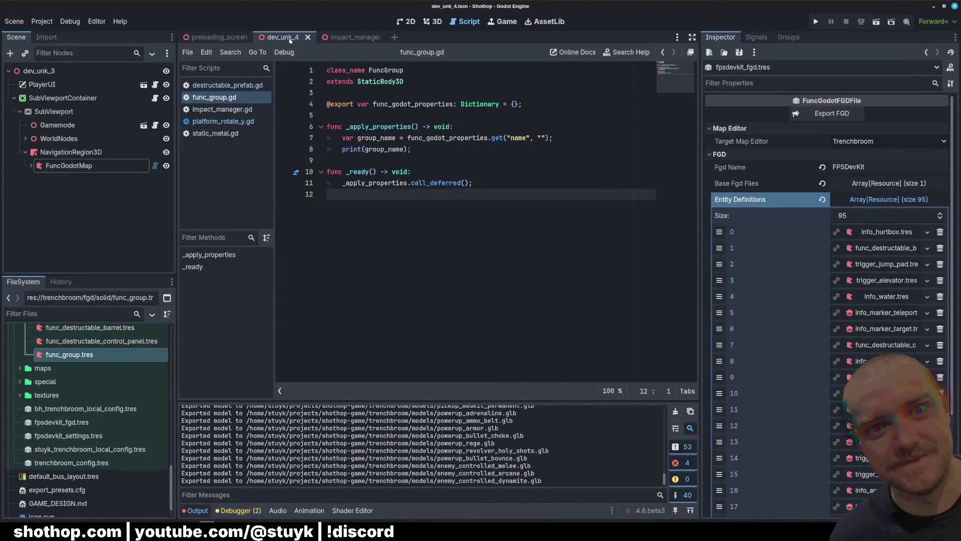
In the 3D view, select FuncGodotMap and locate the new entity_27_func_group node
left_click(432, 21)
left_click(70, 166)
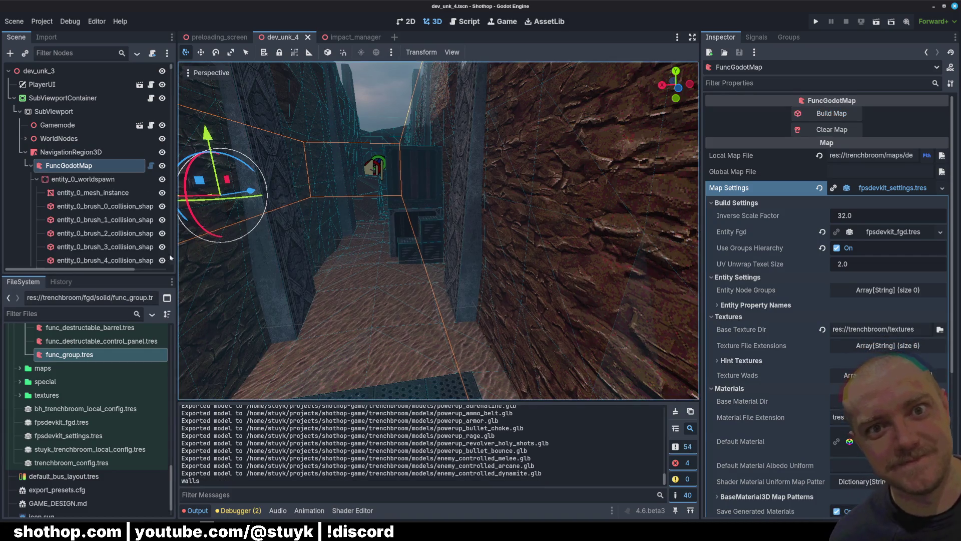
scroll(39, 204, "down", 2)
scroll(39, 204, "down", 5)
scroll(37, 150, "up", 2)
left_click(87, 168)
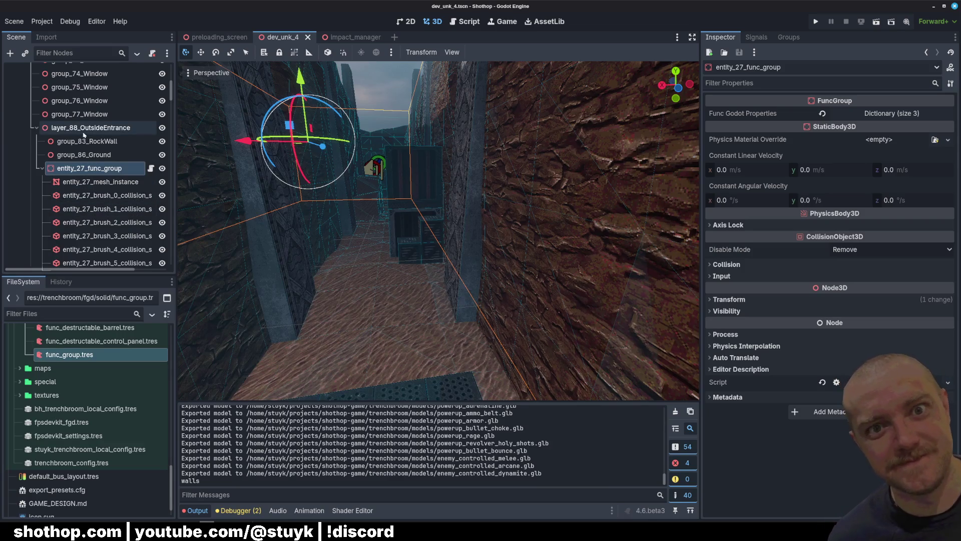
left_click(40, 168)
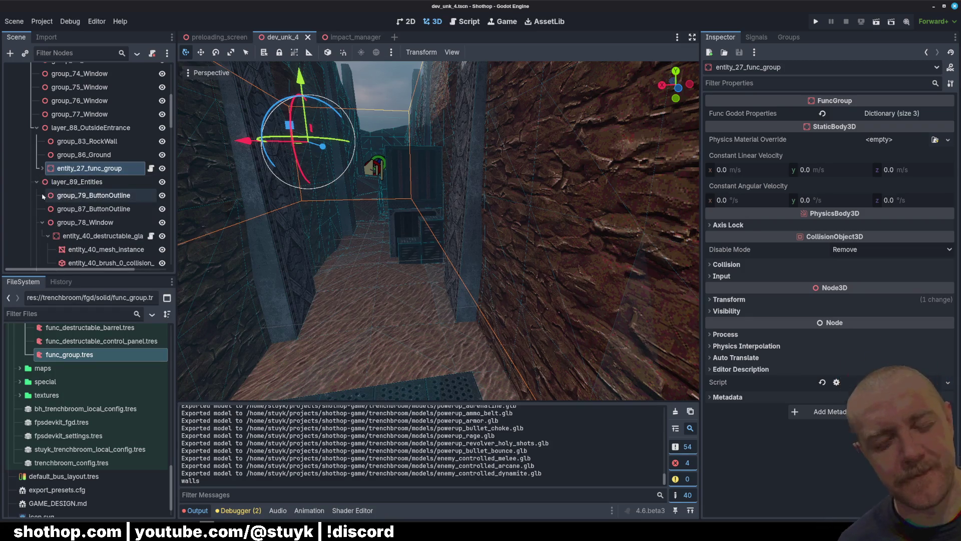
left_click(36, 181)
scroll(55, 200, "down", 3)
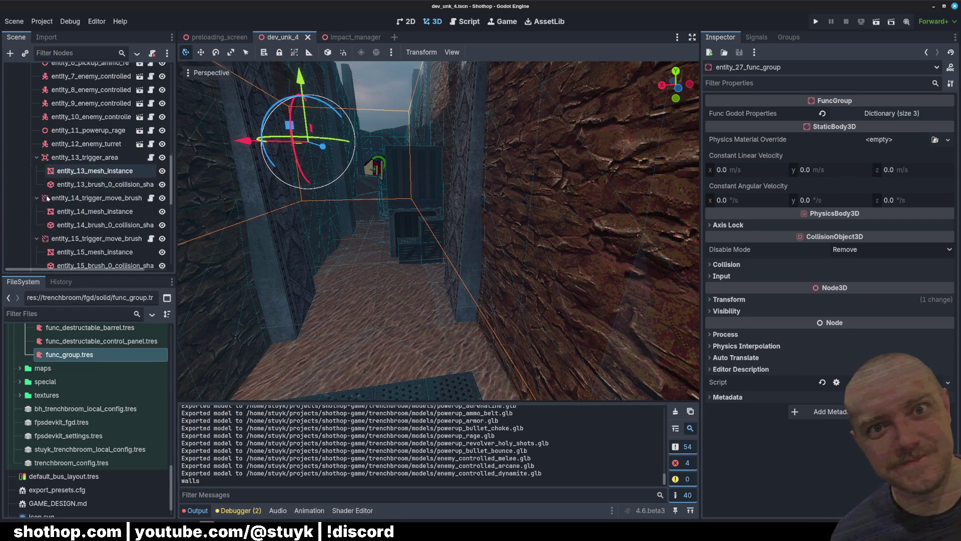
scroll(72, 190, "up", 6)
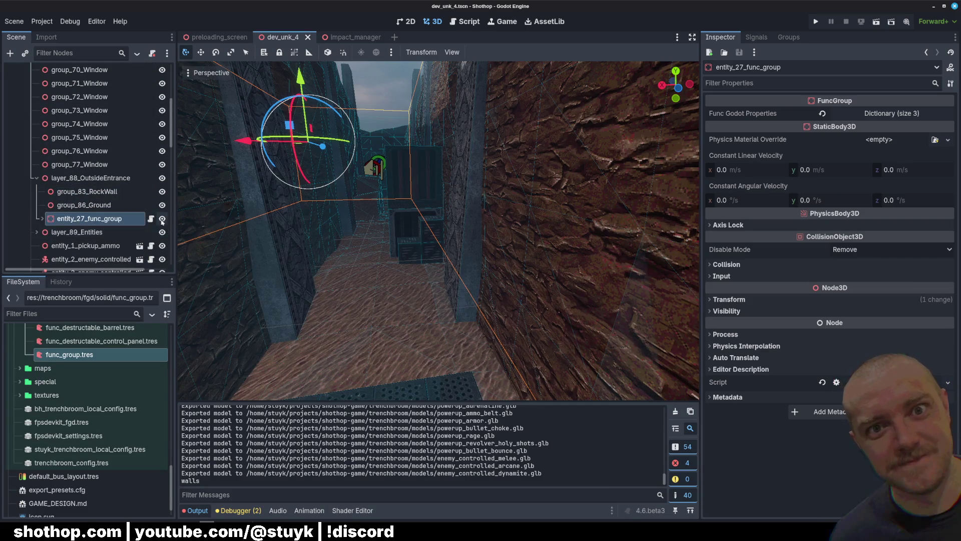
Toggle visibility of the walls func_group, Ground and RockWall groups, then return to TrenchBroom
left_click(163, 220)
left_click(162, 219)
left_click(162, 220)
left_click(161, 220)
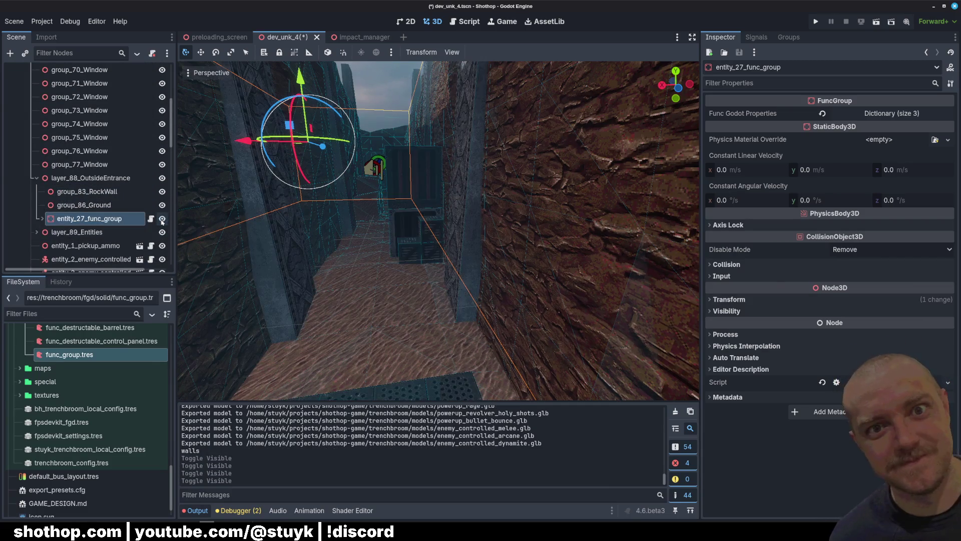
left_click(162, 220)
left_click(162, 220)
left_click(163, 205)
left_click(162, 205)
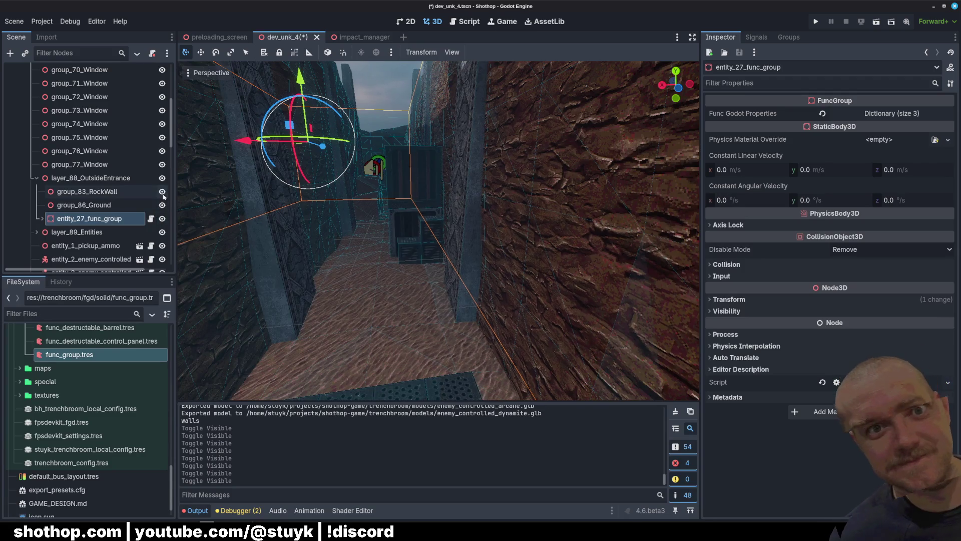
left_click(162, 191)
left_click(162, 191)
left_click(162, 192)
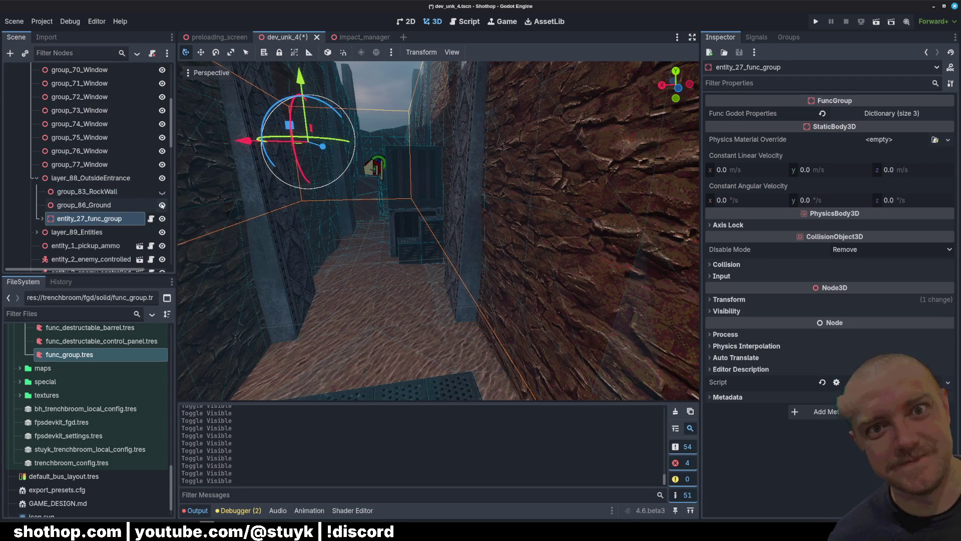
left_click(162, 205)
left_click(163, 191)
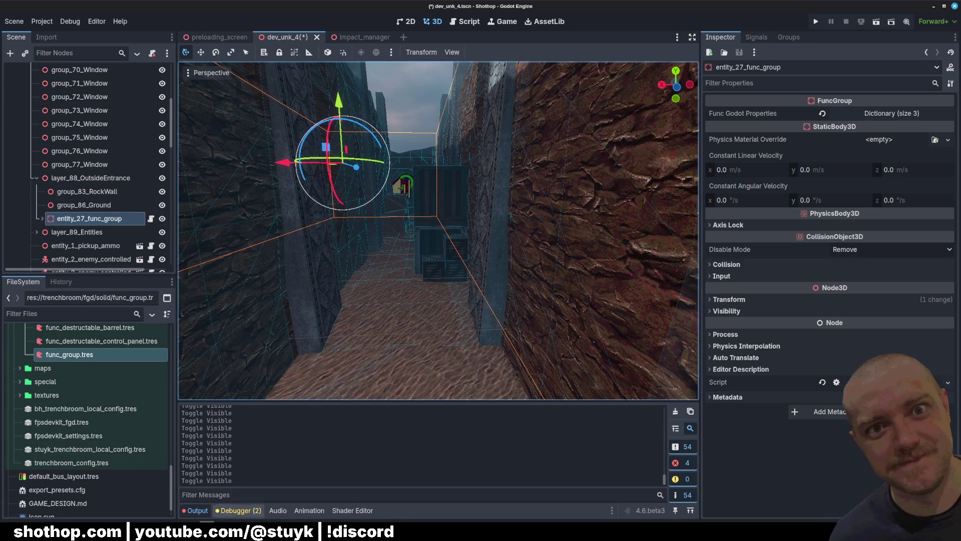
key("alt+Tab")
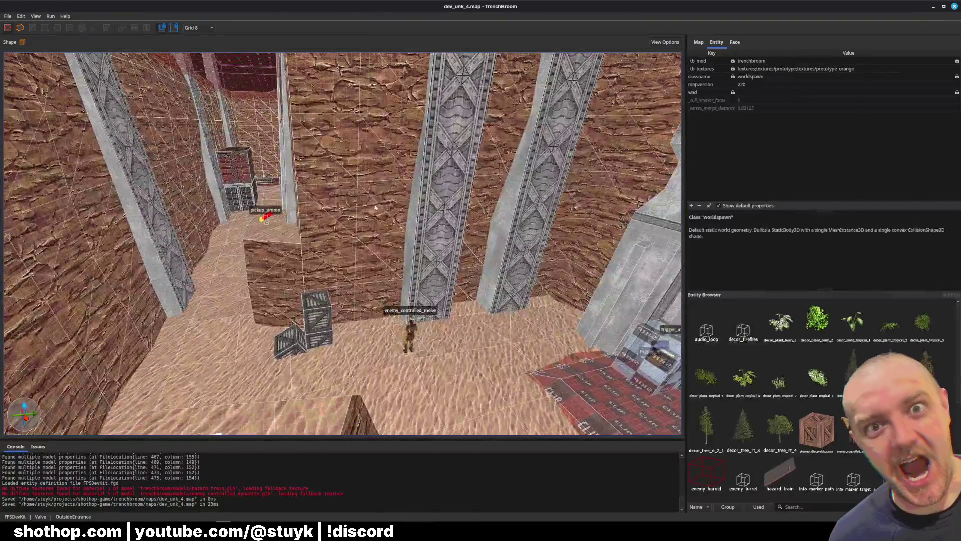
Select all brushes inside the RockWall group and make them a func_group named 'outside'
left_click(359, 202)
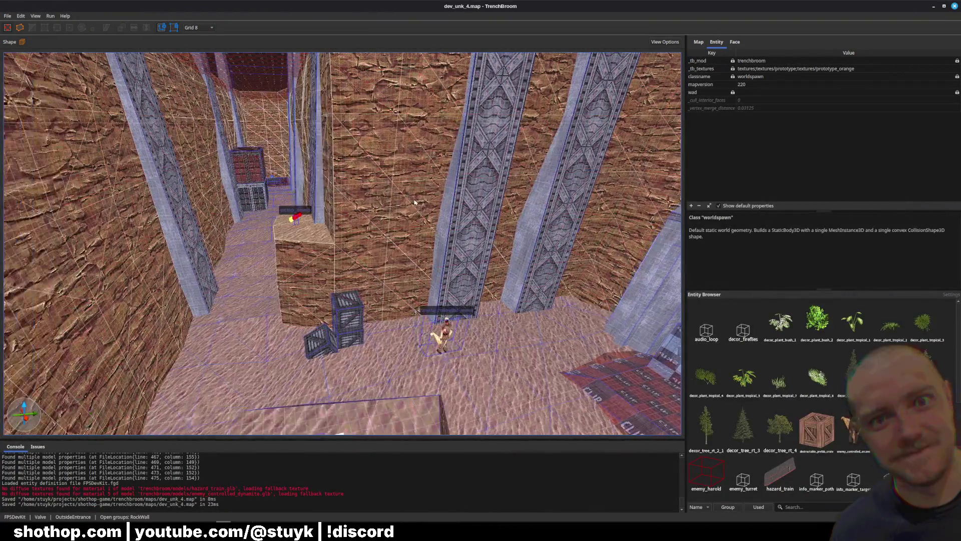
double_click(415, 203)
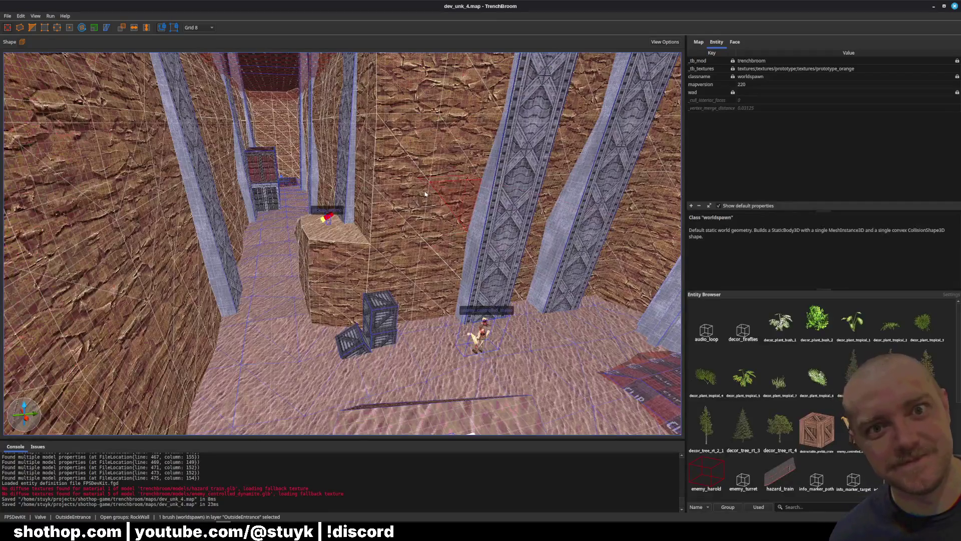
key("ctrl+a")
right_click(422, 196)
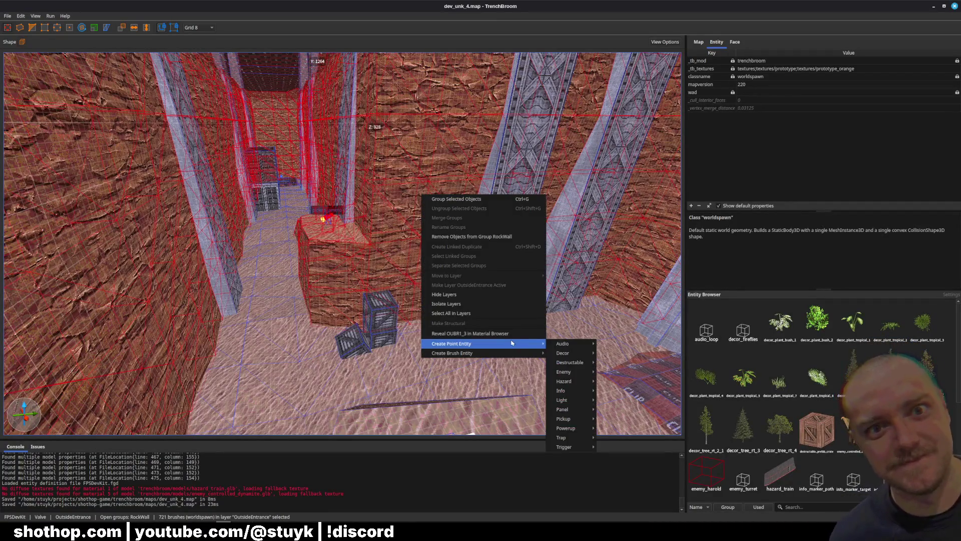
mouse_move(531, 353)
mouse_move(580, 385)
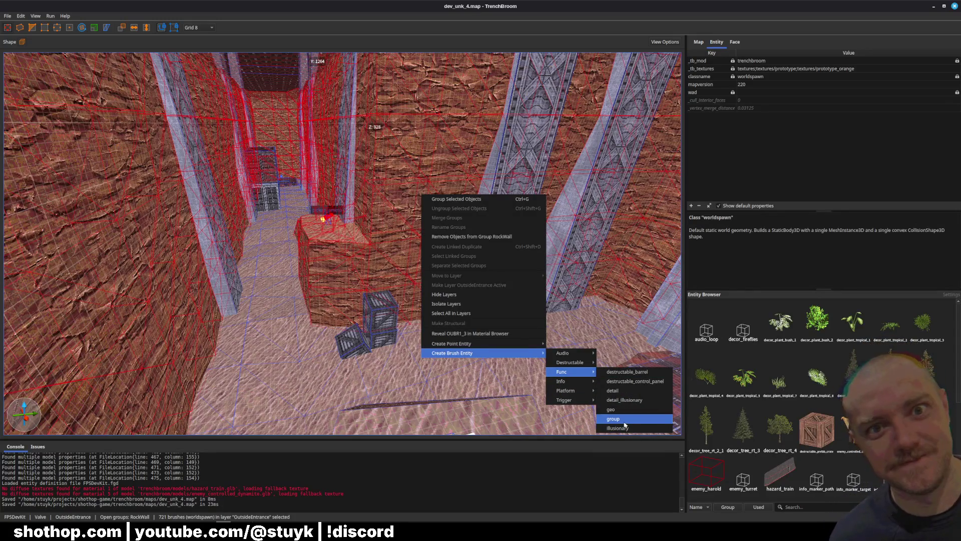
left_click(623, 419)
left_click(737, 71)
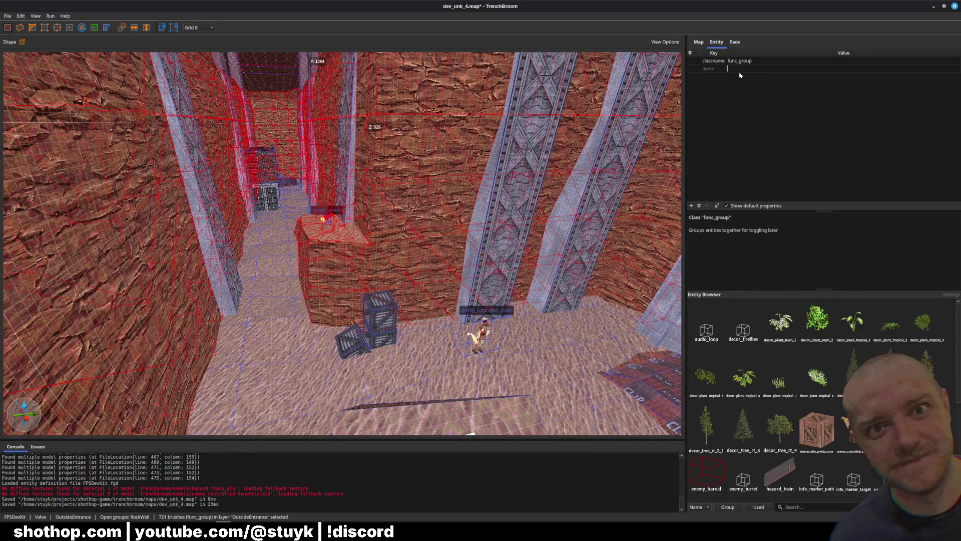
type("outside")
key("Return")
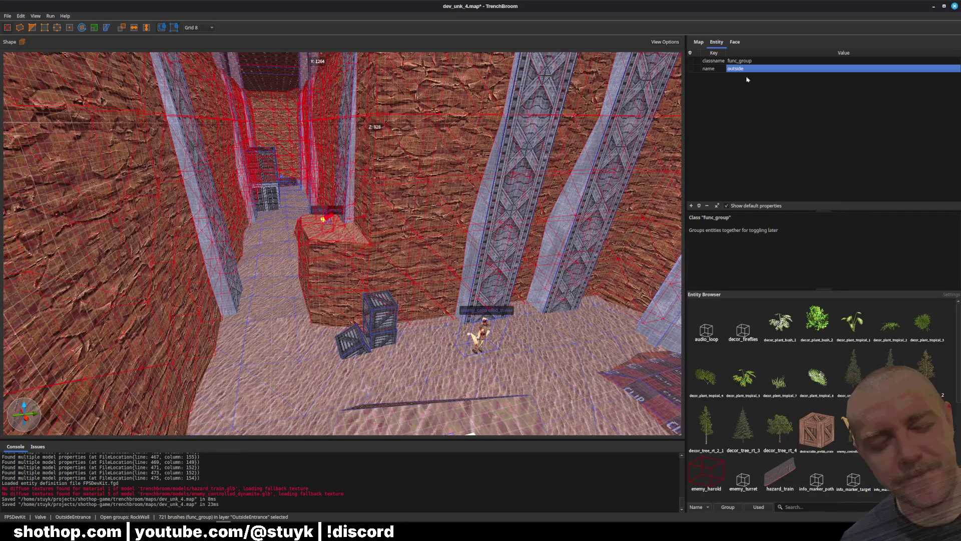
key("Escape")
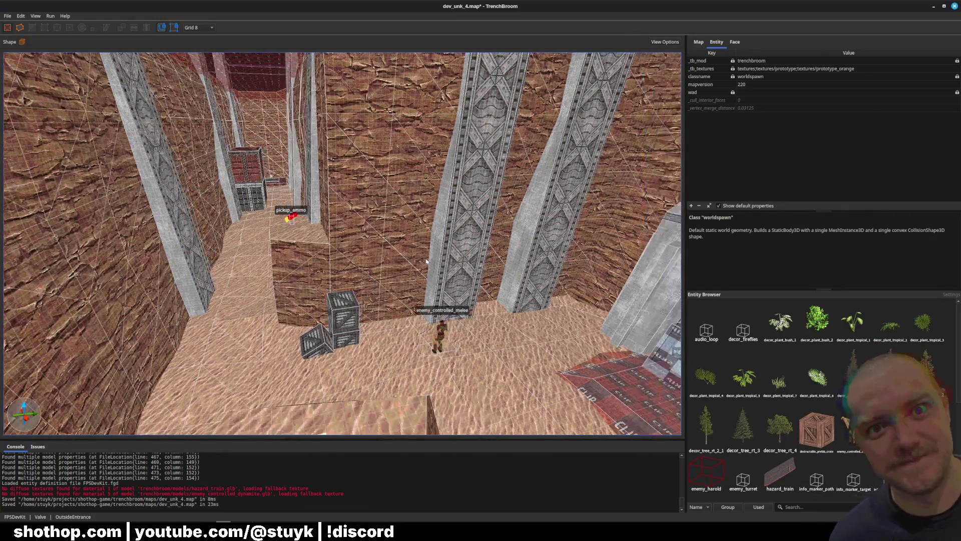
Edit the pillar walls func_group's name, deselect it, and save the map
left_click(449, 240)
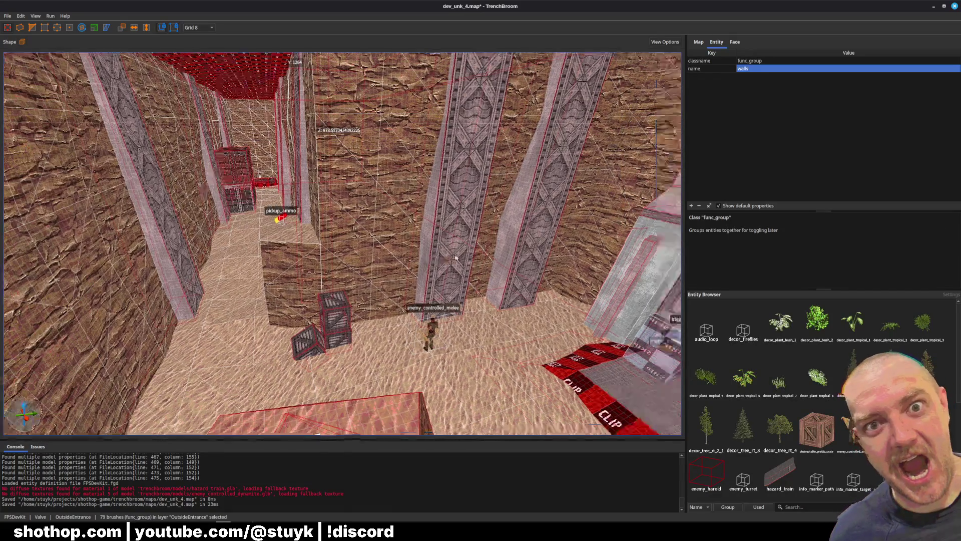
scroll(438, 245, "up", 10)
scroll(497, 246, "down", 10)
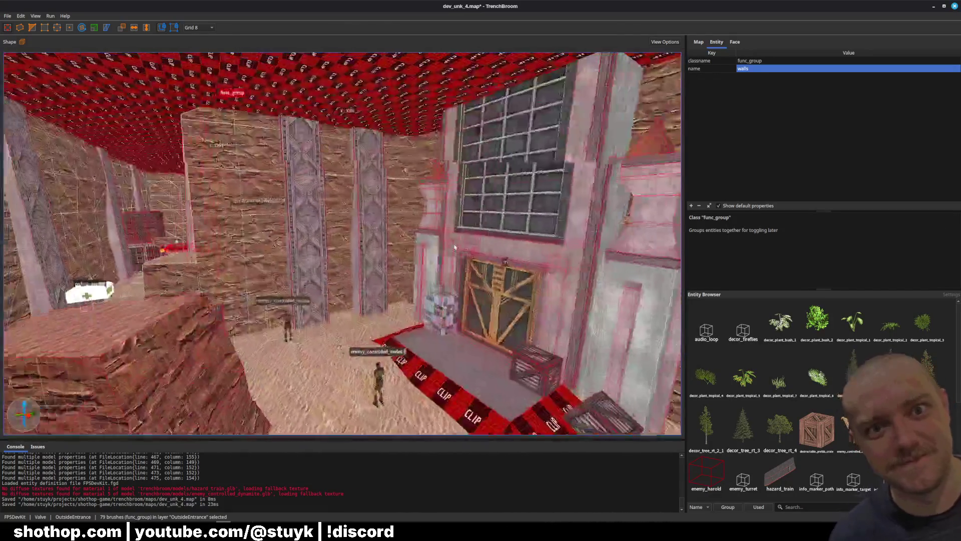
left_click(753, 69)
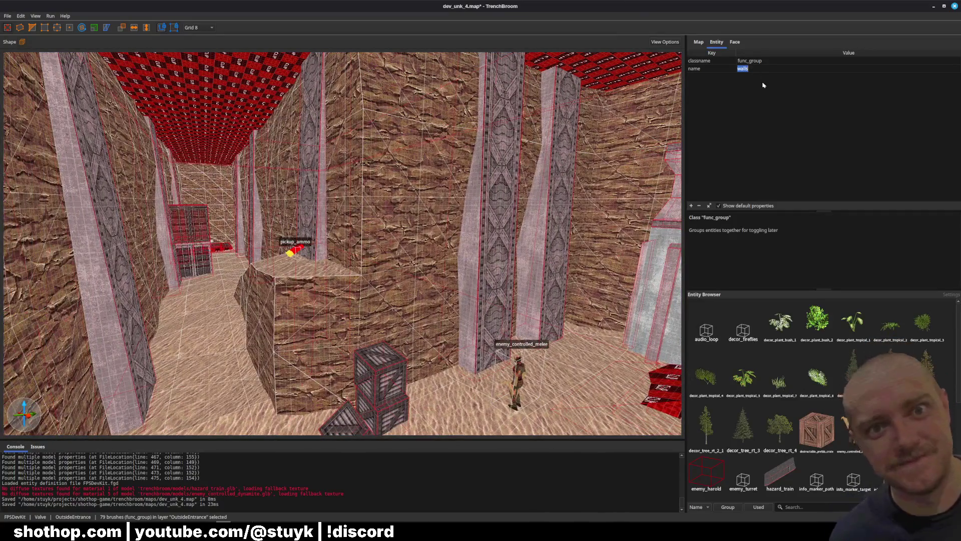
type("outs")
key("Return")
key("Escape")
scroll(539, 219, "up", 5)
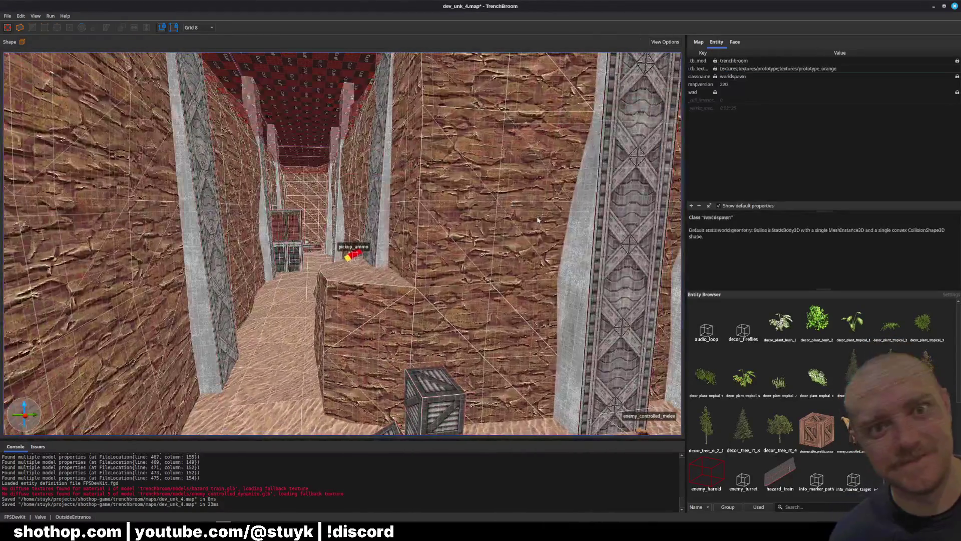
key("ctrl+s")
scroll(425, 270, "down", 5)
Open the Ground group and turn all its brushes into a func_group entity
left_click(302, 328)
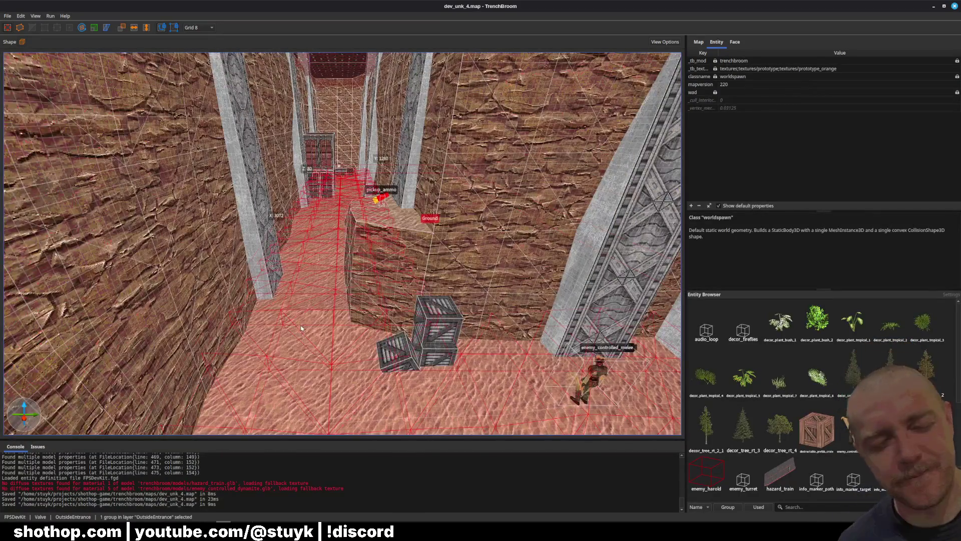
double_click(301, 328)
key("ctrl+a")
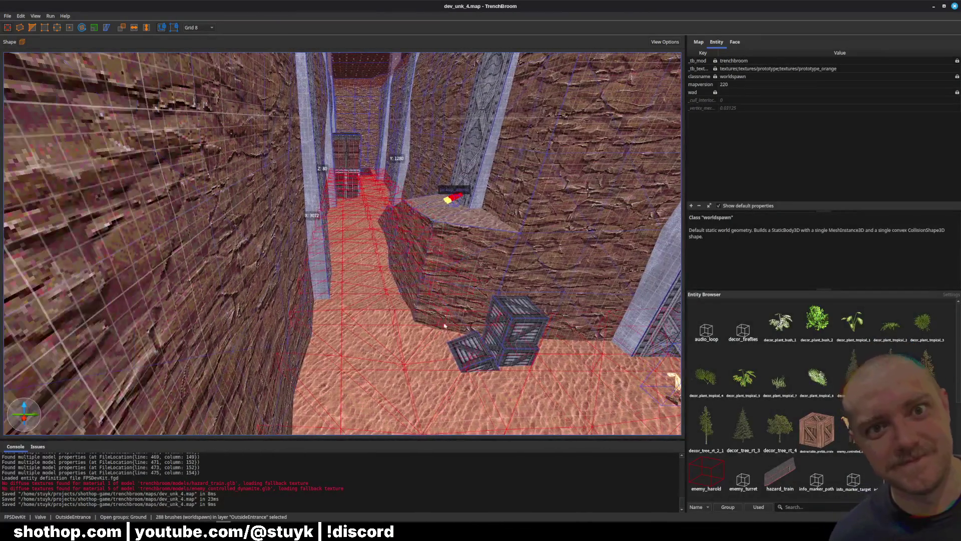
scroll(639, 167, "down", 3)
right_click(510, 327)
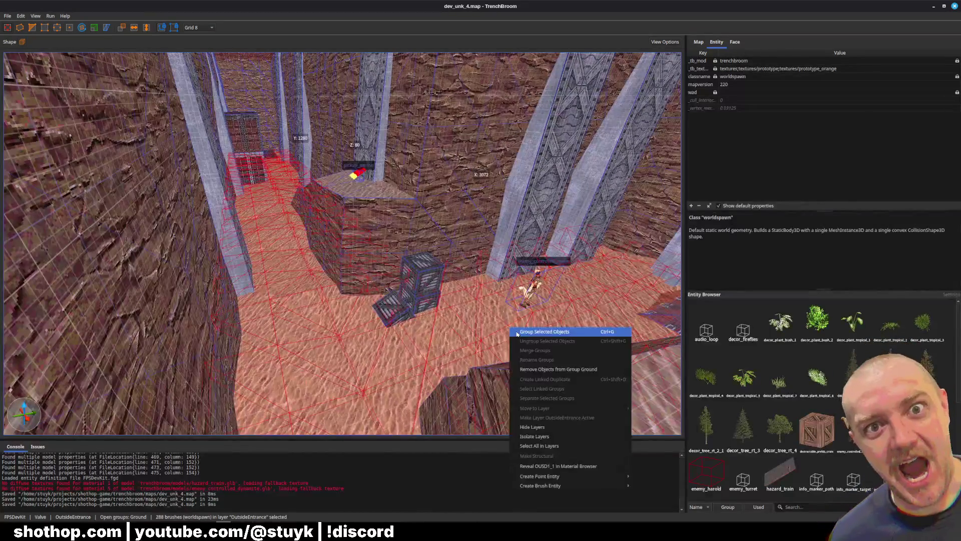
mouse_move(569, 477)
mouse_move(666, 516)
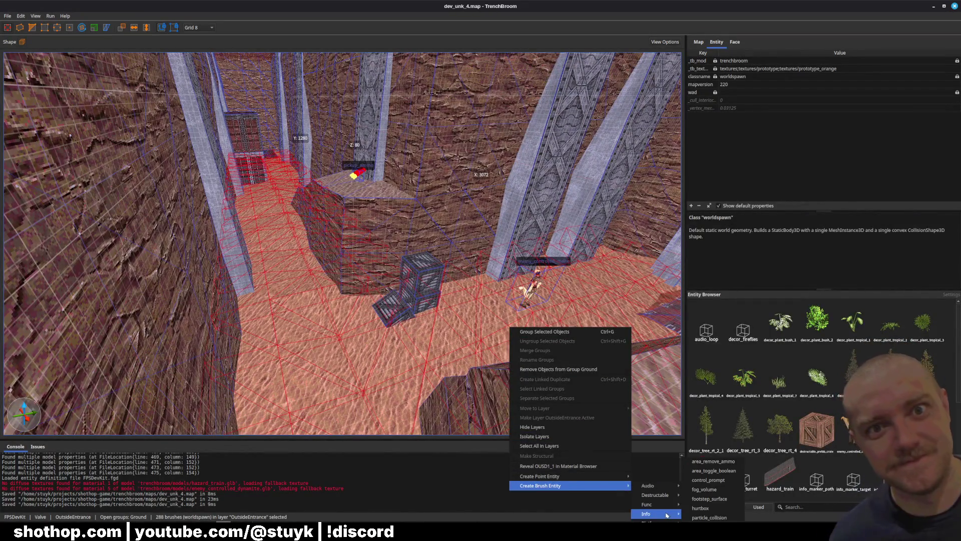
left_click(704, 505)
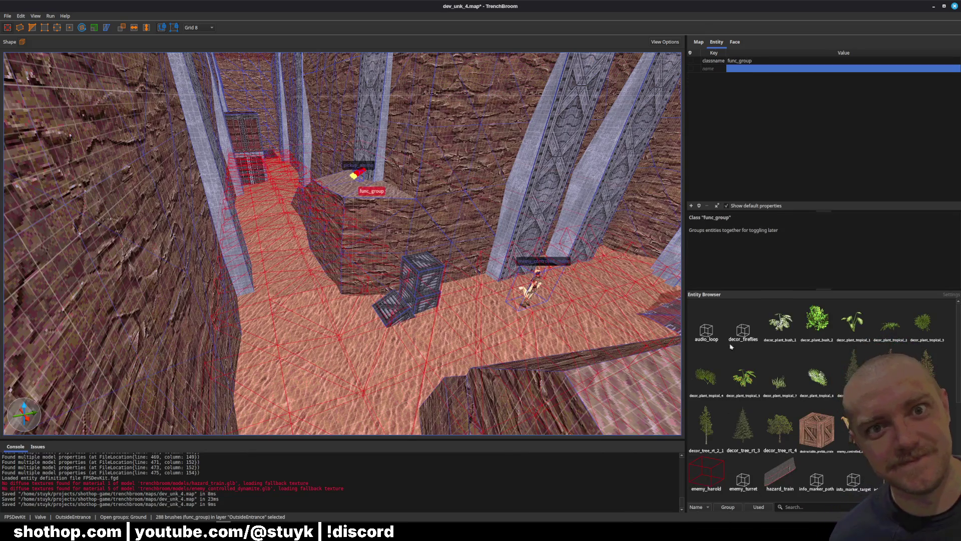
Name the new func_group, close the Ground group, save the map and return to Godot
left_click(742, 69)
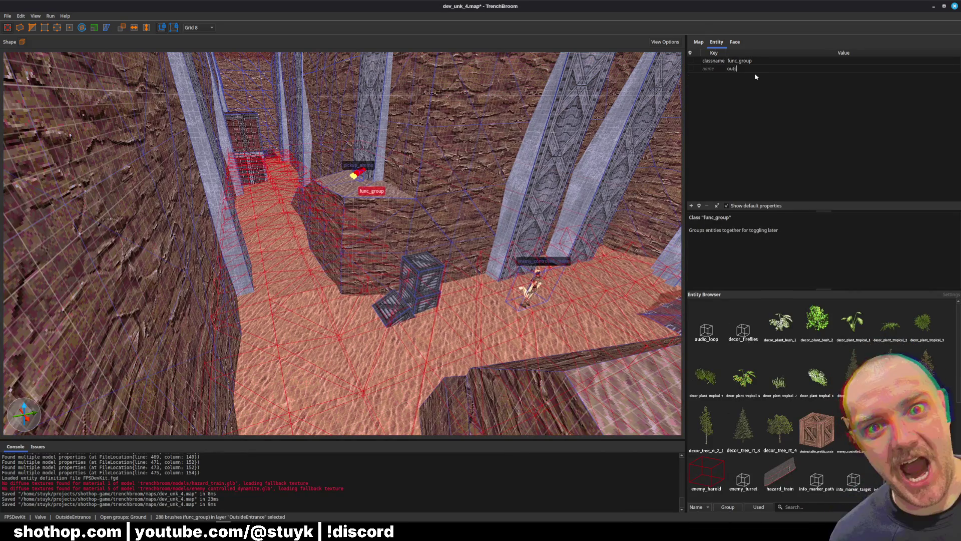
type("i")
key("Return")
key("Escape")
scroll(420, 235, "up", 3)
key("ctrl+s")
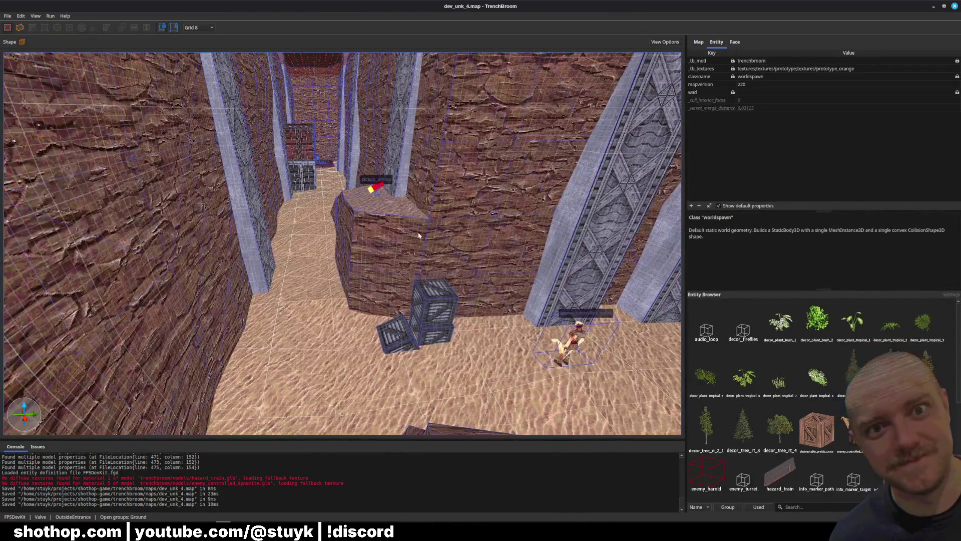
key("Escape")
key("ctrl+s")
key("alt+Tab")
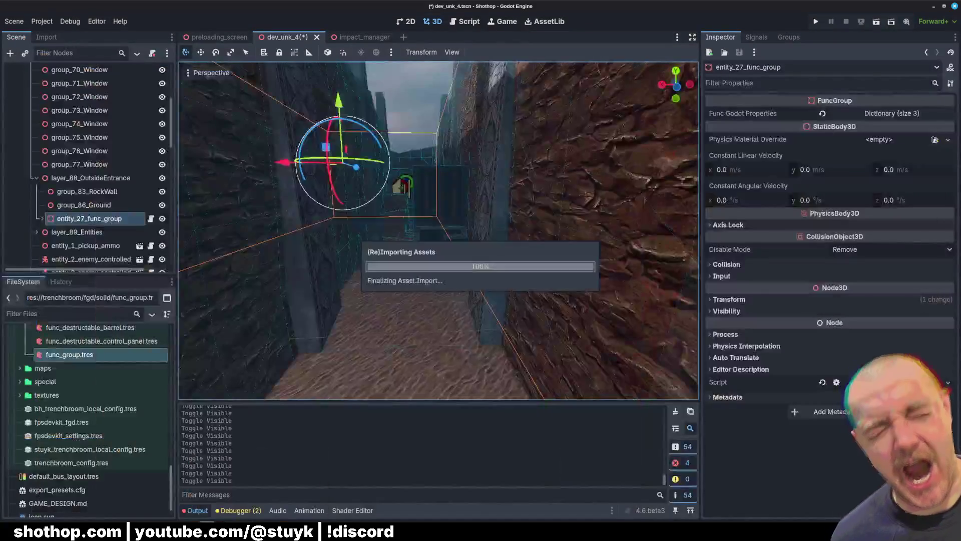
Rebuild from FuncGodotMap and find entity_29_func_group under layer_88_OutsideEntrance
scroll(90, 165, "up", 5)
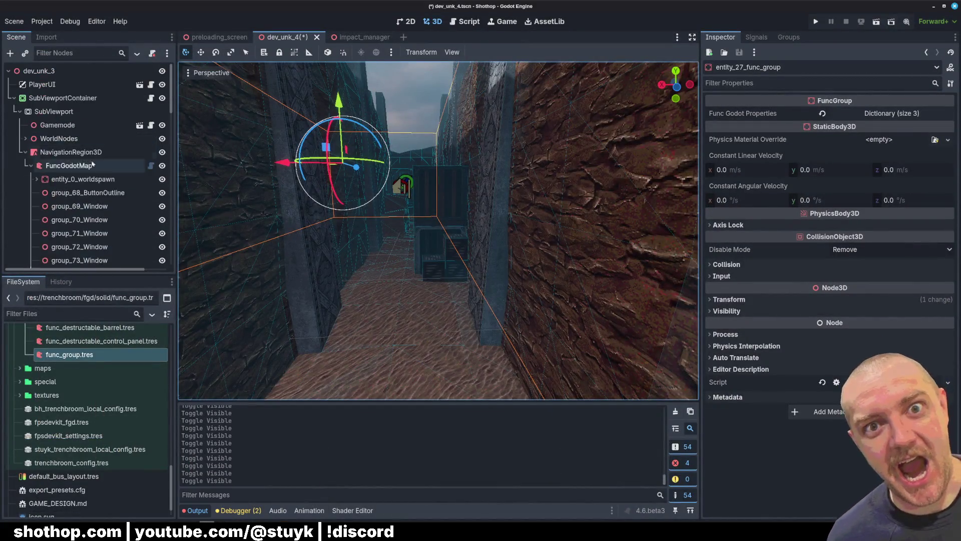
left_click(68, 165)
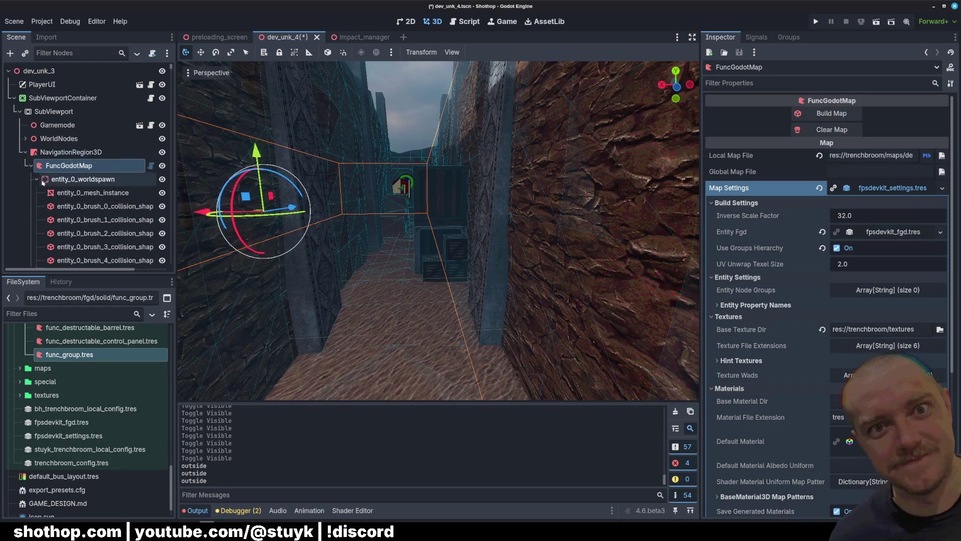
scroll(63, 218, "down", 3)
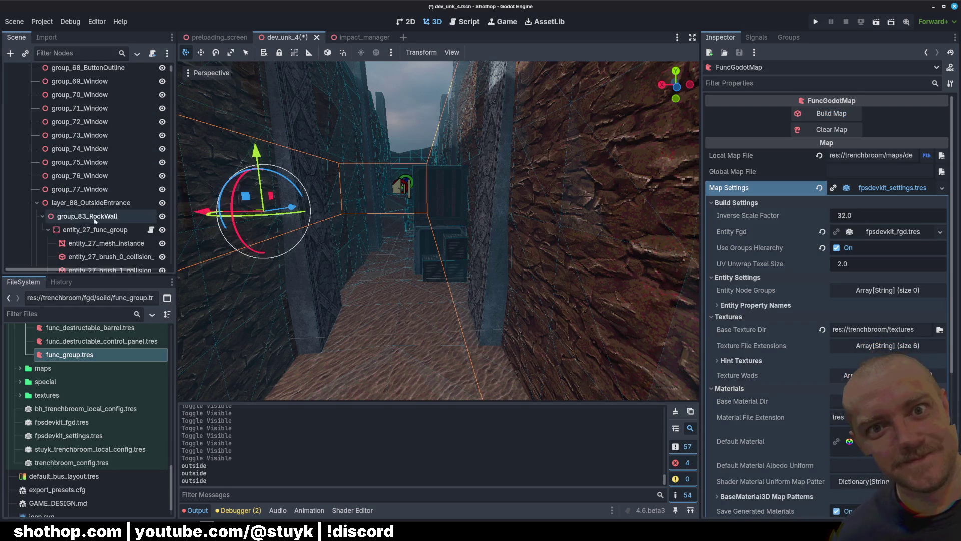
left_click(90, 202)
left_click(42, 216)
left_click(42, 230)
left_click(42, 243)
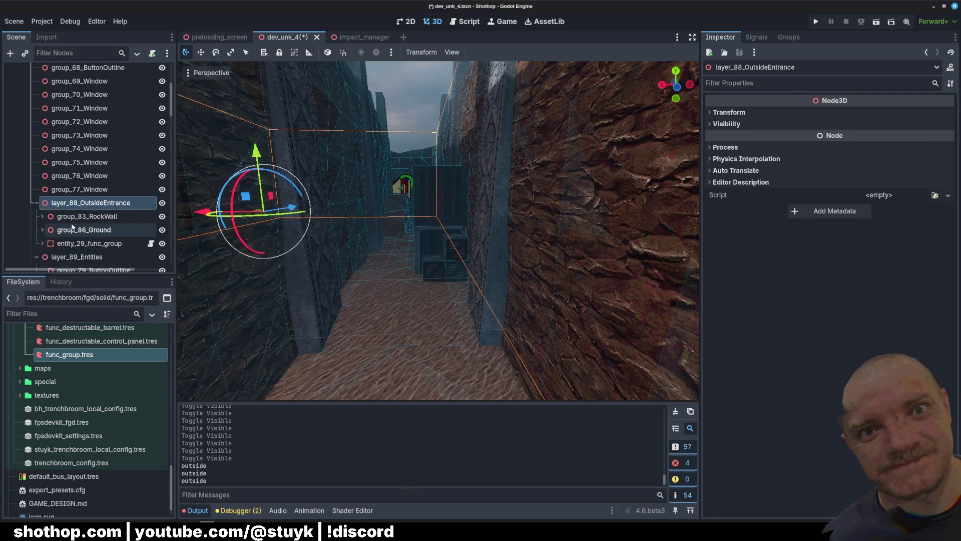
scroll(75, 221, "down", 2)
left_click(100, 180)
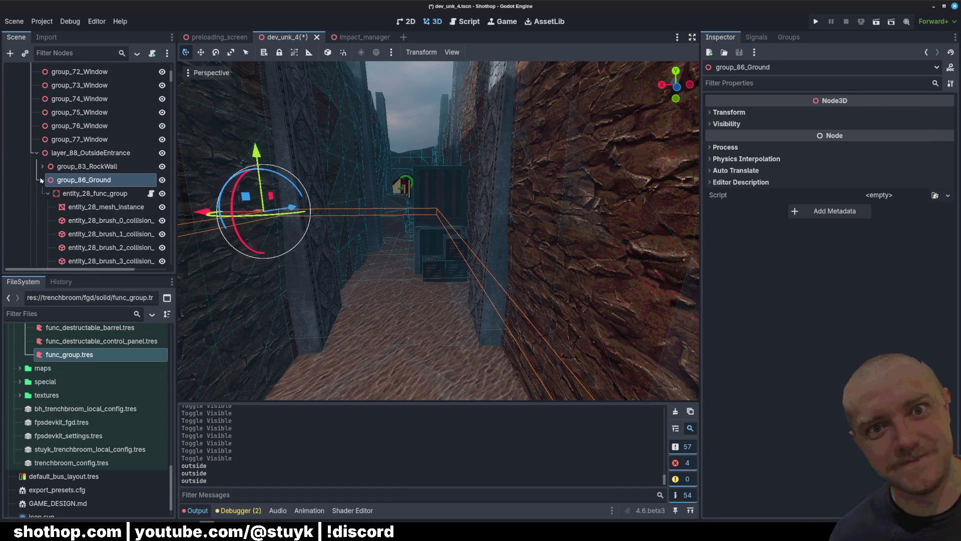
left_click(102, 194)
left_click(100, 157)
Toggle the OutsideEntrance layer's visibility to check its geometry, then save and run the scene
left_click(163, 153)
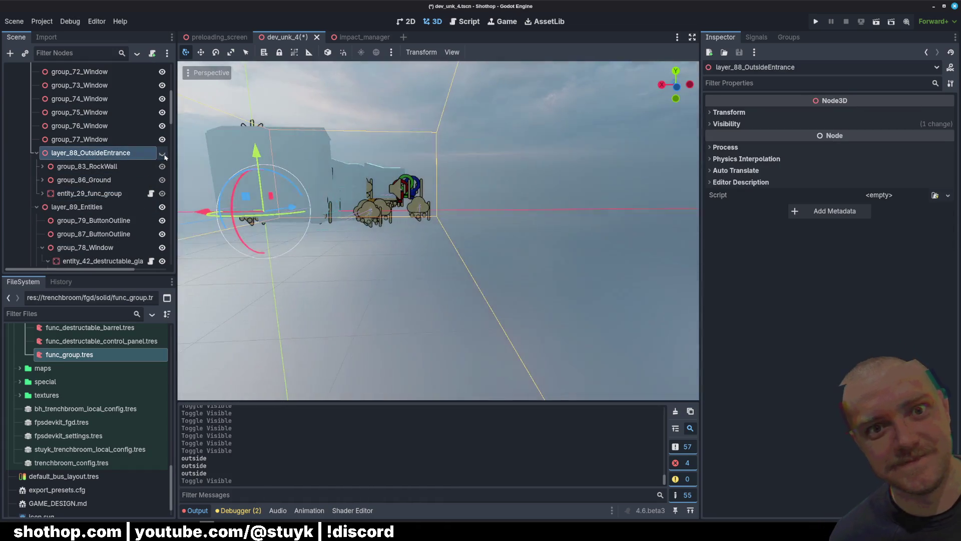
left_click(162, 152)
left_click(163, 152)
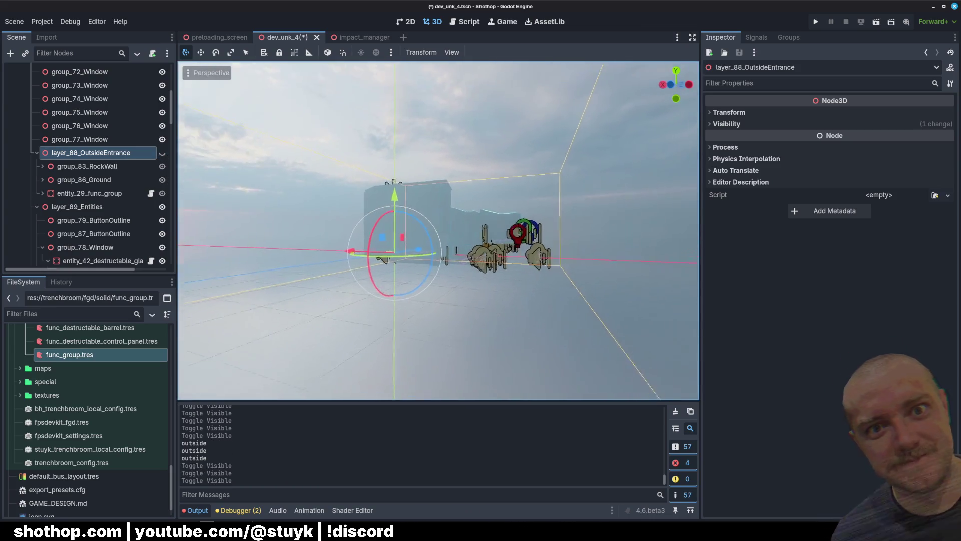
scroll(183, 320, "up", 2)
key("w")
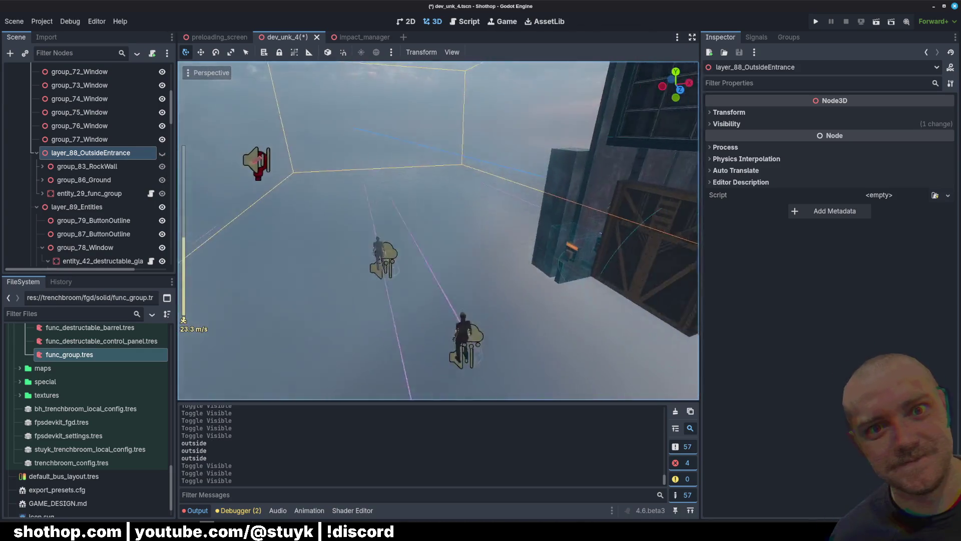
key("s")
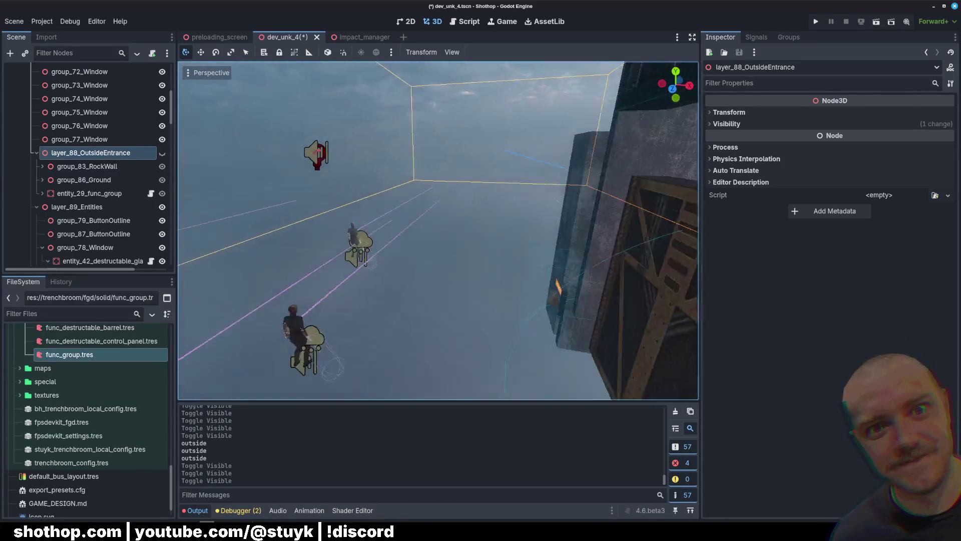
left_click(162, 152)
key("w")
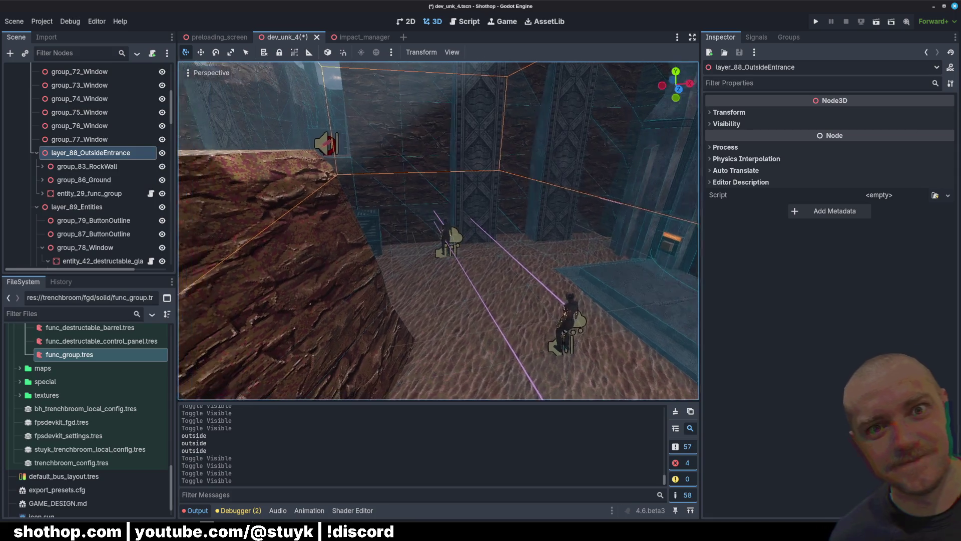
key("ctrl+s")
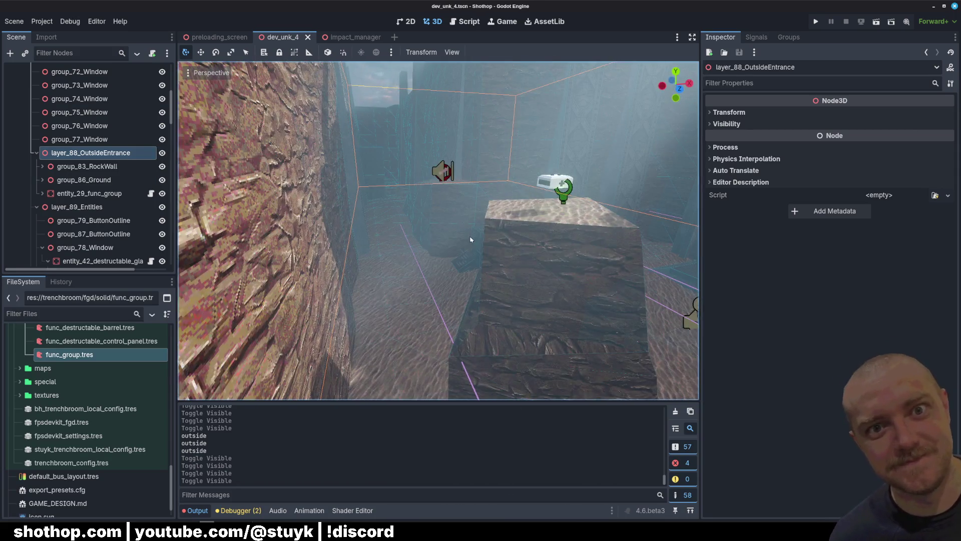
key("F6")
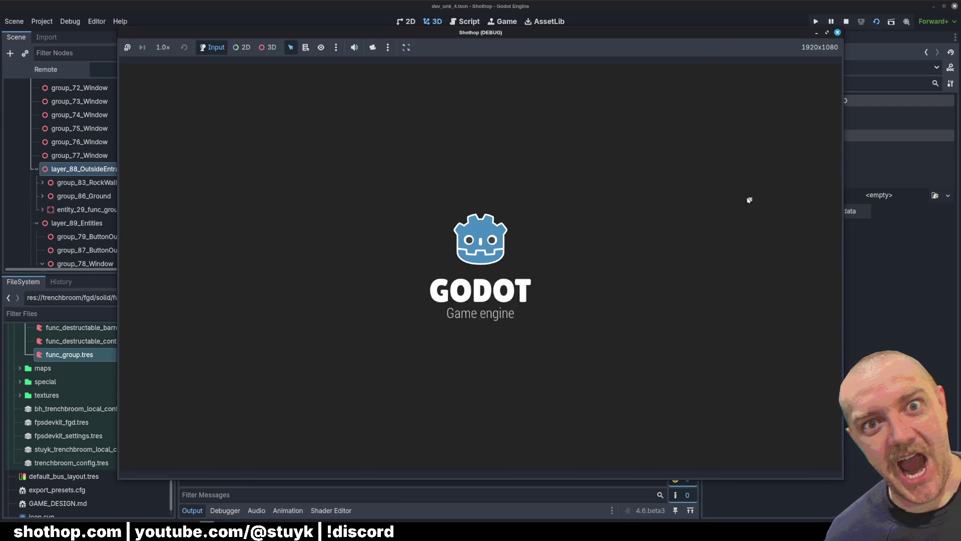
Pause the game, toggle the OutsideEntrance layer's visibility, stop the run and save the scene
key("Escape")
key("alt+Tab")
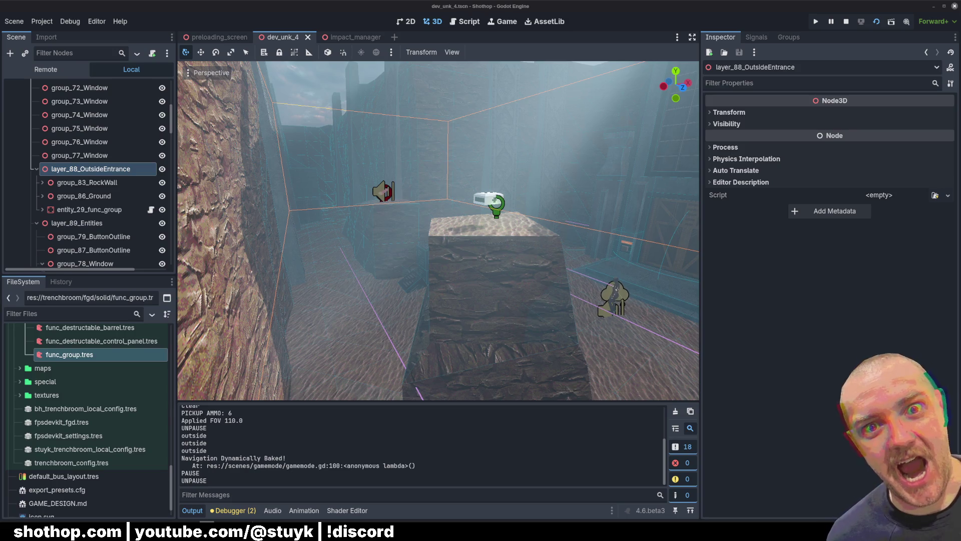
left_click(162, 170)
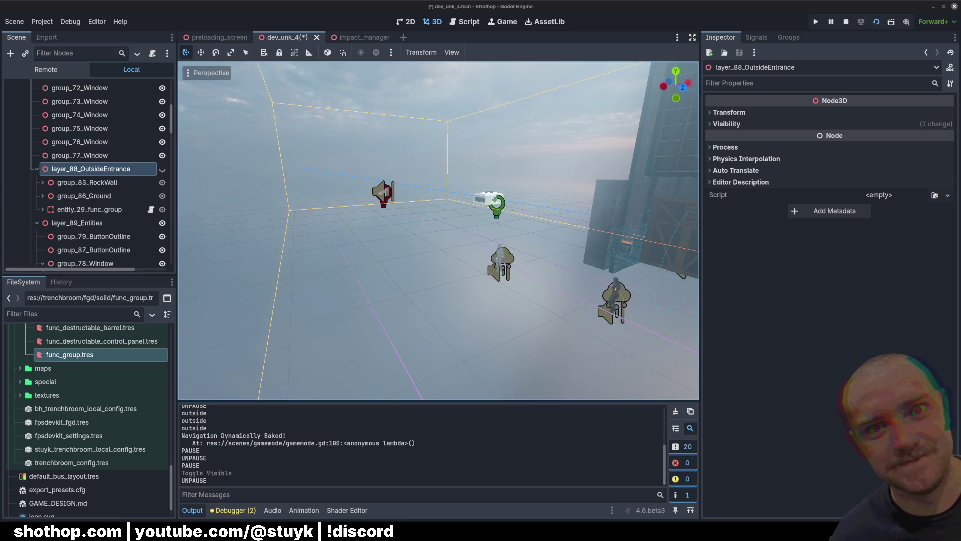
left_click(847, 21)
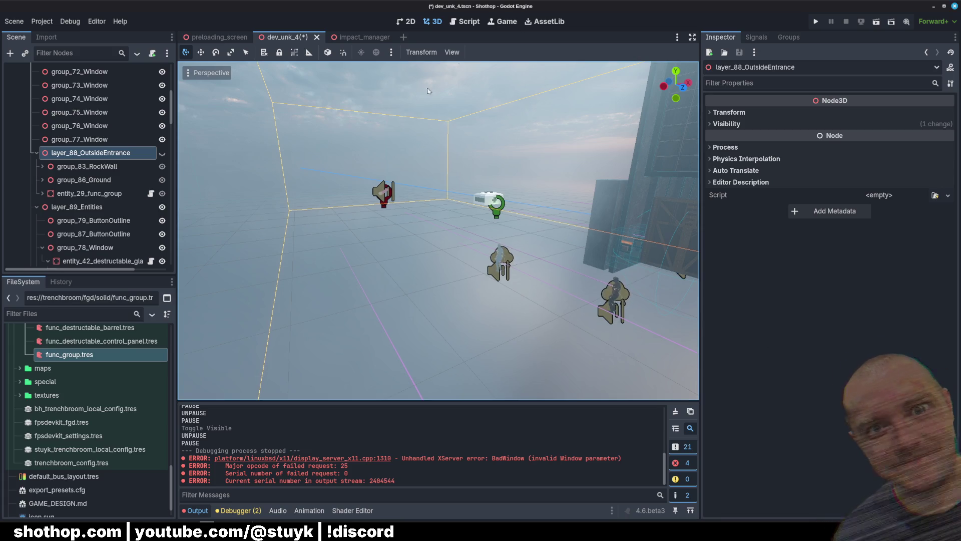
key("ctrl+s")
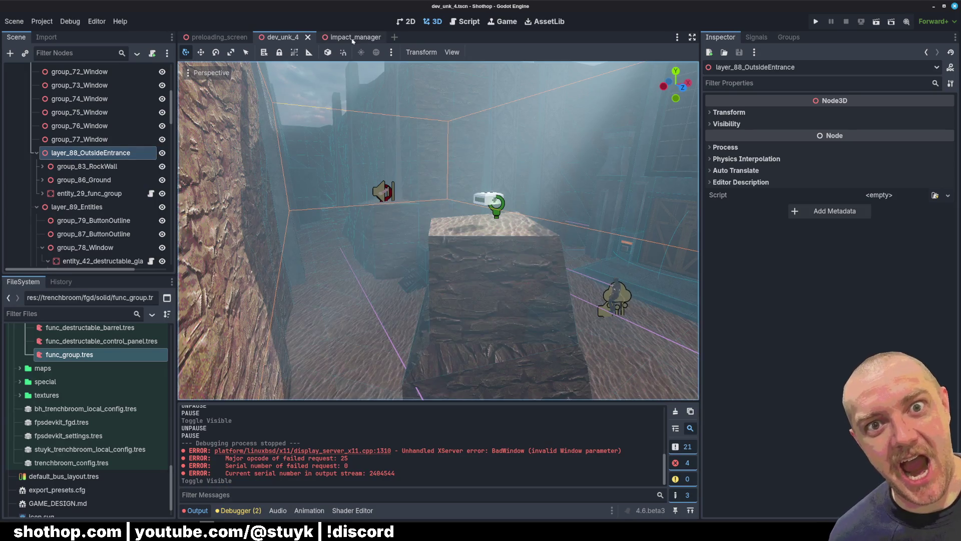
In func_group.tres, tick Build Occlusion under Visual Build and save
left_click(353, 39)
left_click(276, 39)
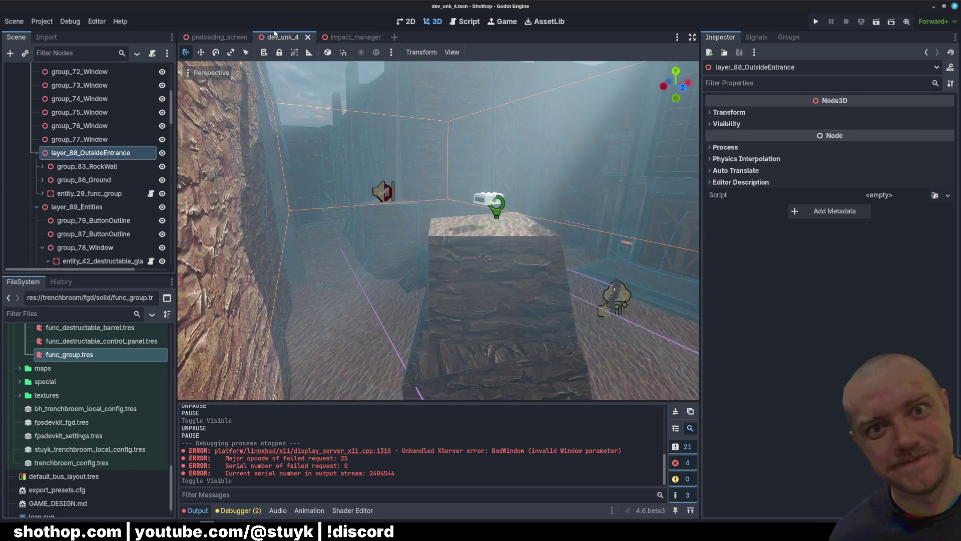
scroll(86, 426, "up", 3)
double_click(69, 473)
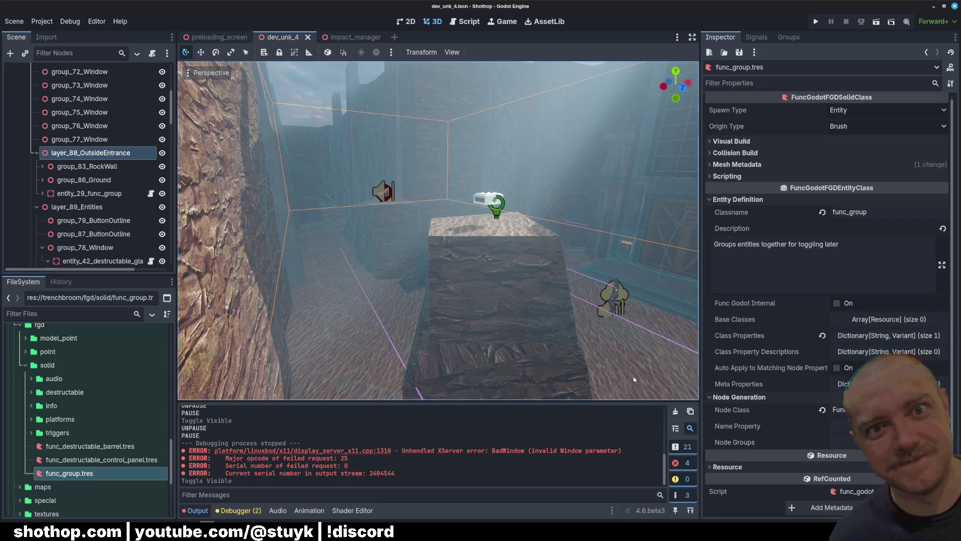
left_click(731, 141)
left_click_drag(694, 141, 630, 141)
left_click(802, 219)
key("ctrl+s")
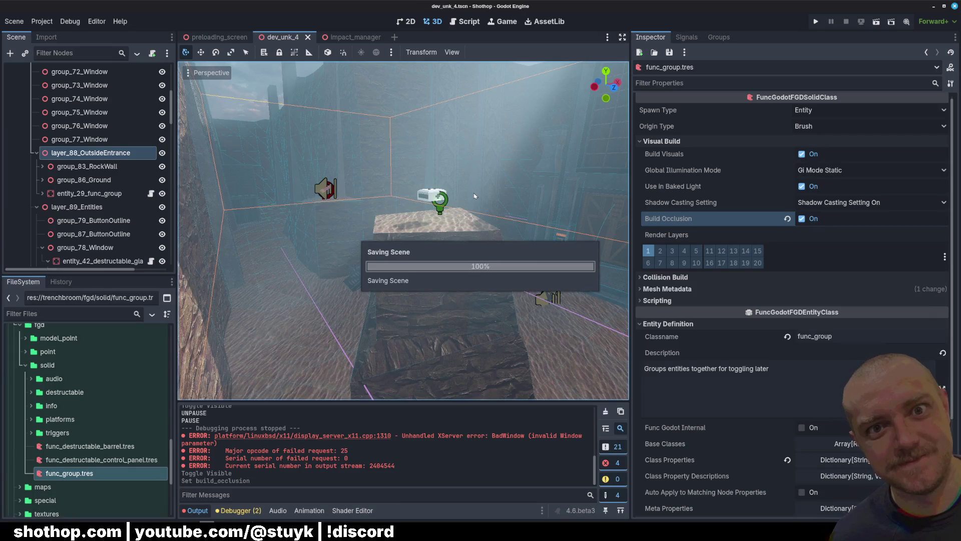
scroll(82, 160, "up", 5)
left_click(81, 153)
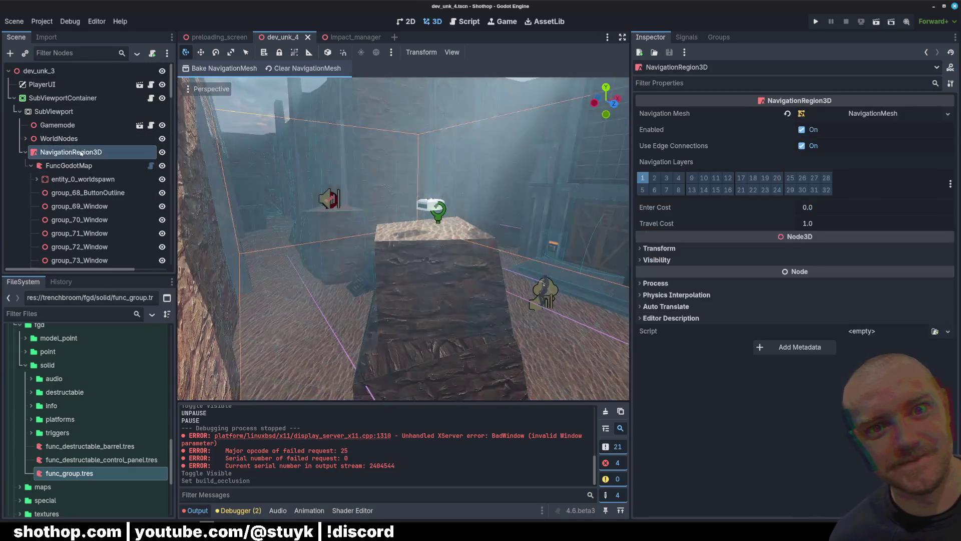
Rebuild the map from FuncGodotMap and fly down the corridor to inspect the occluders
left_click(70, 166)
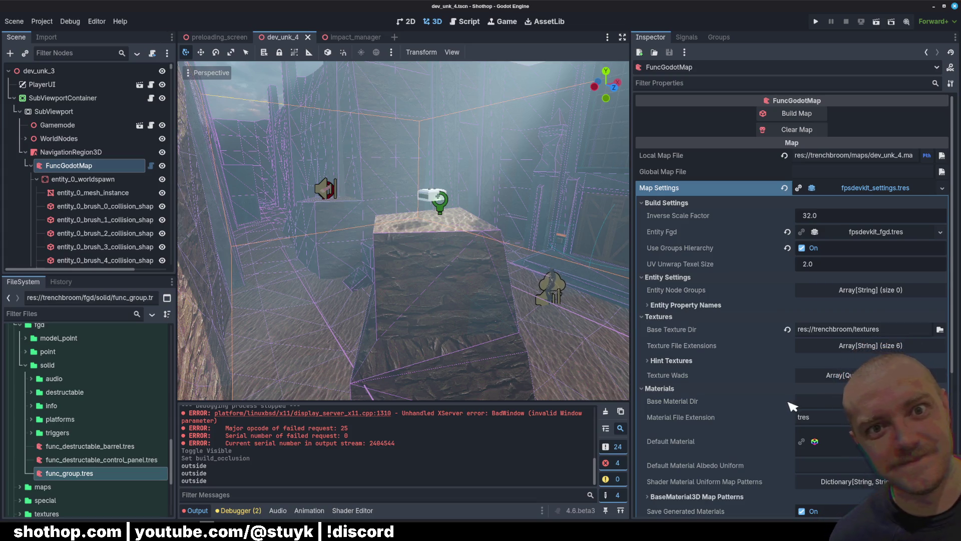
key("w")
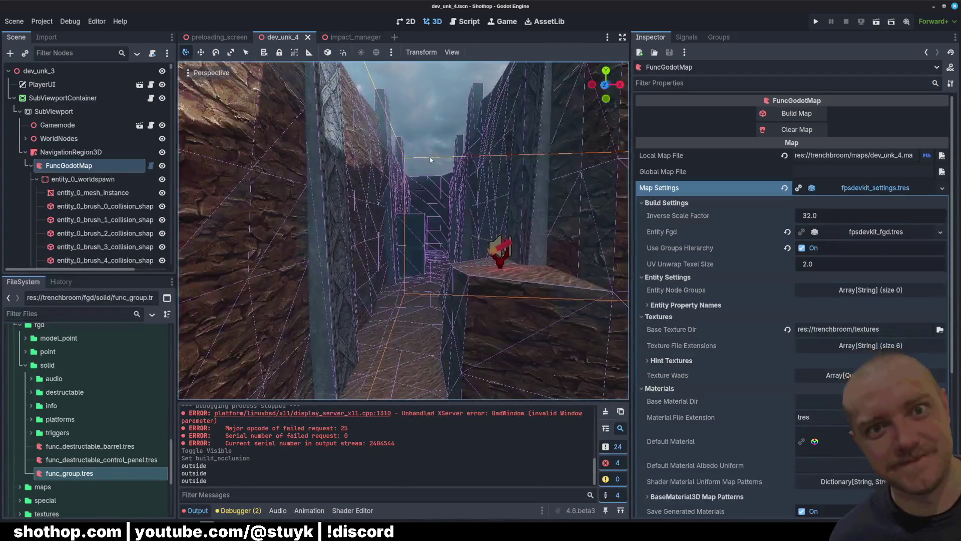
left_click(435, 175)
left_click(41, 21)
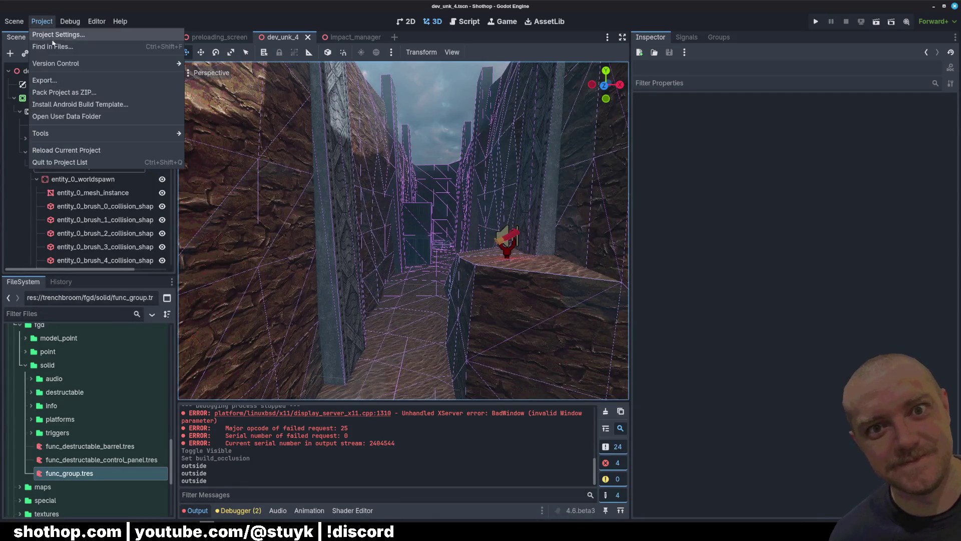
Filter Project Settings by 'occlusion' and confirm Rendering > Occlusion Culling is enabled
left_click(60, 35)
type("occlusion")
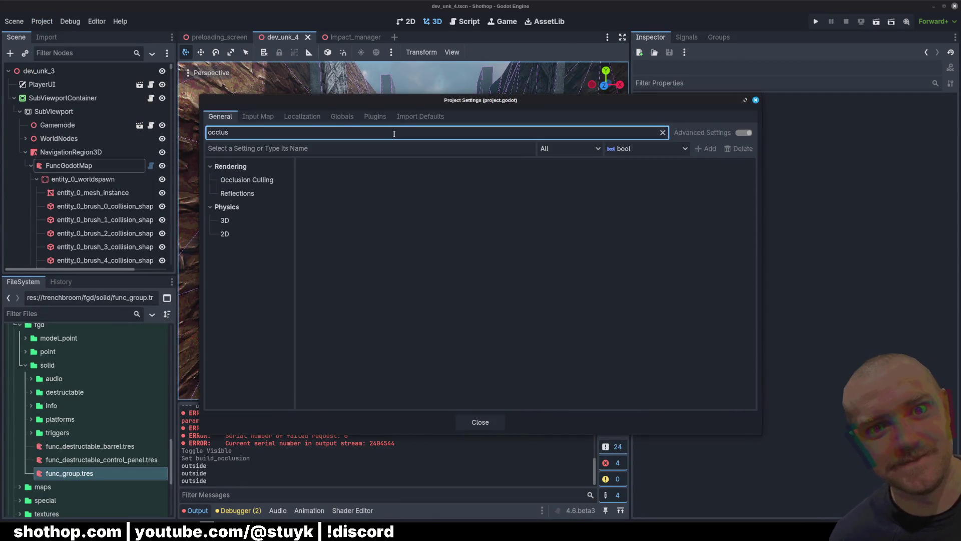
left_click(247, 180)
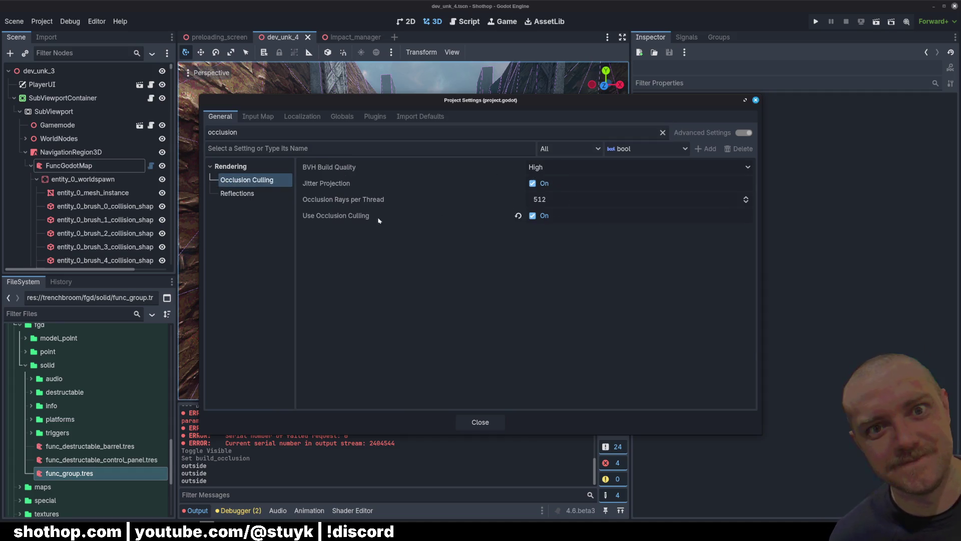
left_click(481, 422)
left_click(53, 112)
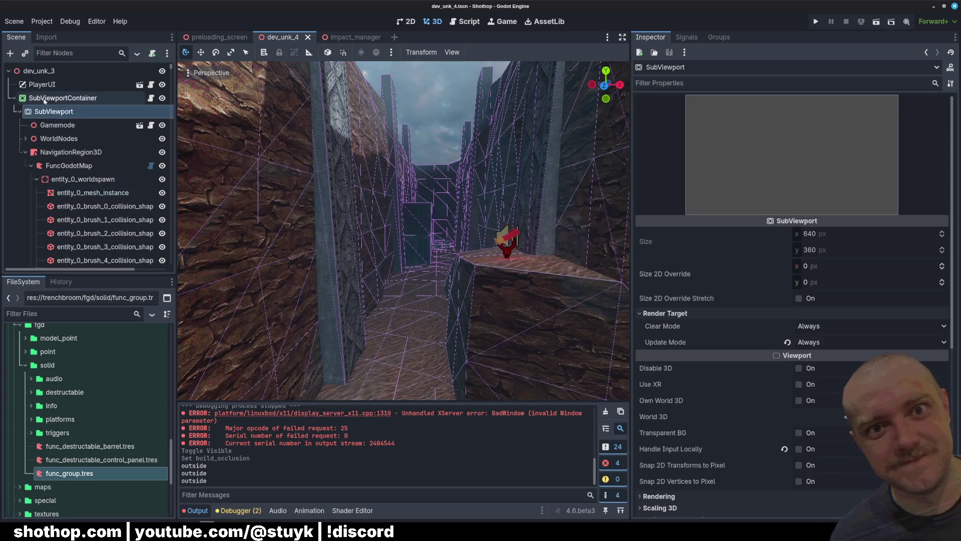
Select the SubViewport and browse its Scaling 3D, Physics, GUI, SDF and Shadow Atlas sections
left_click(63, 98)
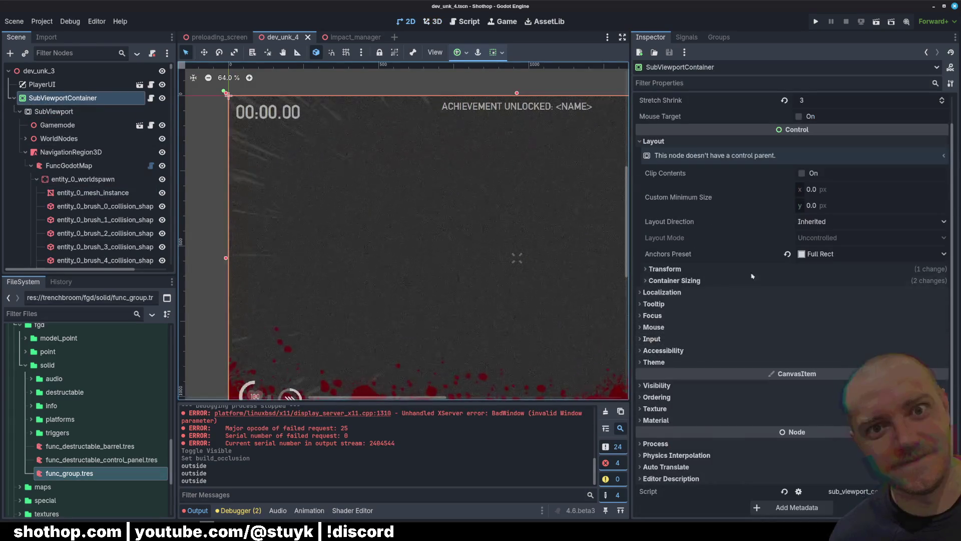
left_click(83, 107)
scroll(713, 242, "down", 3)
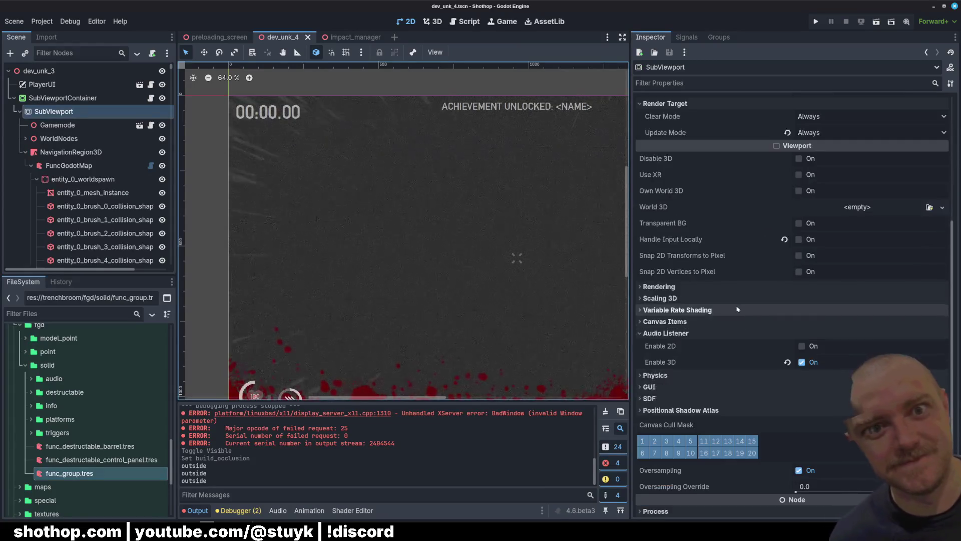
left_click(660, 299)
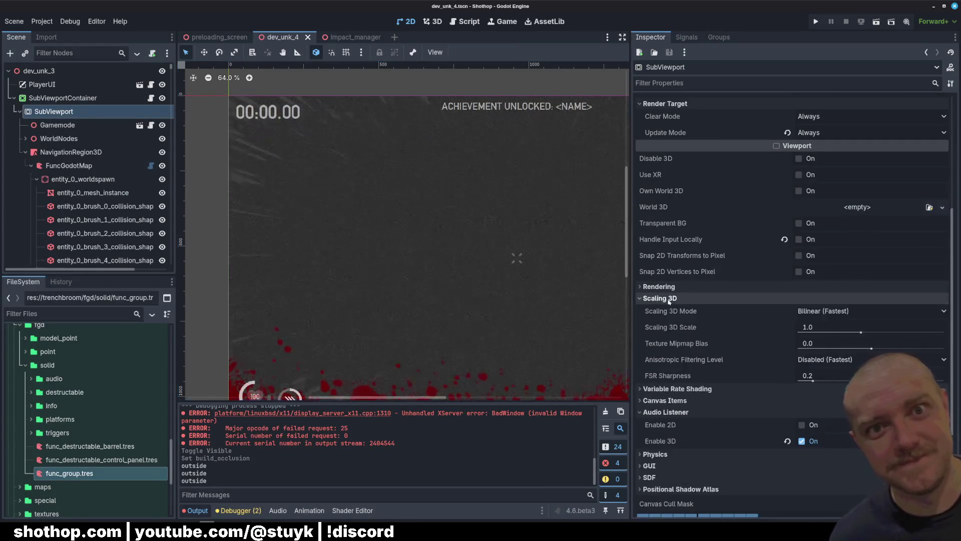
left_click(660, 298)
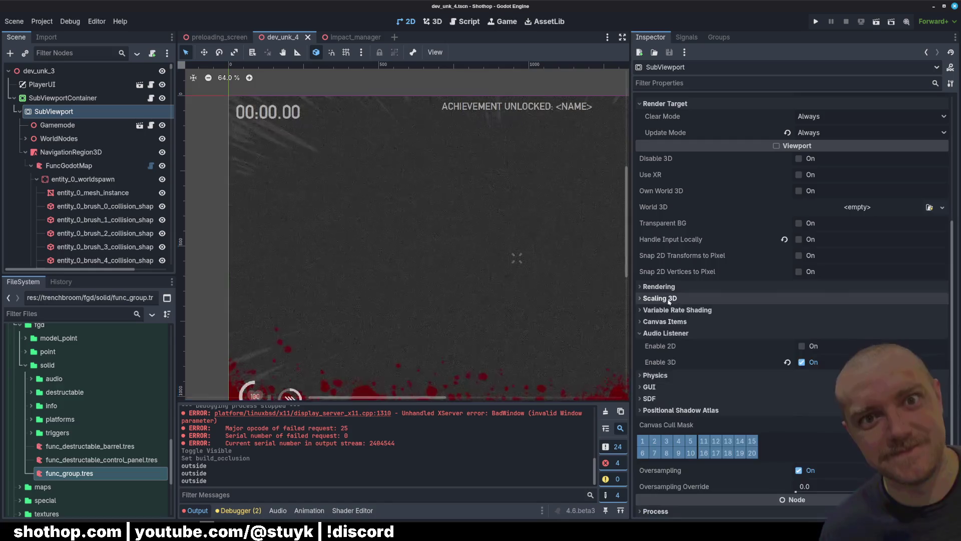
left_click(693, 333)
left_click(695, 346)
left_click(695, 346)
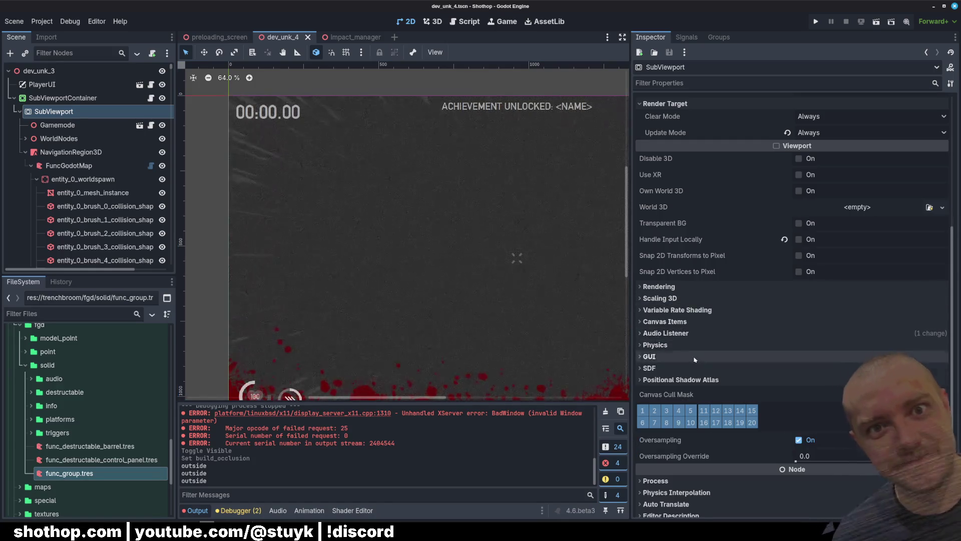
left_click(697, 356)
left_click(697, 356)
left_click(700, 368)
left_click(700, 369)
left_click(703, 380)
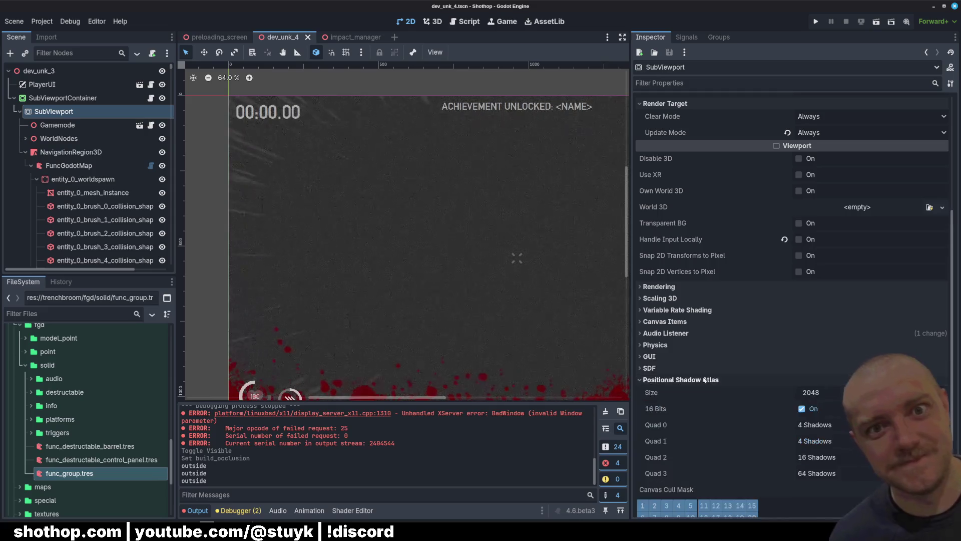
left_click(704, 380)
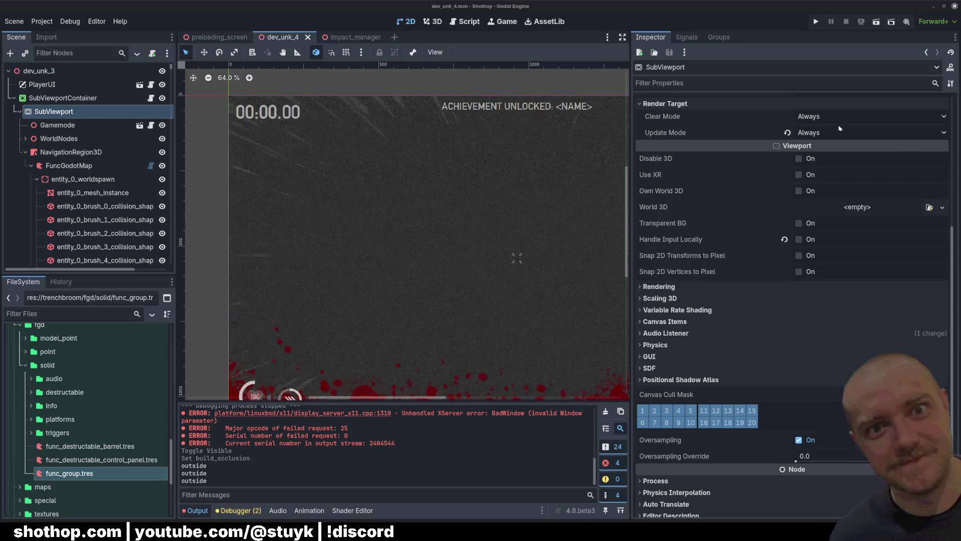
Check the SubViewport's Update Mode and Clear Mode choices, leaving both unchanged
scroll(688, 242, "up", 5)
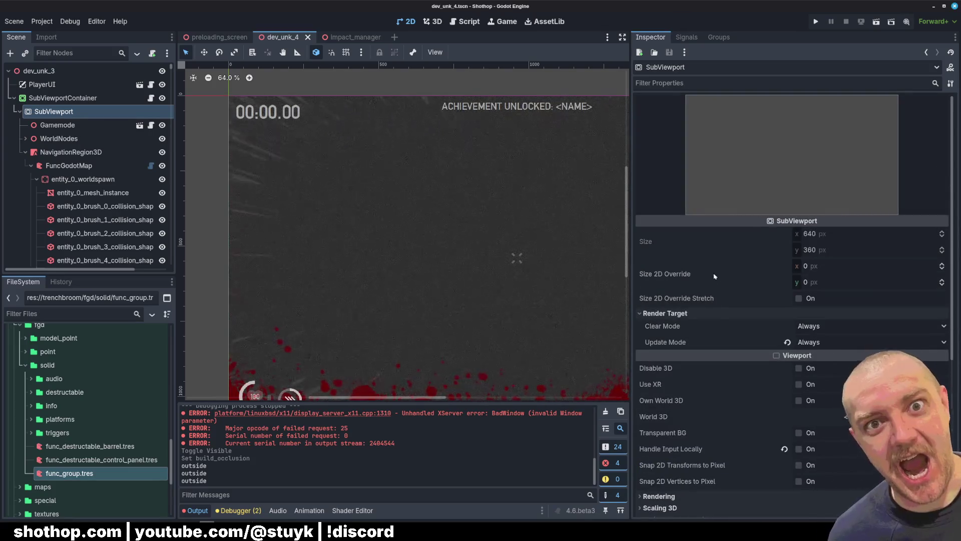
left_click(820, 344)
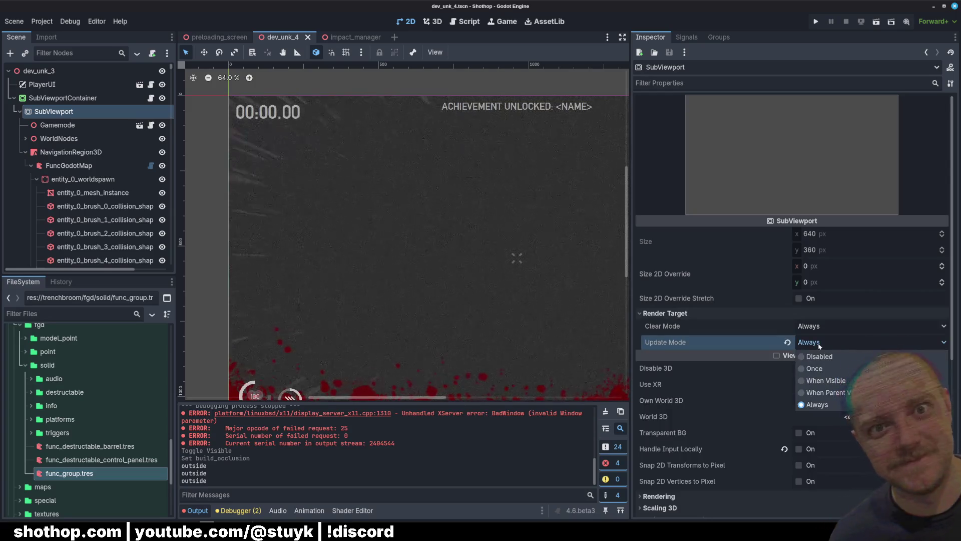
left_click(819, 344)
left_click(821, 327)
left_click(823, 328)
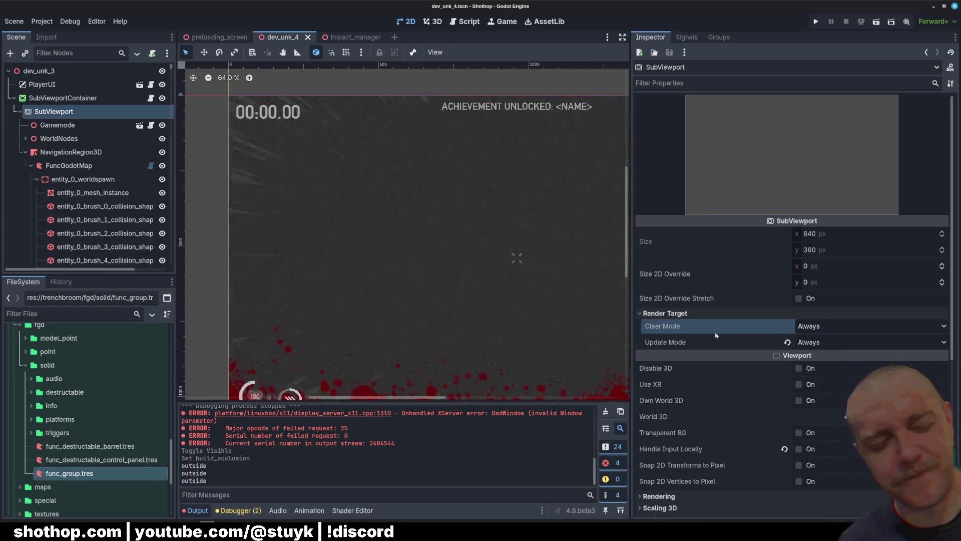
Set the Canvas Items Default Texture Filter to Nearest
scroll(704, 329, "down", 4)
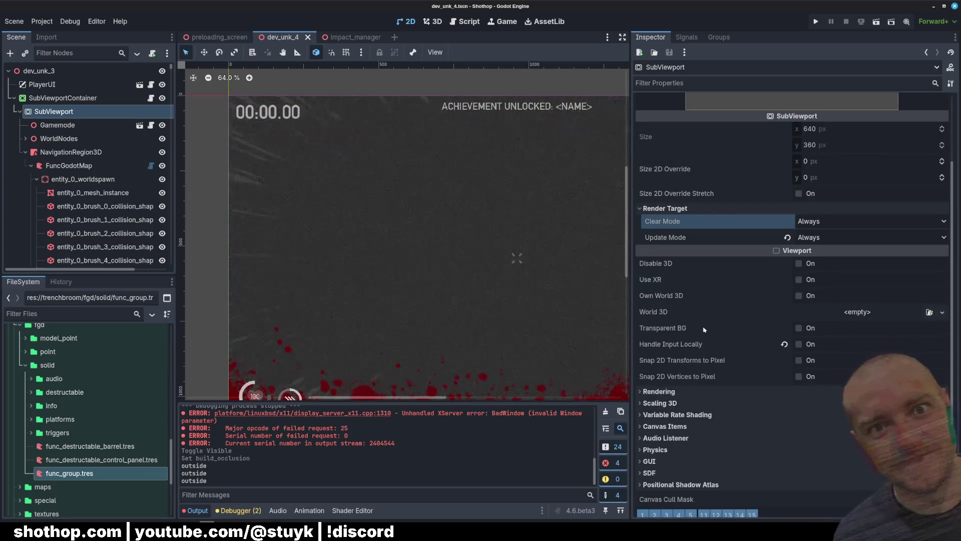
left_click(665, 426)
left_click(825, 440)
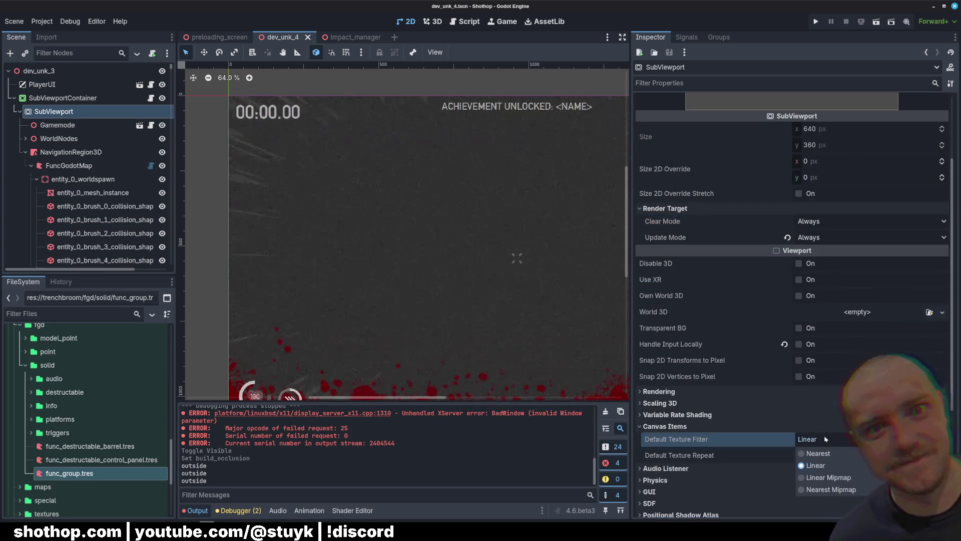
left_click(818, 453)
left_click(688, 426)
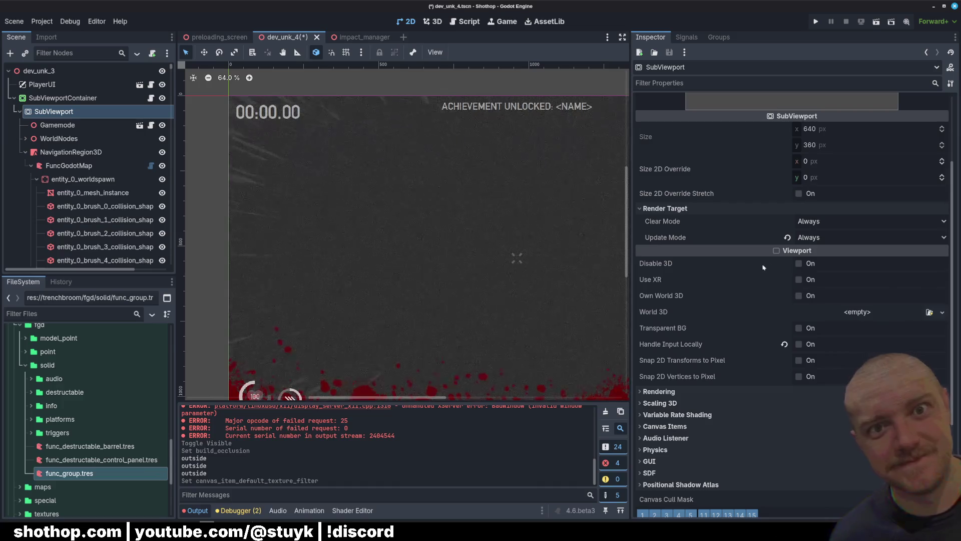
Reselect the SubViewport and review each Inspector section from Rendering through Process
scroll(751, 266, "down", 2)
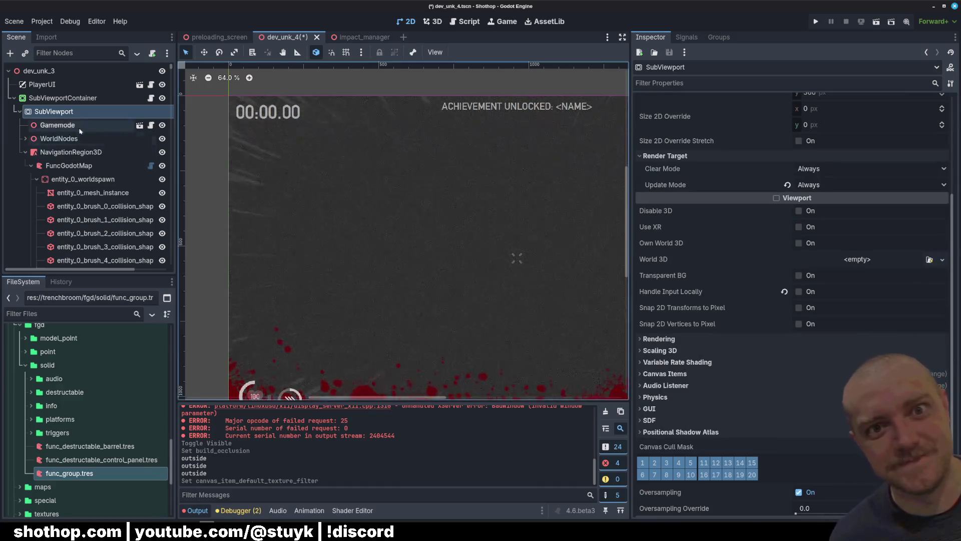
left_click(60, 98)
left_click(61, 111)
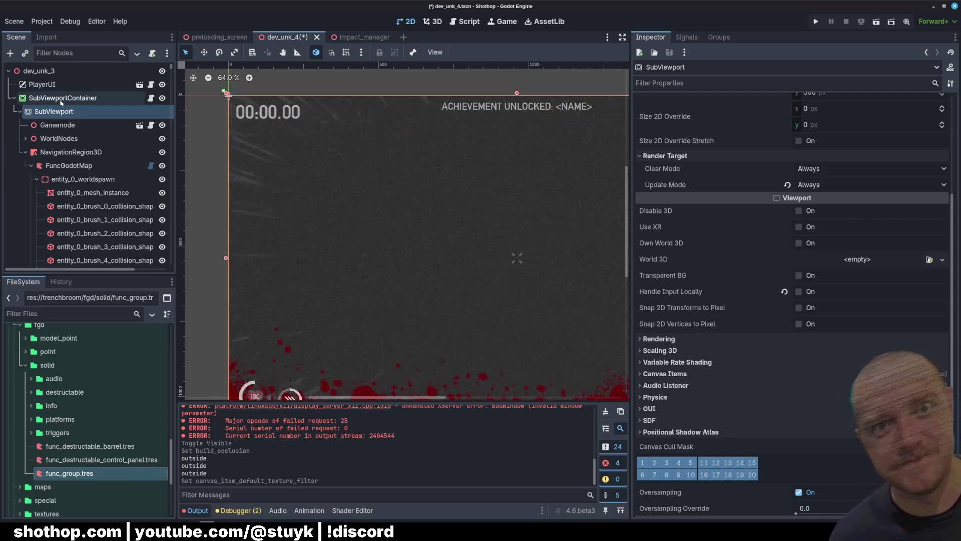
left_click(61, 100)
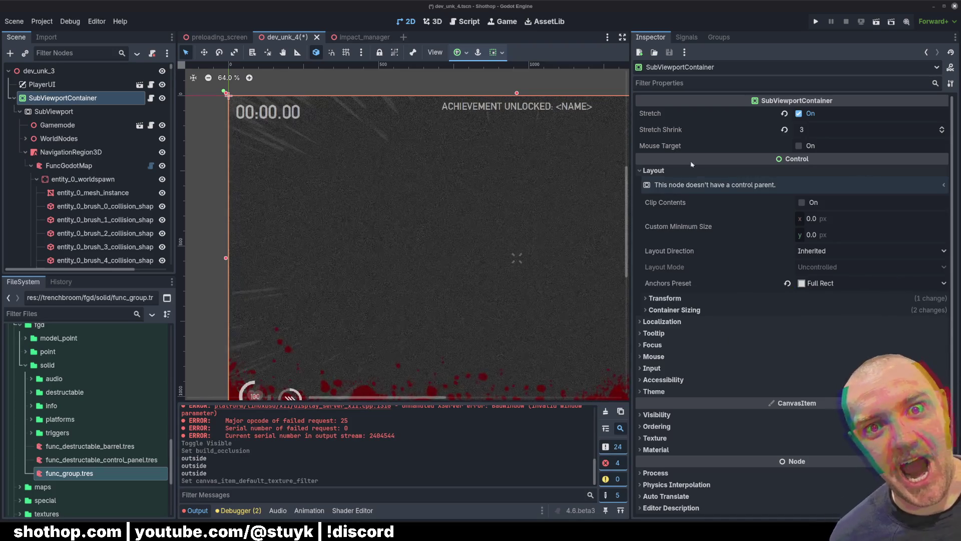
left_click(69, 115)
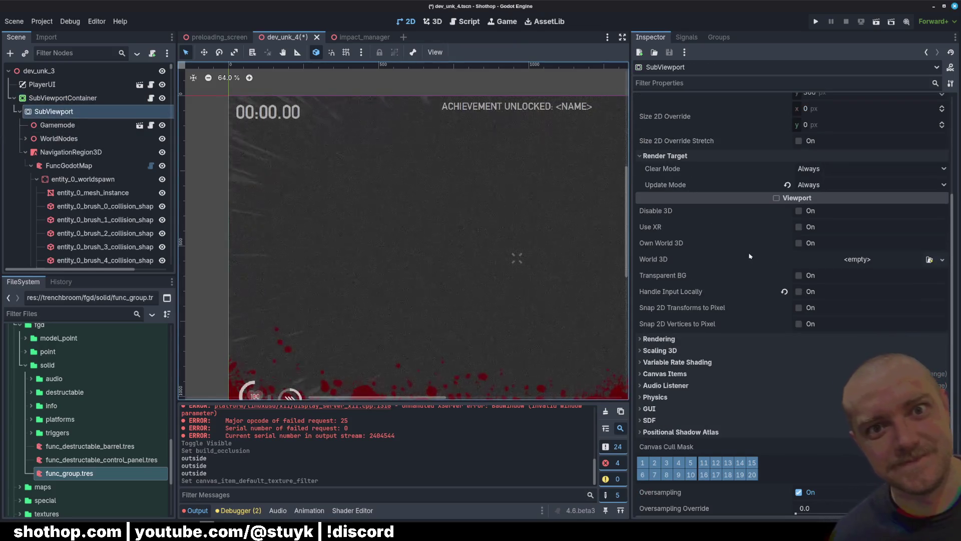
scroll(744, 261, "down", 3)
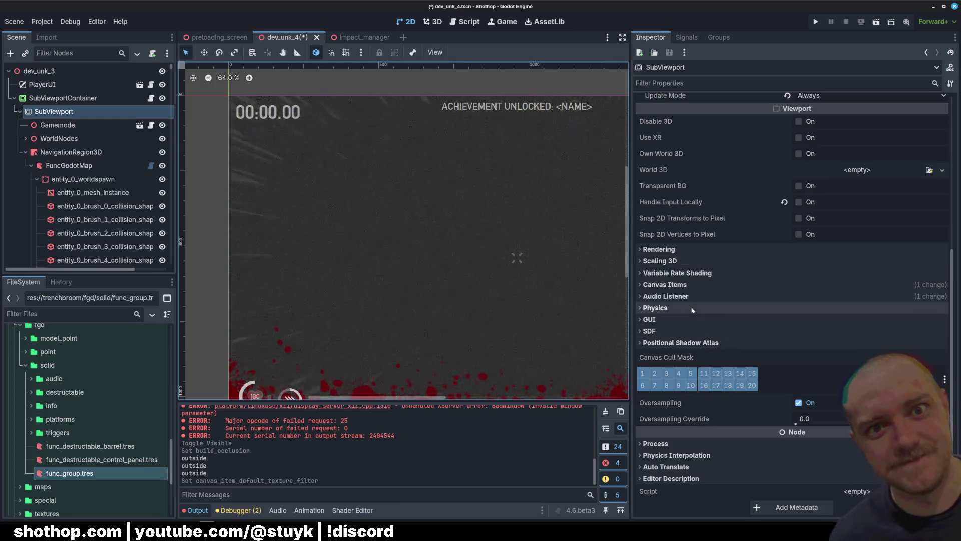
left_click(669, 250)
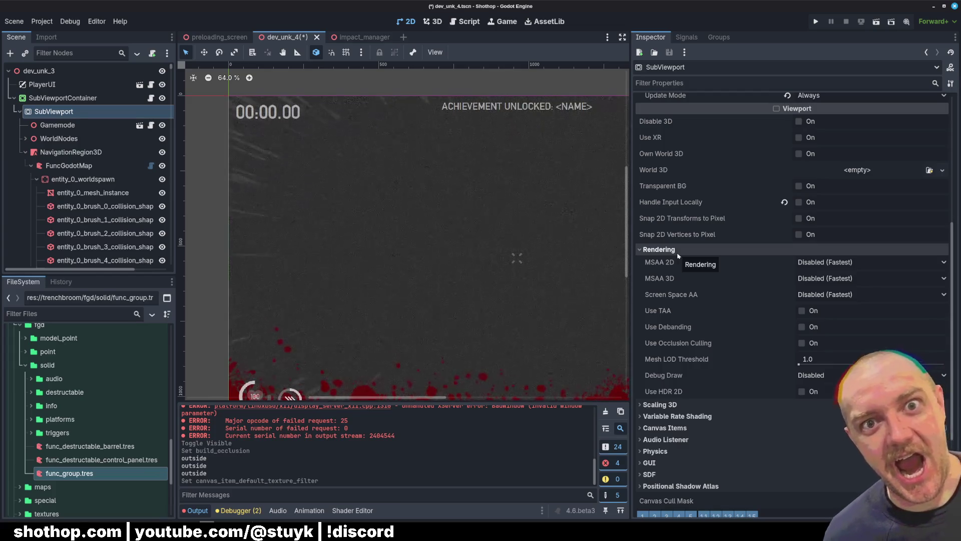
left_click(678, 253)
left_click(678, 253)
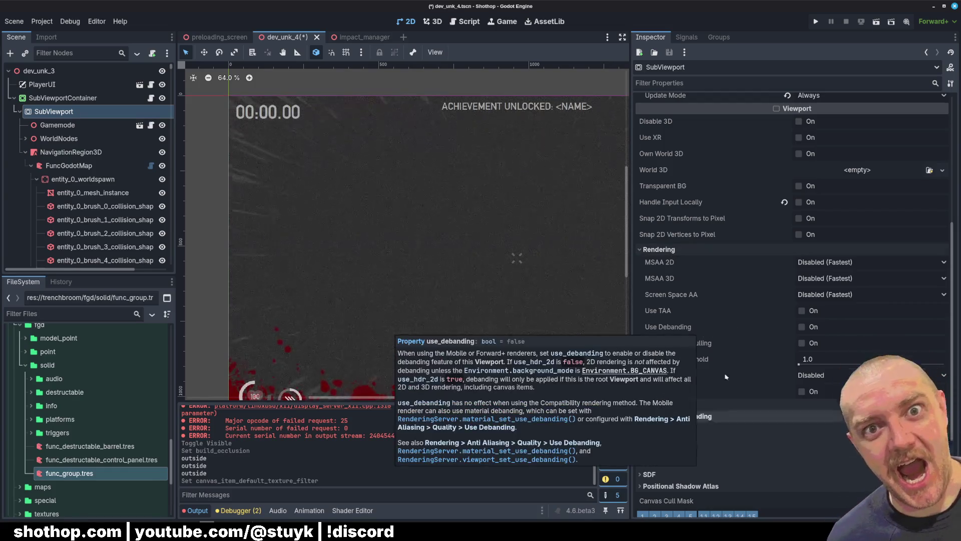
left_click(674, 249)
left_click(674, 261)
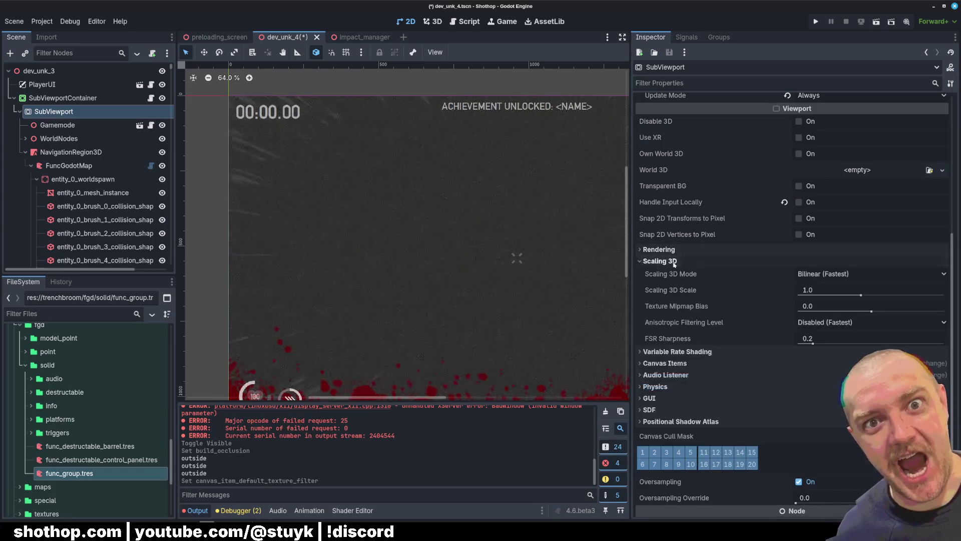
left_click(674, 261)
left_click(677, 272)
left_click(677, 272)
left_click(680, 284)
left_click(680, 284)
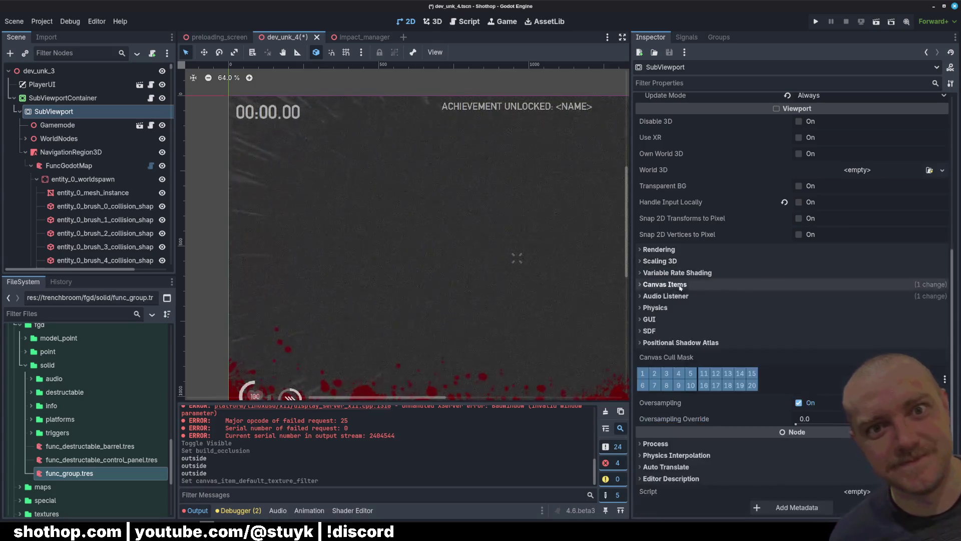
left_click(678, 296)
left_click(678, 296)
left_click(677, 308)
left_click(678, 308)
left_click(679, 319)
left_click(678, 319)
left_click(679, 331)
left_click(679, 331)
left_click(703, 343)
left_click(704, 342)
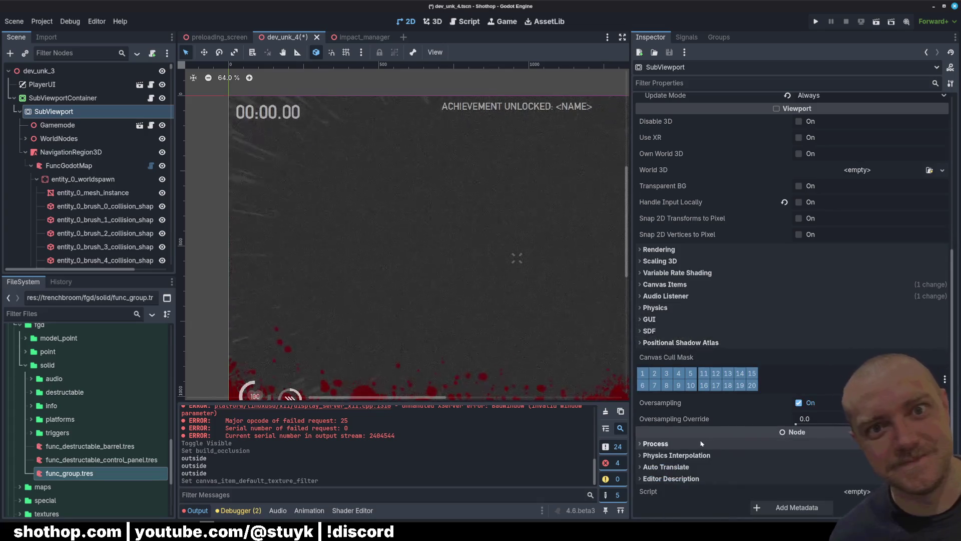
left_click(701, 443)
left_click(701, 444)
scroll(705, 366, "up", 5)
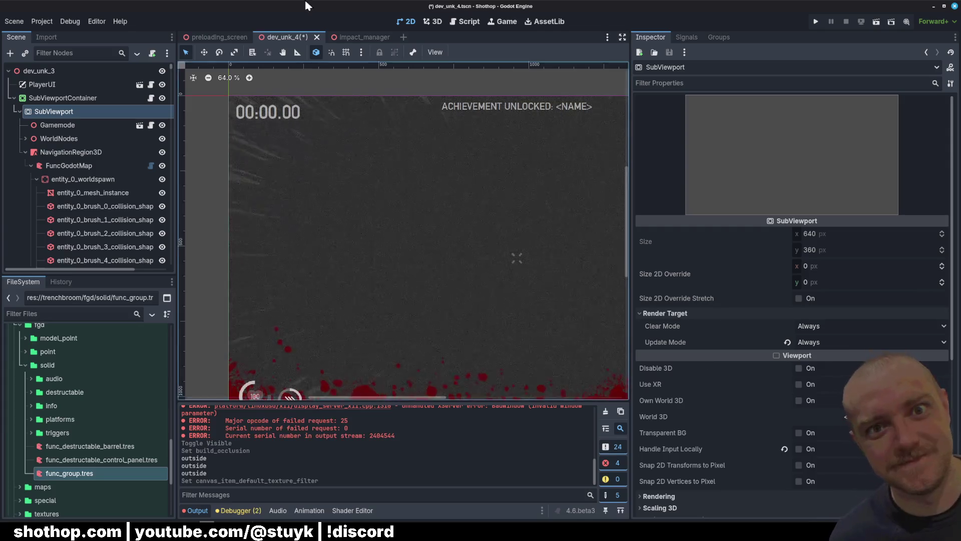
Save and playtest: dash down the corridor, switch to weapon 2, then pause and stop
key("ctrl+s")
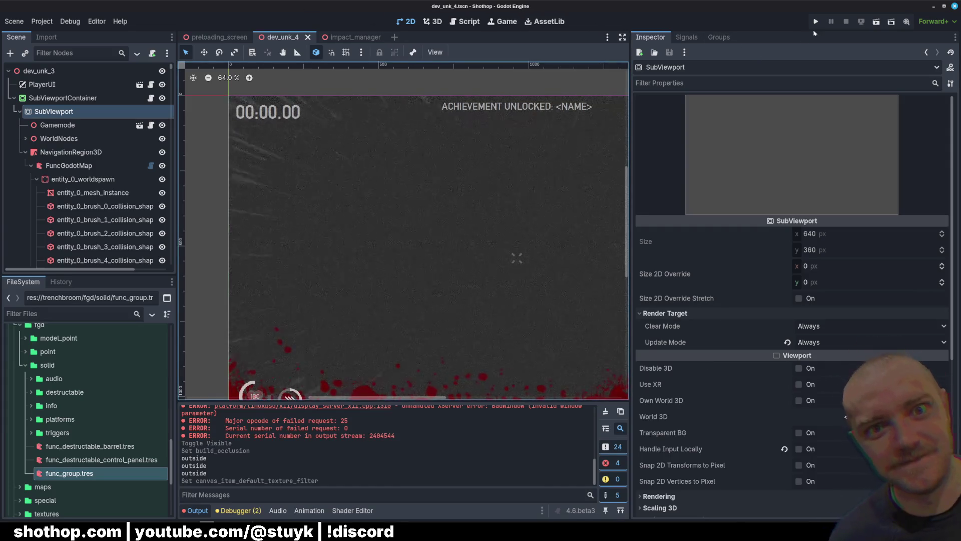
left_click(876, 22)
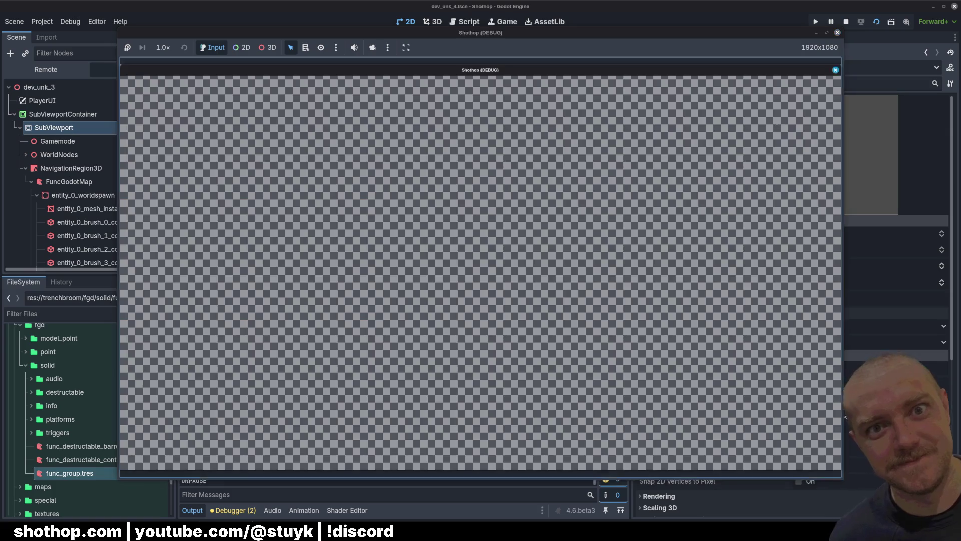
key("w")
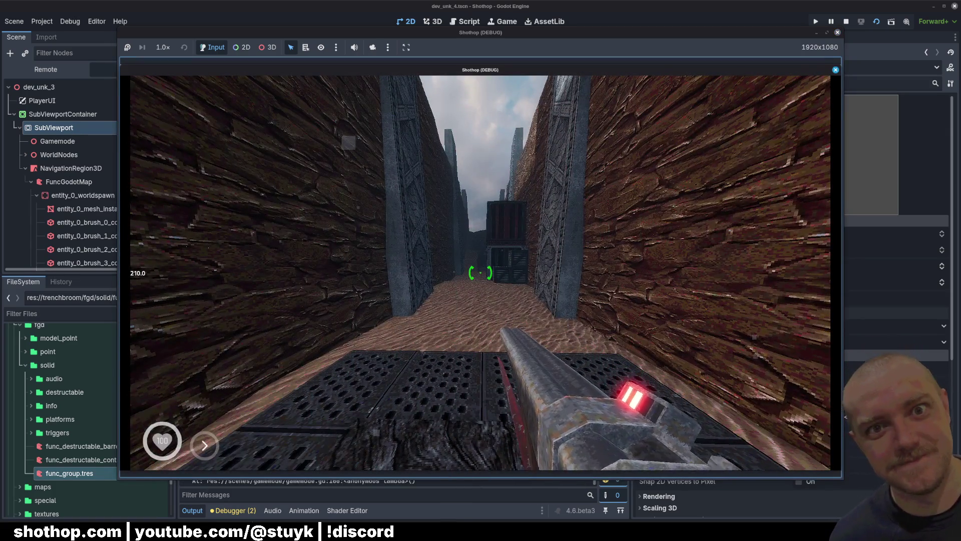
key("shift")
key("w")
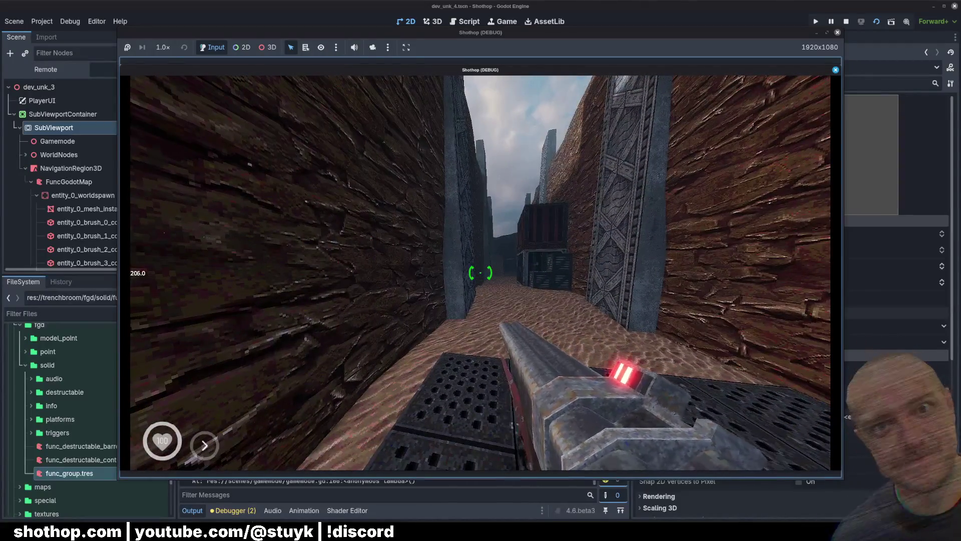
key("shift")
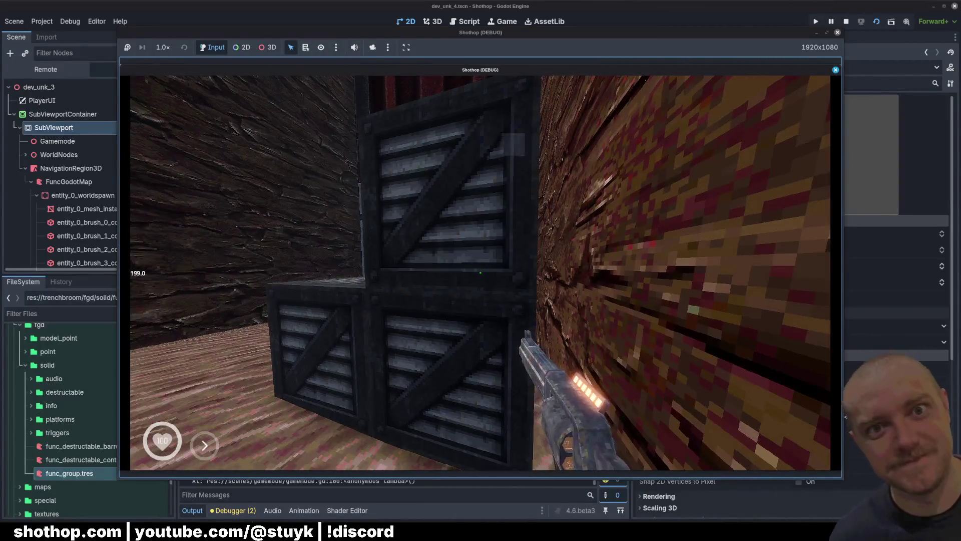
key("2")
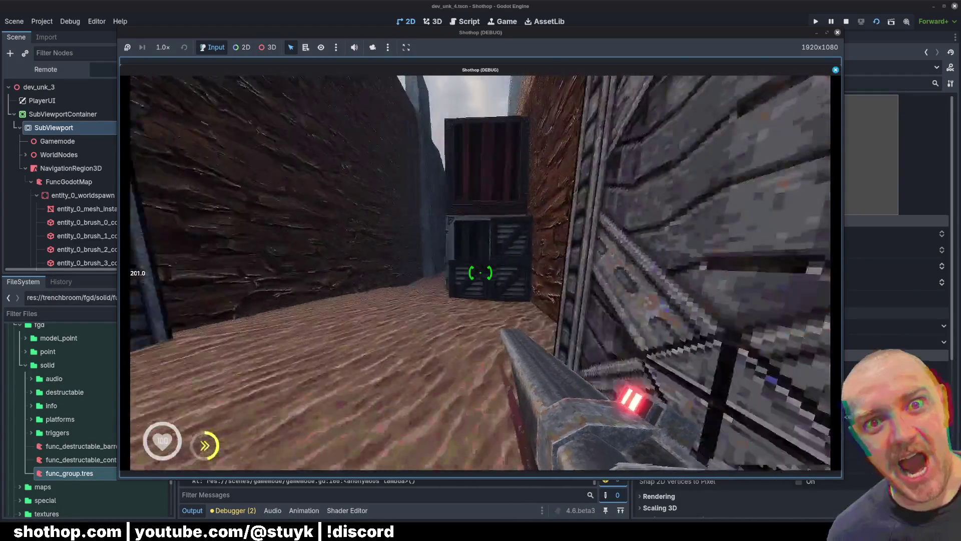
key("Escape")
key("F8")
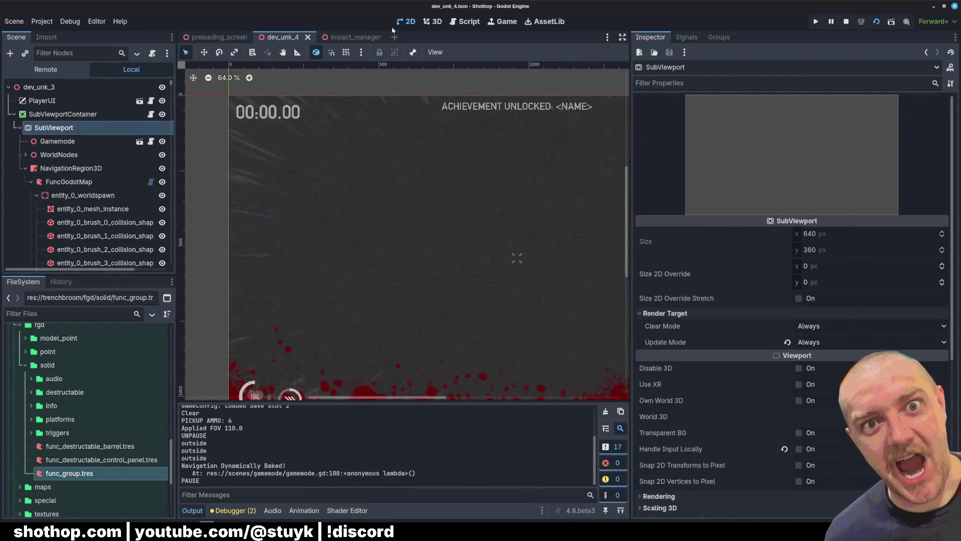
Show the Occlusion Culling Buffer in the 3D viewport and collapse entity_0_worldspawn
left_click(433, 21)
left_click_drag(631, 185, 793, 186)
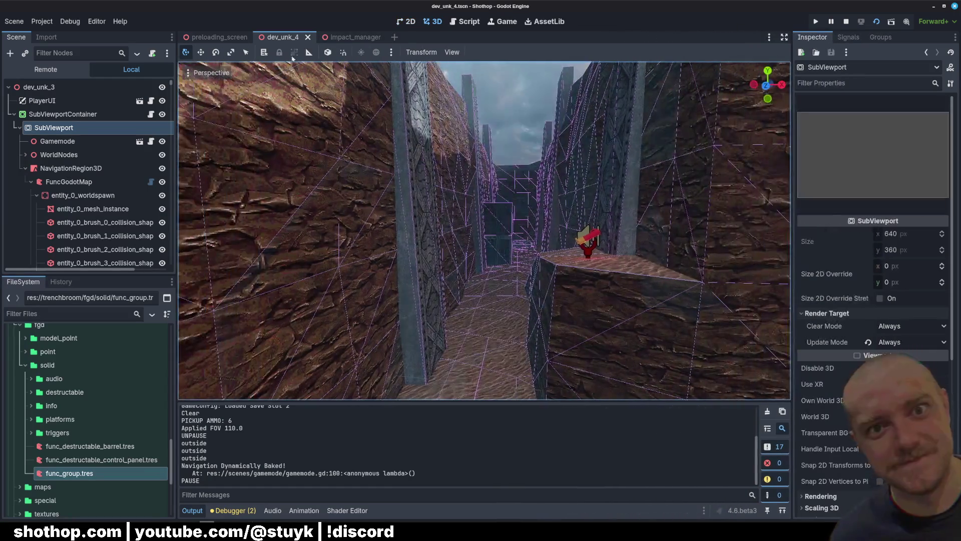
left_click(210, 72)
mouse_move(266, 293)
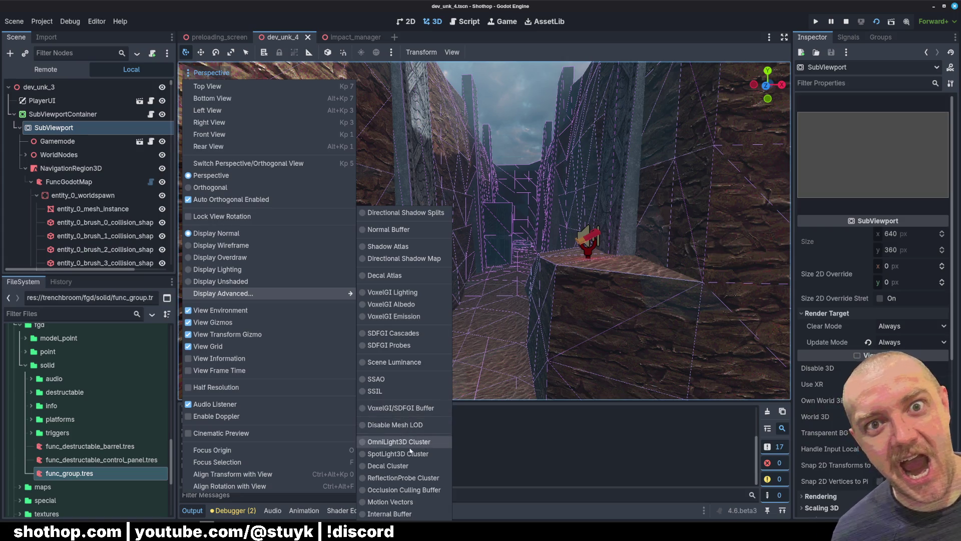
left_click(403, 490)
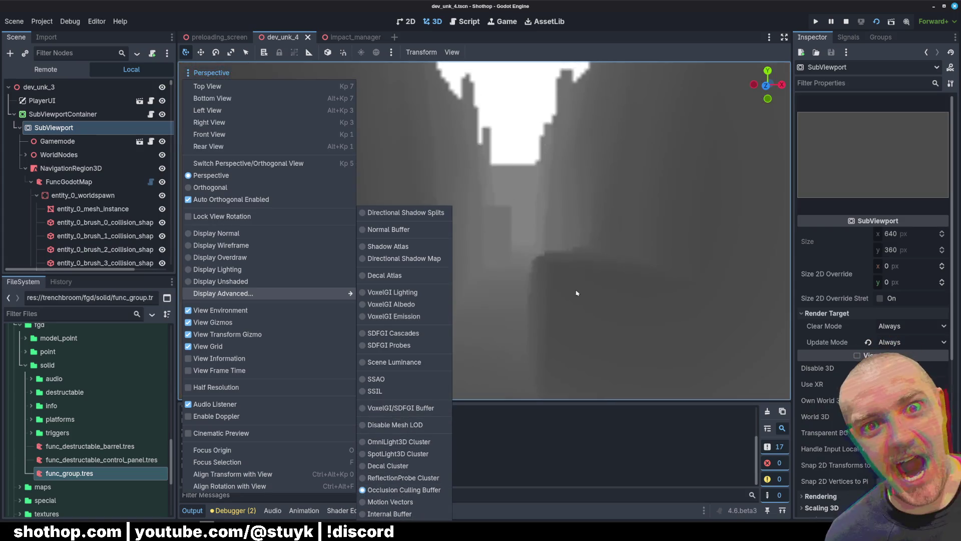
left_click(570, 283)
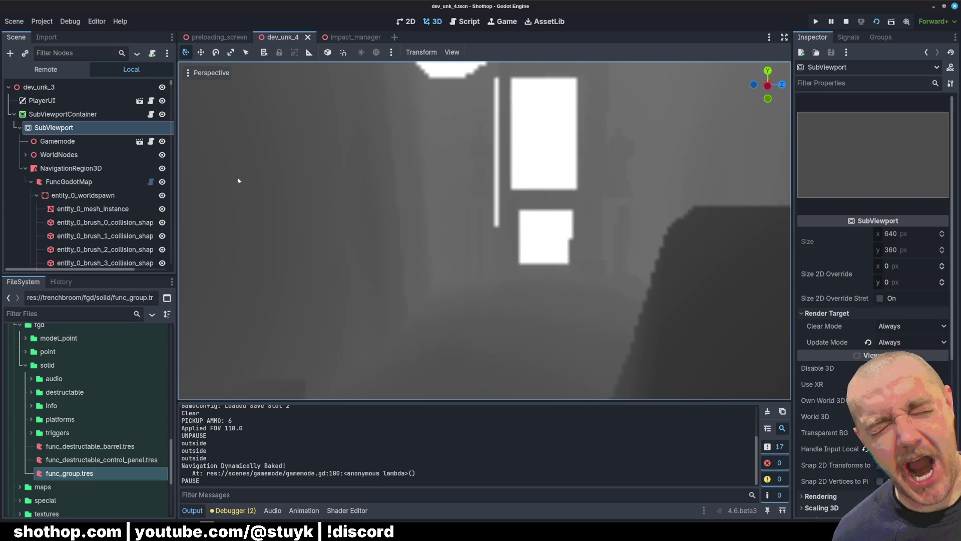
left_click(36, 195)
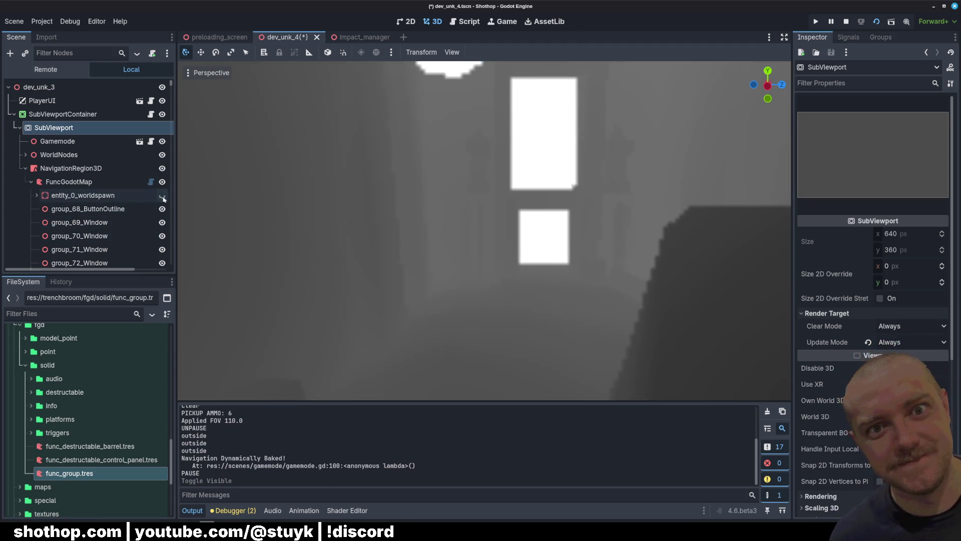
Switch the viewport to Display Normal, then settle on Display Unshaded rendering
left_click(210, 72)
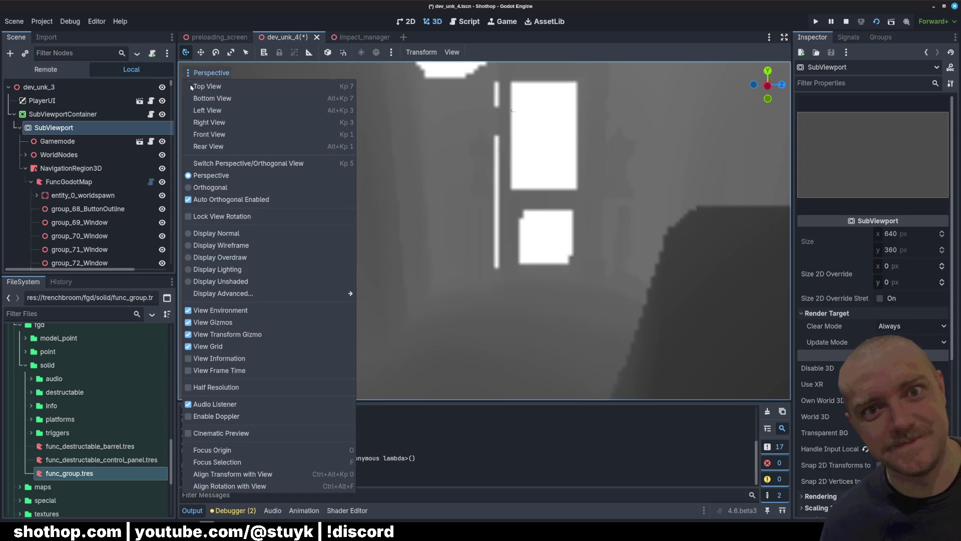
left_click(240, 234)
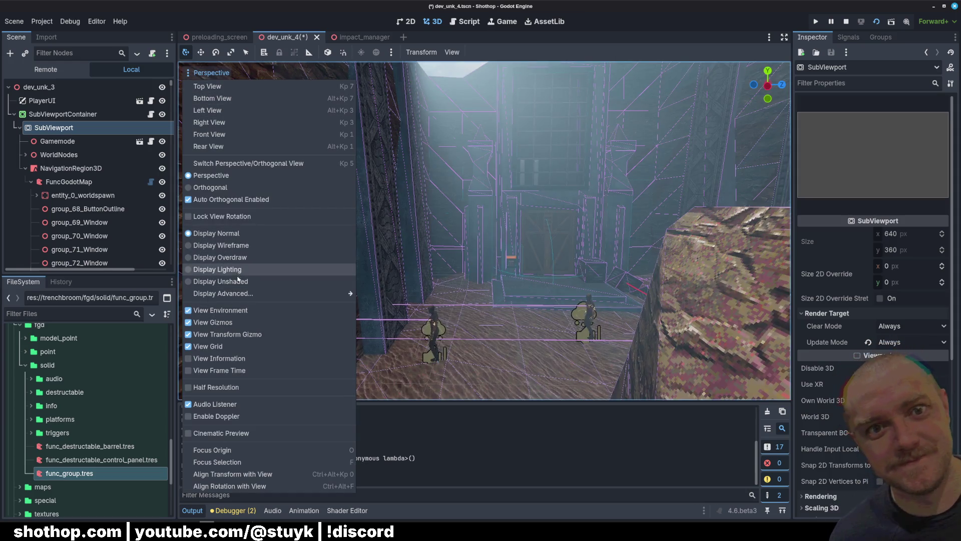
left_click(238, 280)
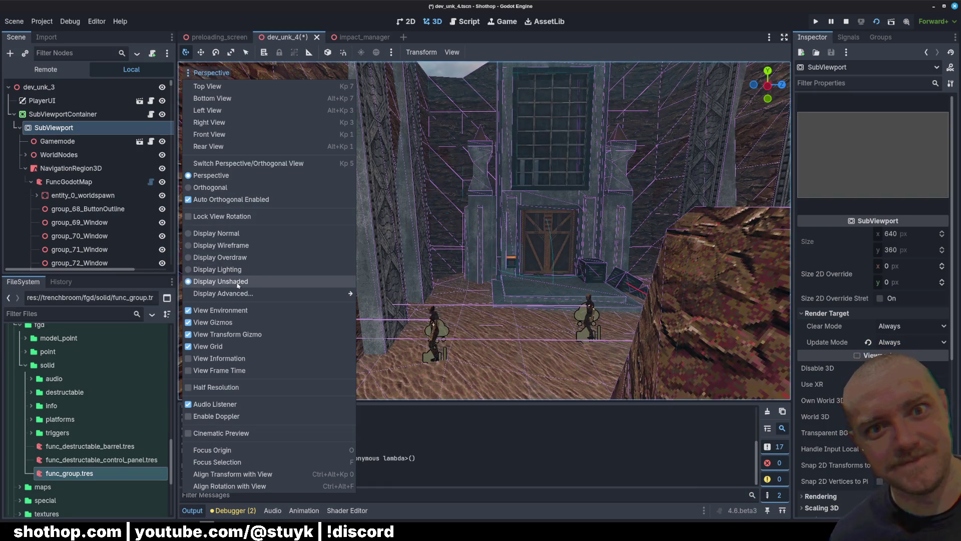
left_click(234, 270)
left_click(235, 281)
left_click(235, 282)
left_click(234, 283)
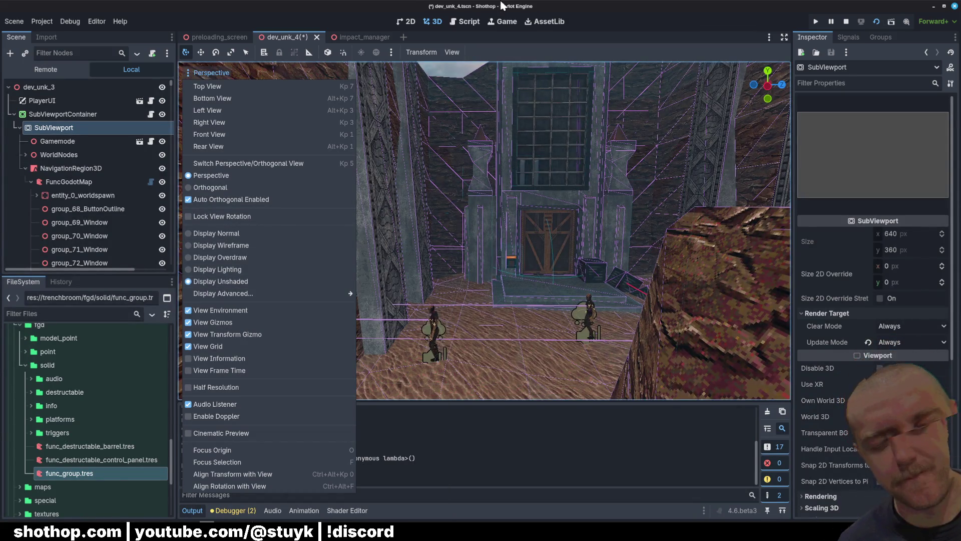
Turn the camera toward the rocky corridor and save the dev_unk_4 scene
left_click(466, 174)
left_click_drag(466, 174, 466, 173)
key("ctrl+s")
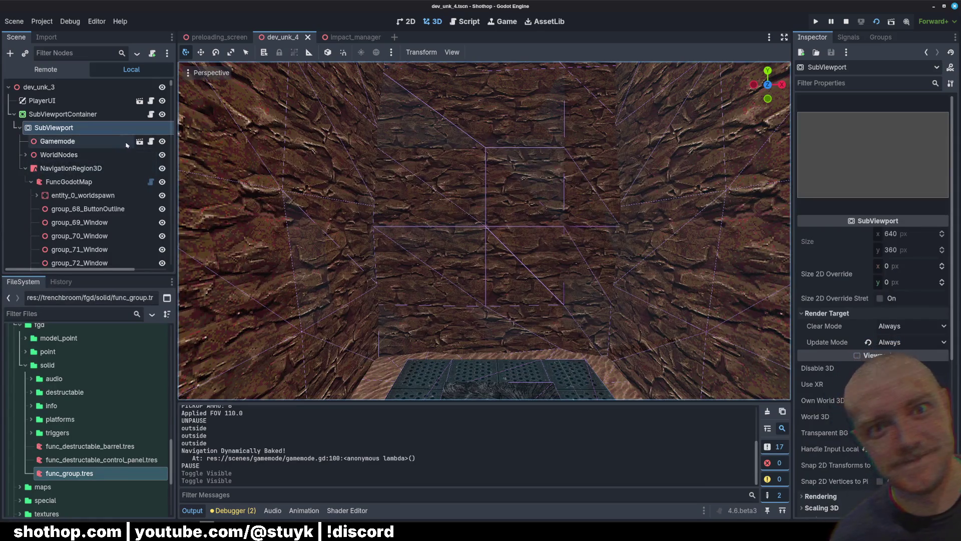
left_click(150, 141)
Scroll through the gamemode.gd script to review its code
left_click(473, 218)
scroll(473, 218, "down", 20)
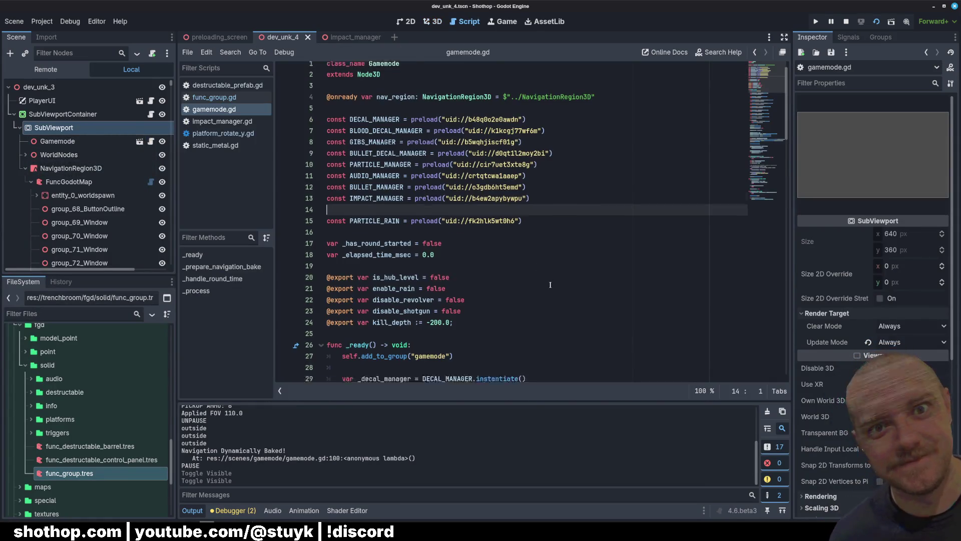
scroll(715, 194, "down", 7)
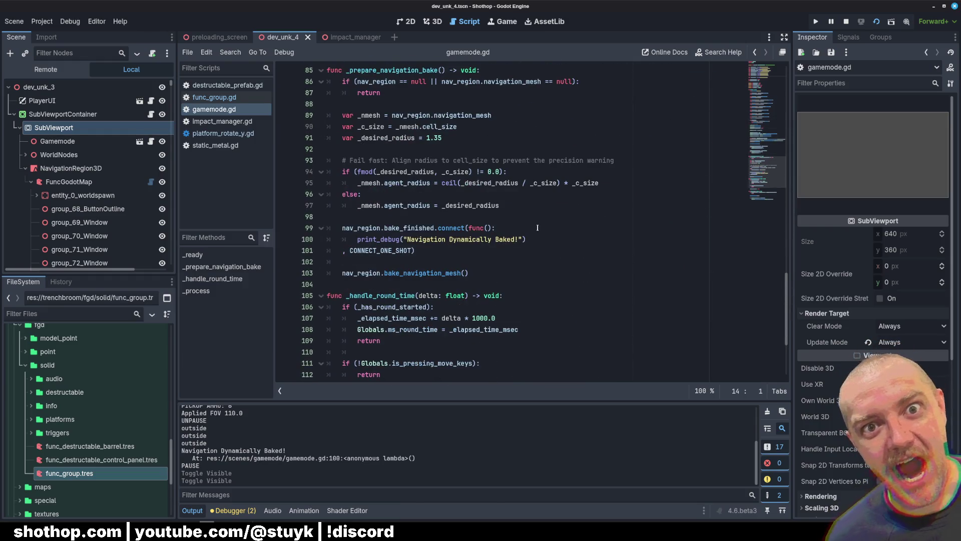
scroll(538, 240, "down", 4)
scroll(515, 242, "up", 10)
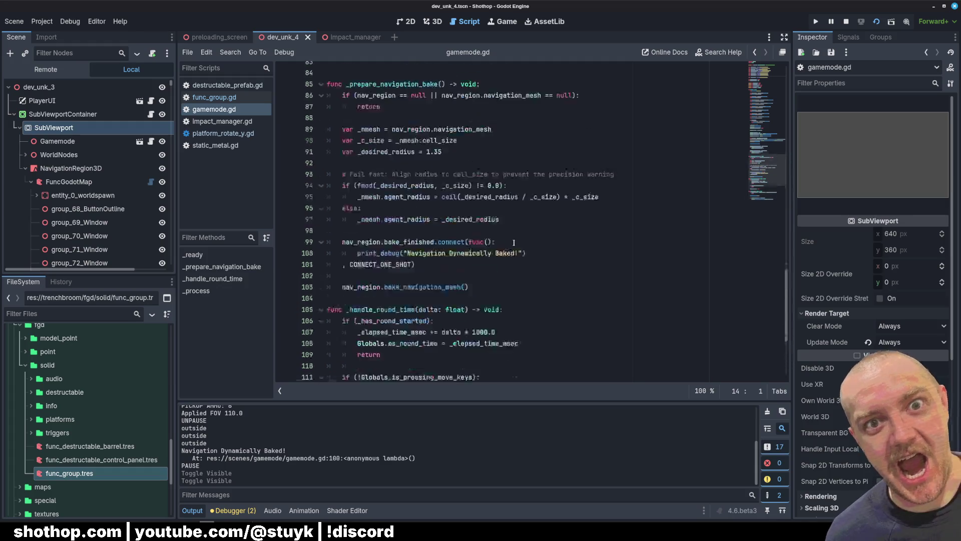
scroll(513, 244, "up", 4)
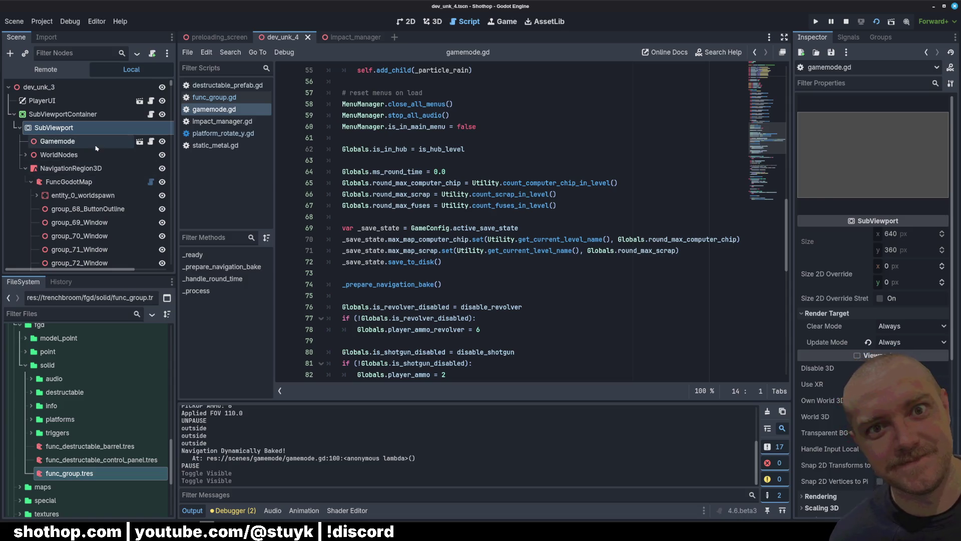
Select the SubViewport node and widen the Inspector to review its viewport properties
left_click(62, 141)
left_click(91, 170)
left_click(70, 155)
left_click(72, 131)
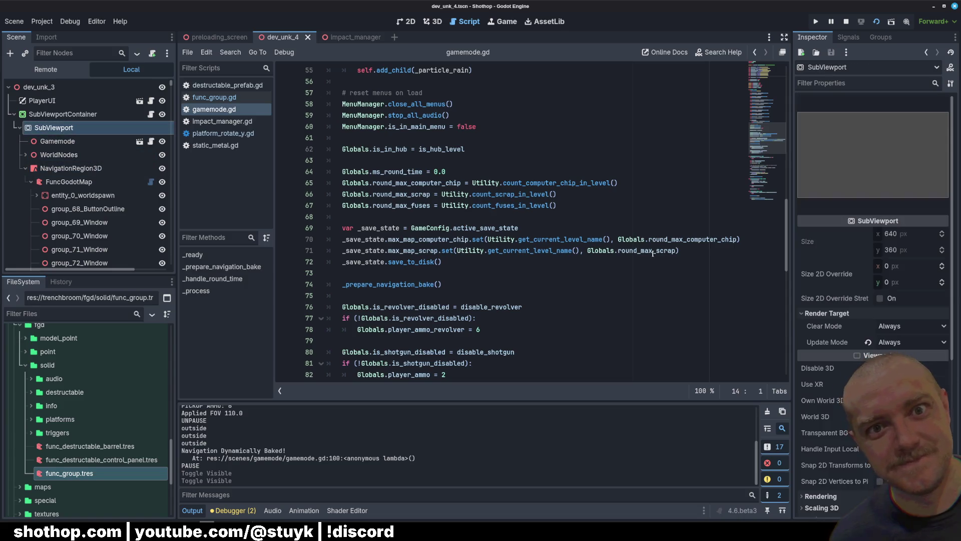
left_click_drag(792, 260, 707, 260)
scroll(772, 339, "down", 5)
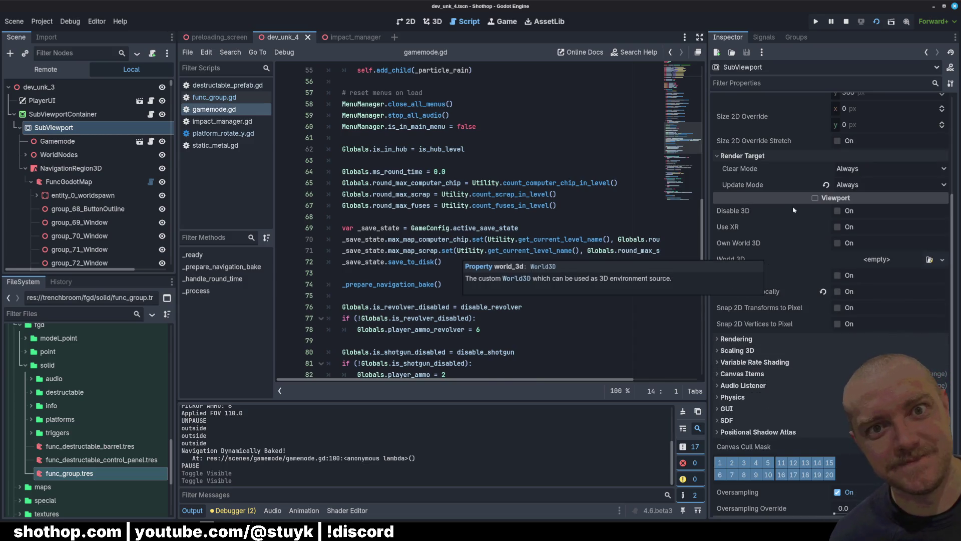
scroll(770, 259, "down", 2)
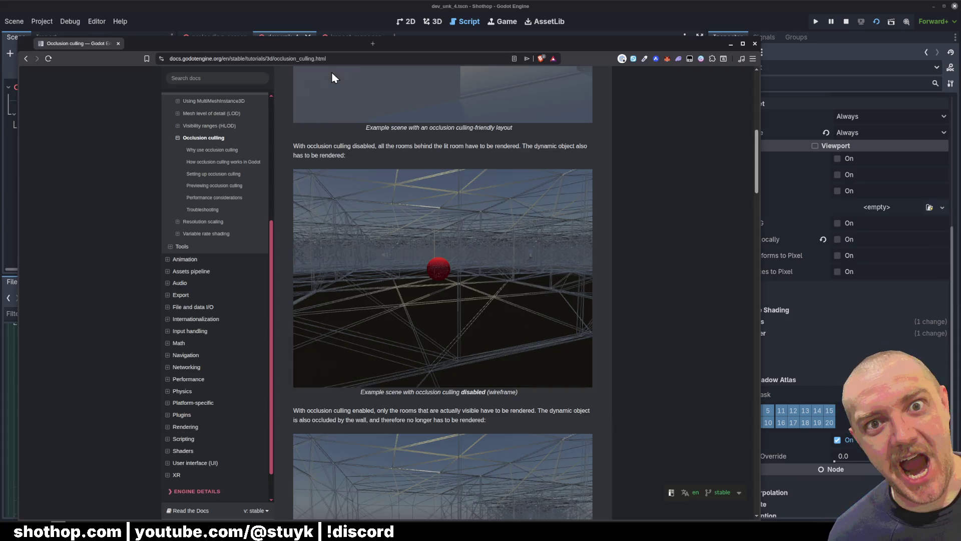
Bring up the Occlusion culling docs page and scroll through it
key("alt+Tab")
left_click_drag(531, 57, 556, 27)
scroll(633, 242, "up", 8)
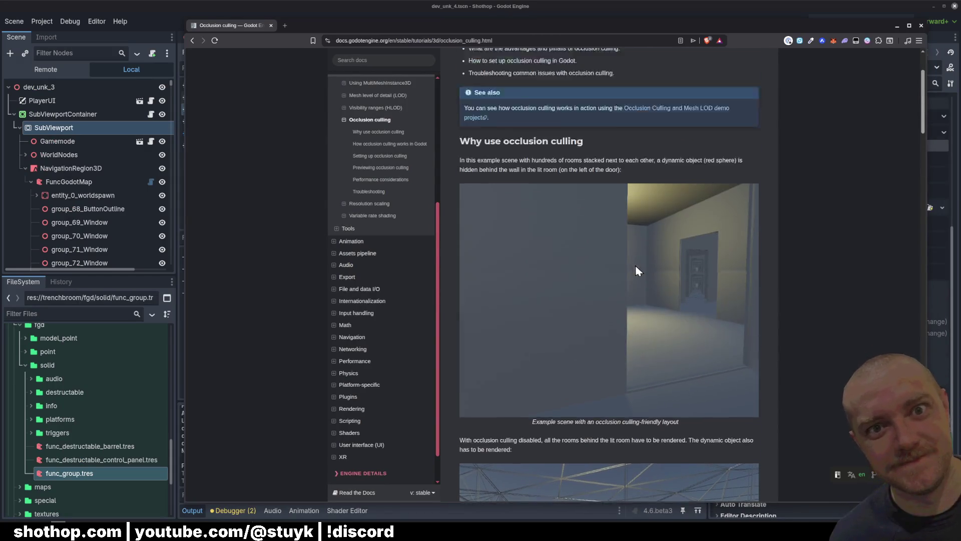
scroll(599, 326, "down", 10)
scroll(544, 317, "down", 5)
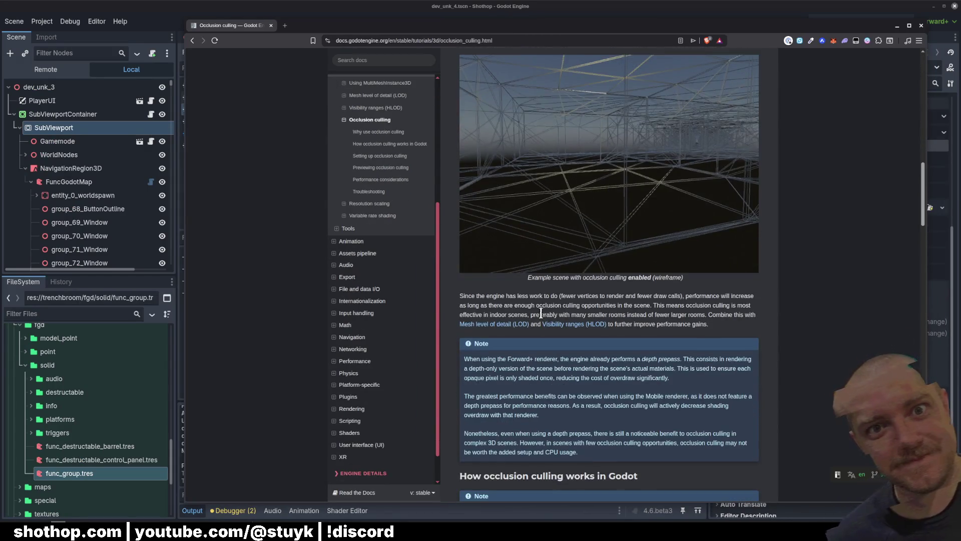
scroll(611, 304, "down", 2)
scroll(579, 240, "down", 4)
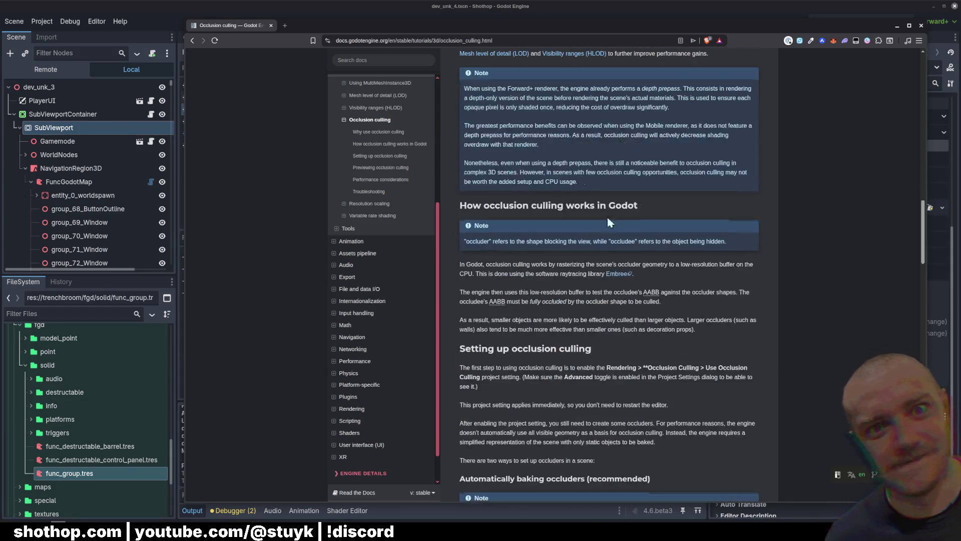
scroll(521, 151, "down", 2)
scroll(520, 150, "down", 5)
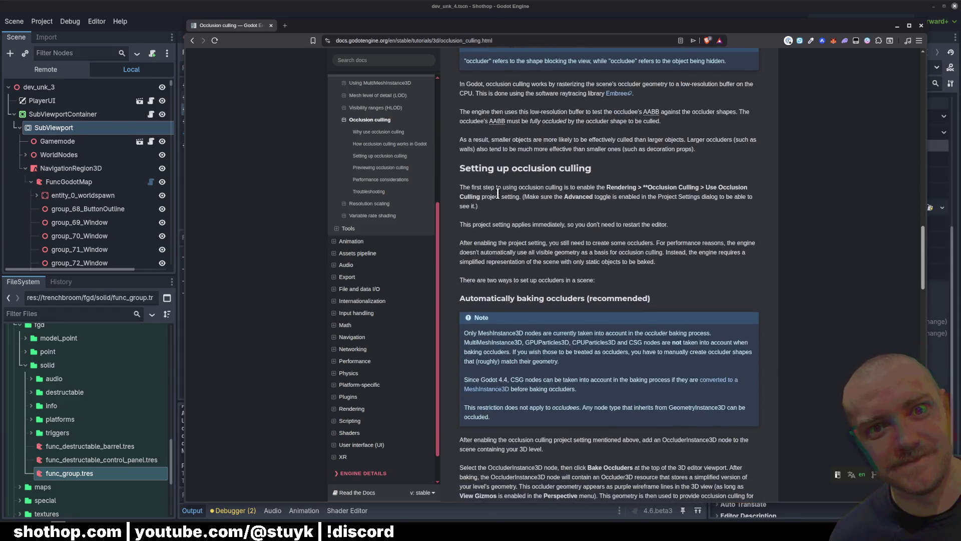
scroll(630, 185, "up", 1)
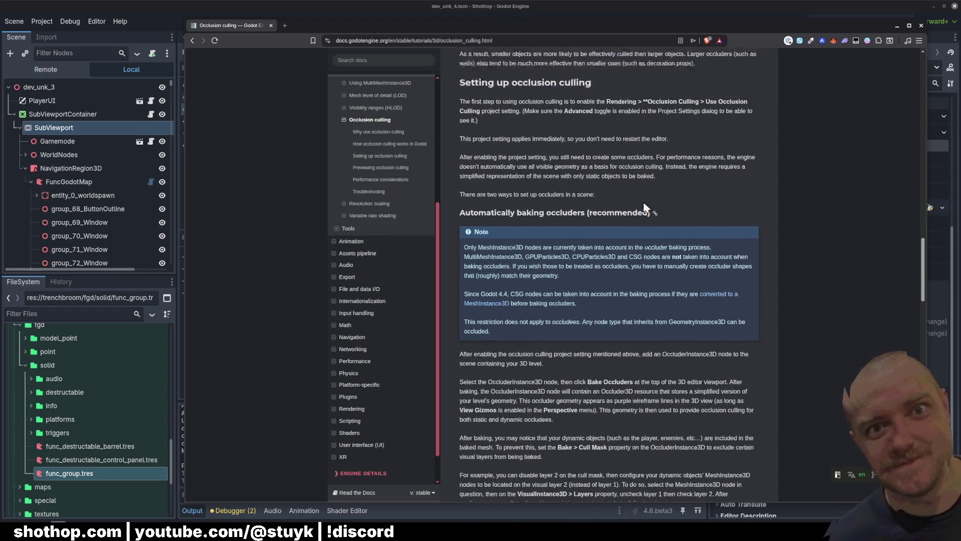
scroll(642, 203, "down", 1)
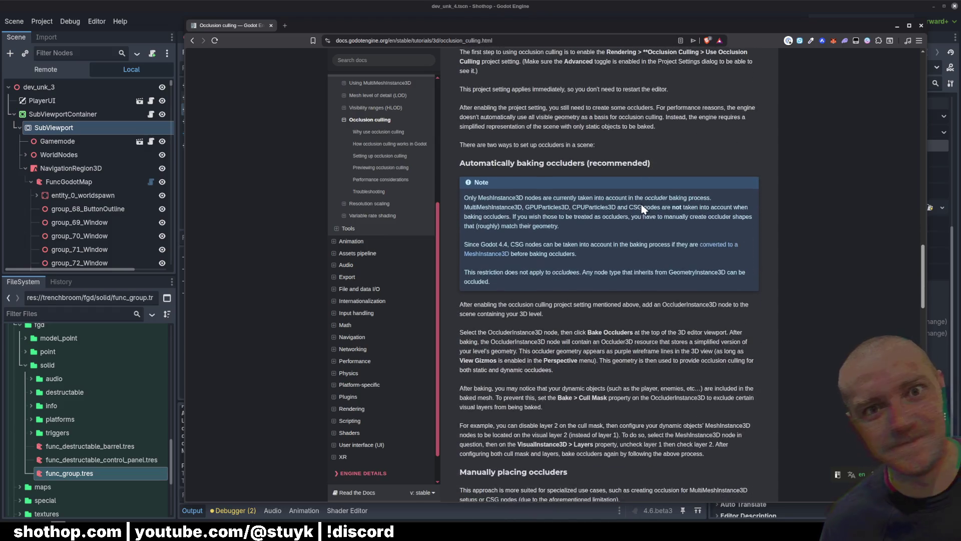
Highlight the MeshInstance3D note and the OccluderInstance3D paragraph while reading further
double_click(507, 199)
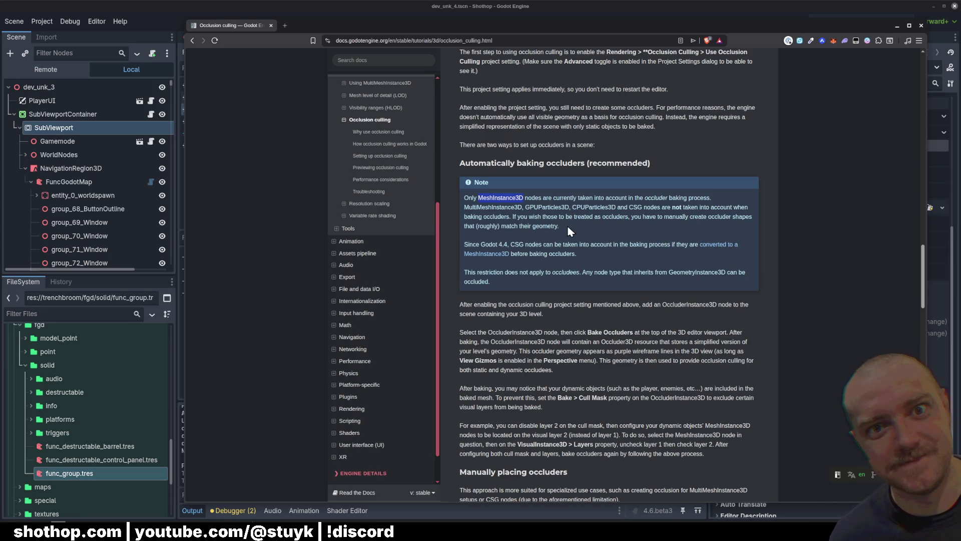
scroll(568, 231, "down", 2)
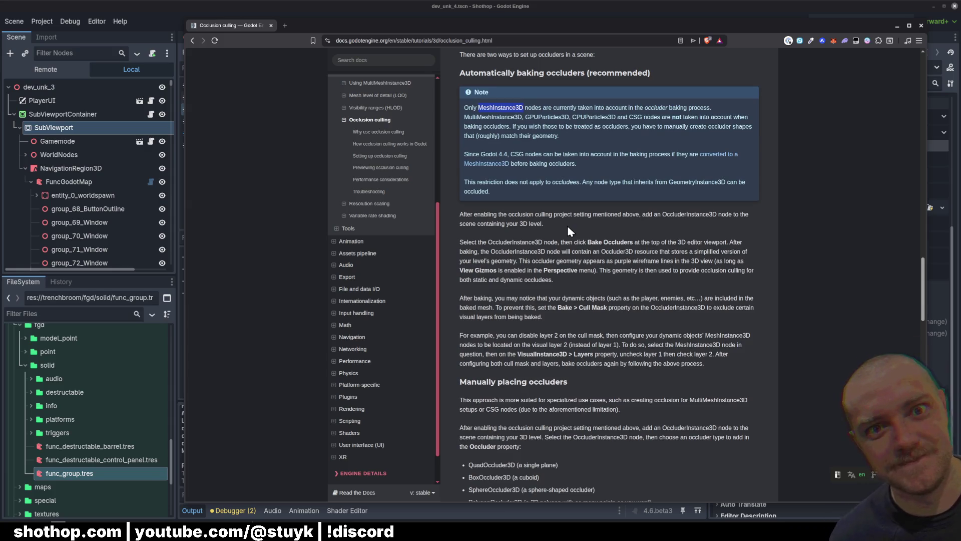
left_click(568, 227)
scroll(568, 228, "down", 2)
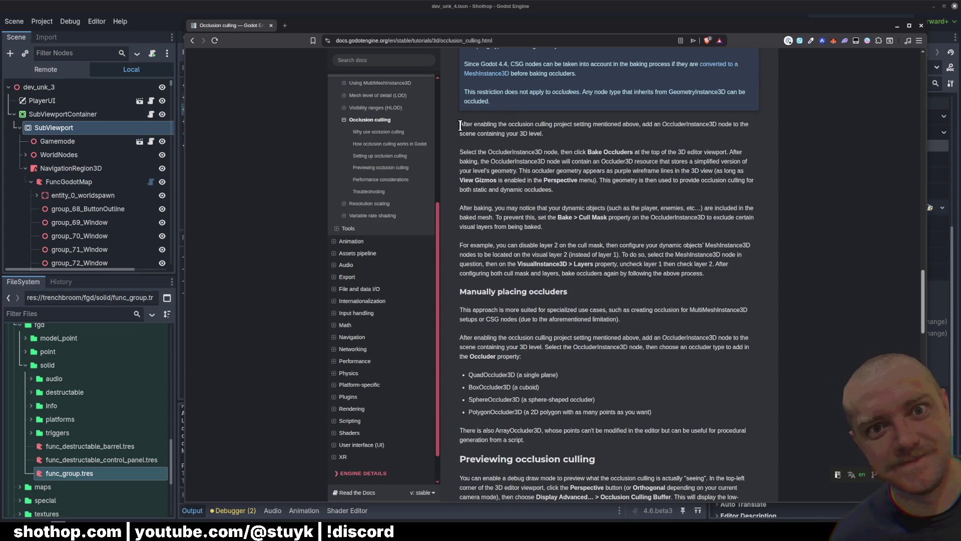
left_click_drag(458, 124, 559, 133)
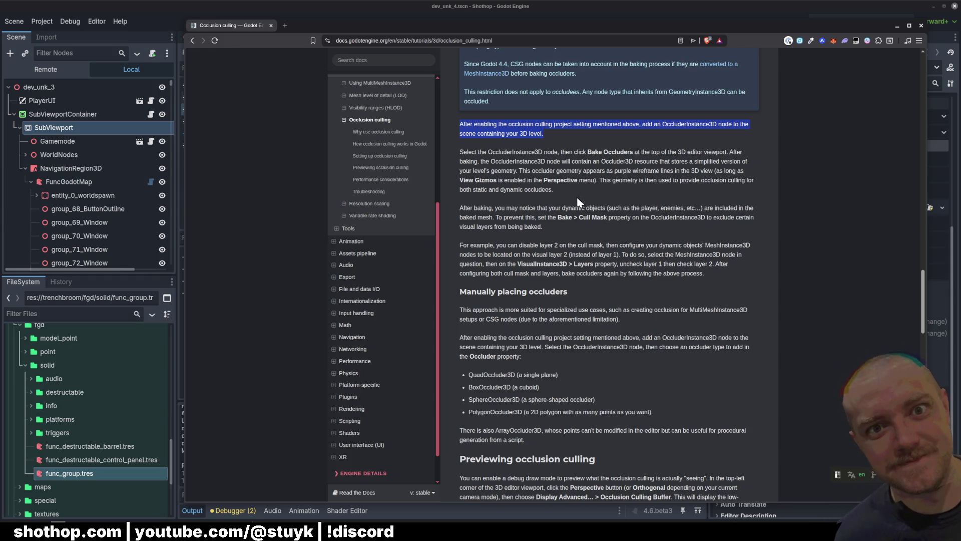
scroll(584, 199, "down", 3)
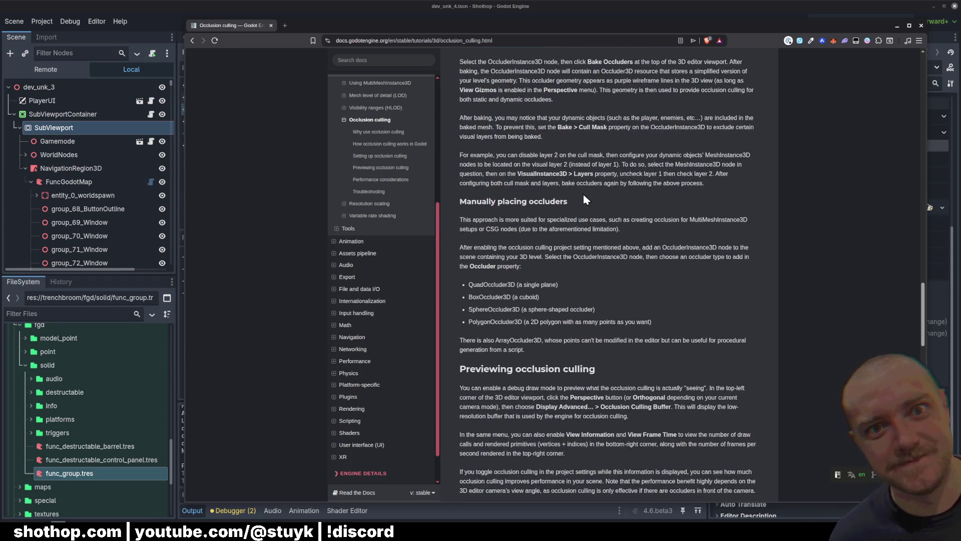
scroll(586, 200, "down", 3)
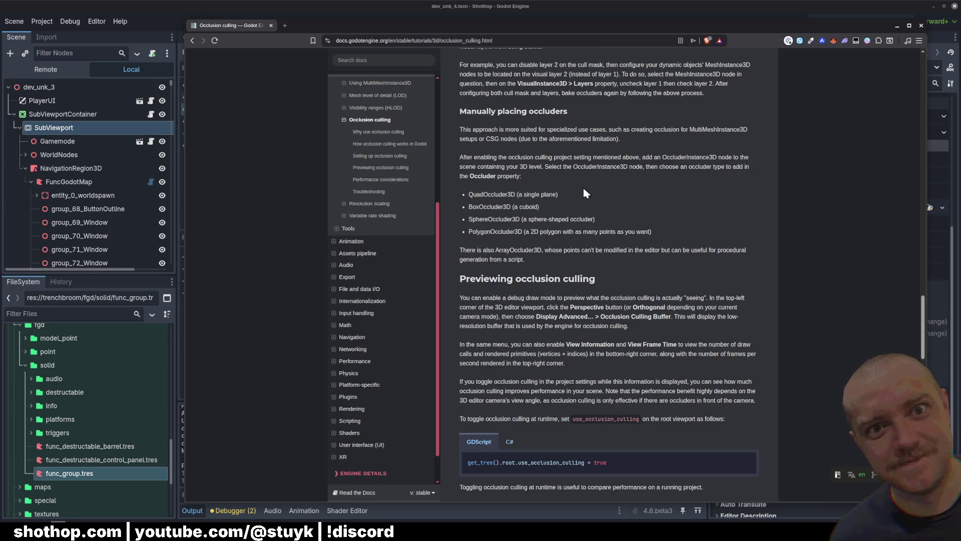
scroll(584, 189, "down", 5)
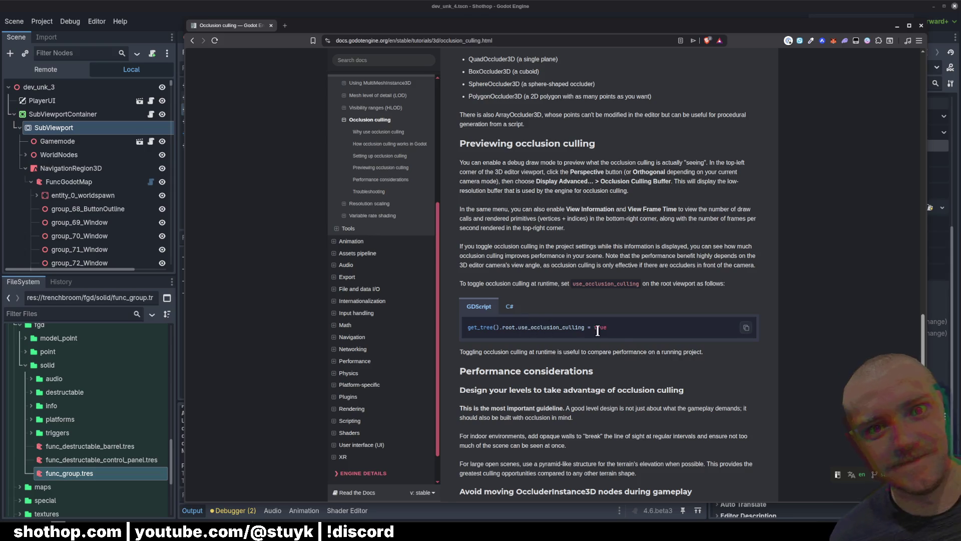
Copy the line get_tree().root.use_occlusion_culling = true from the docs
triple_click(516, 335)
right_click(496, 324)
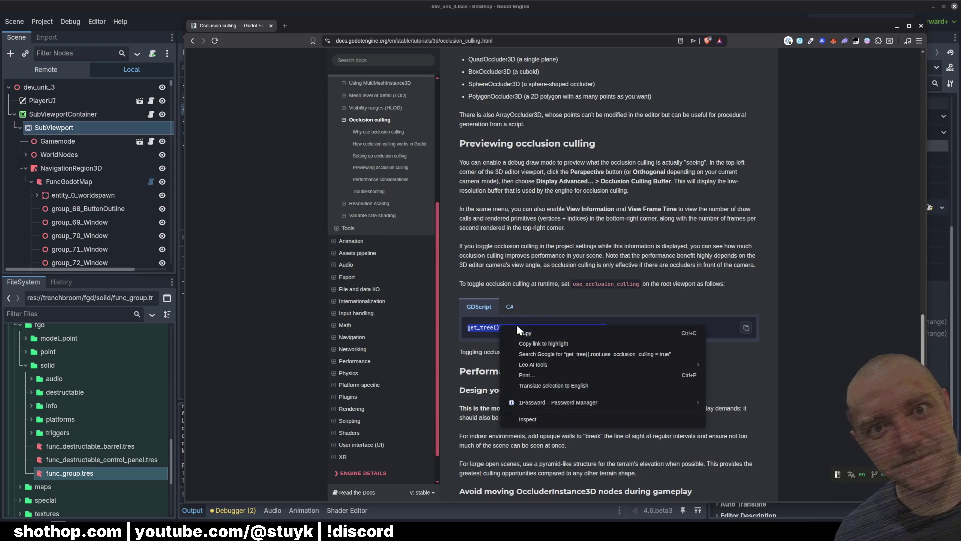
left_click(515, 334)
key("alt+Tab")
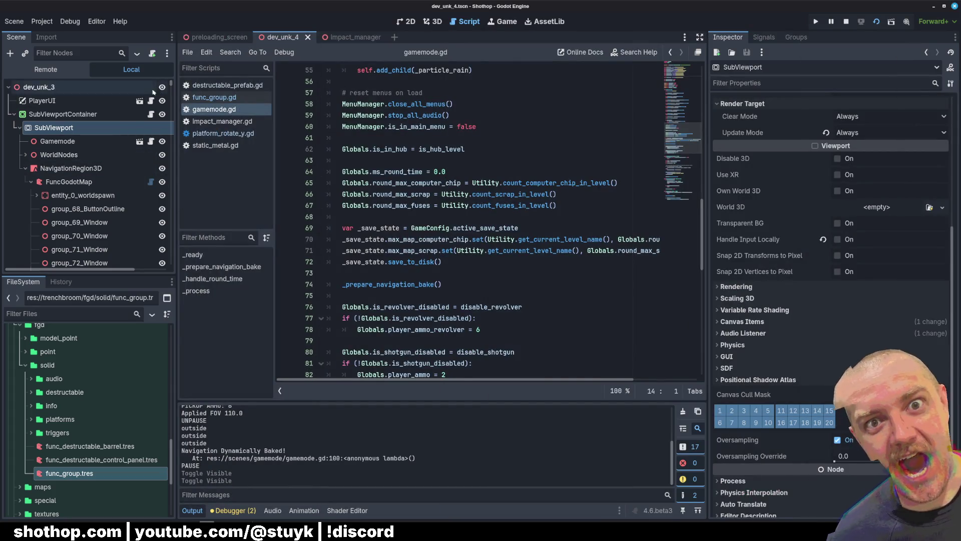
Paste get_tree().root.use_occlusion_culling = true as the first line of _ready() and run the project
left_click(150, 141)
left_click(459, 183)
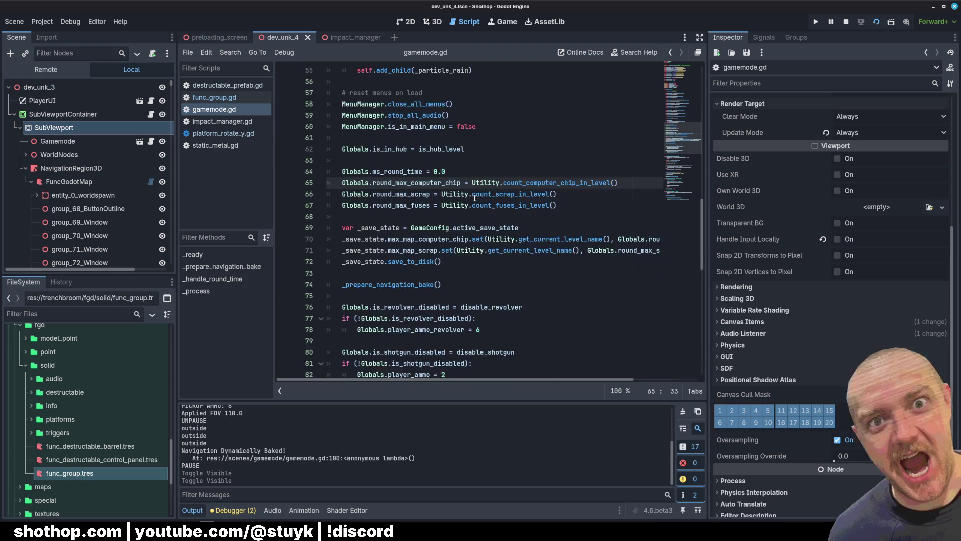
scroll(431, 196, "up", 14)
left_click(453, 221)
key("Return")
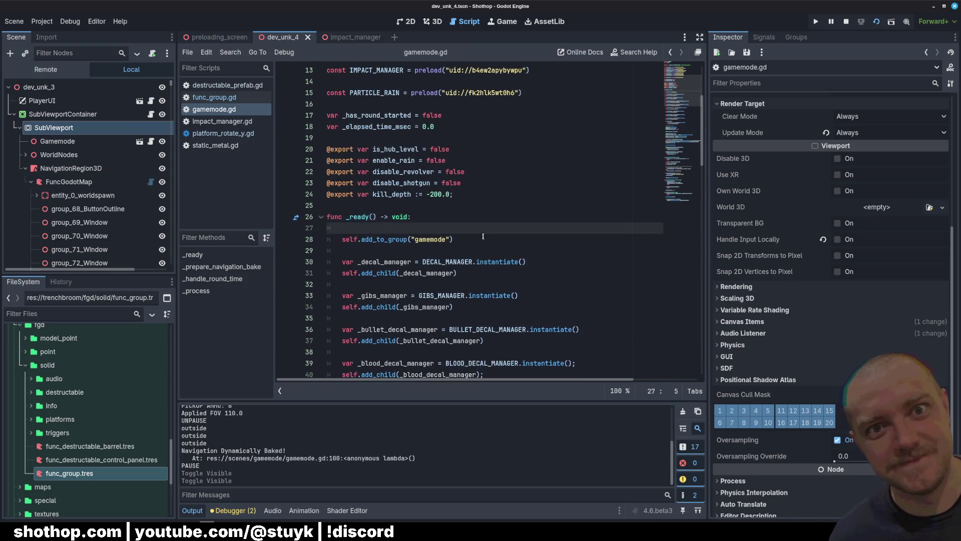
key("ctrl+v")
key("F5")
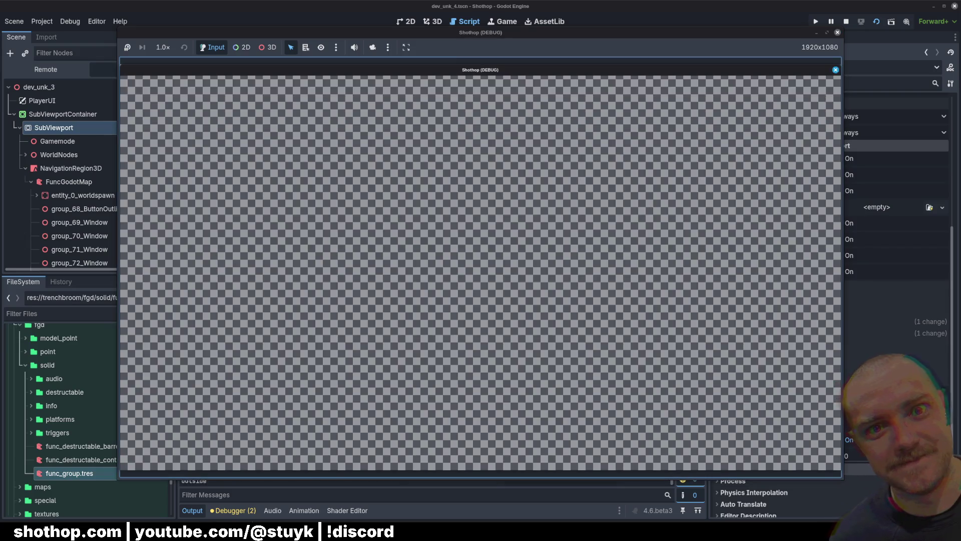
key("w")
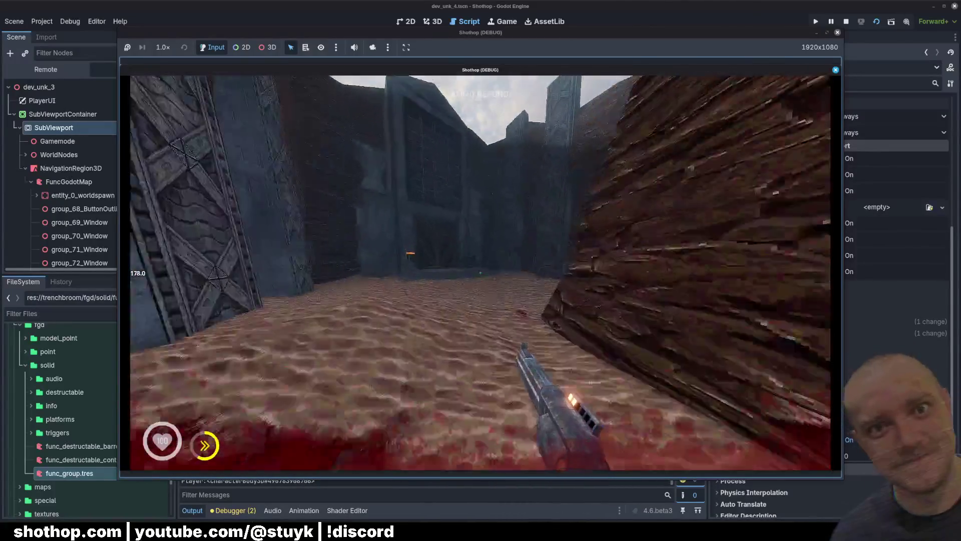
Switch weapons in the running game, pause it with Esc, and return to the script with F8
key("2")
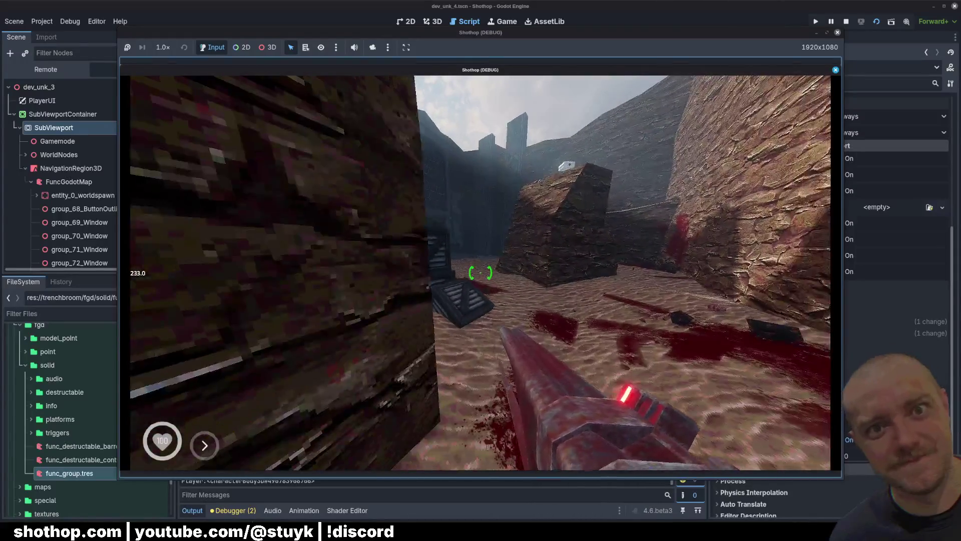
key("Escape")
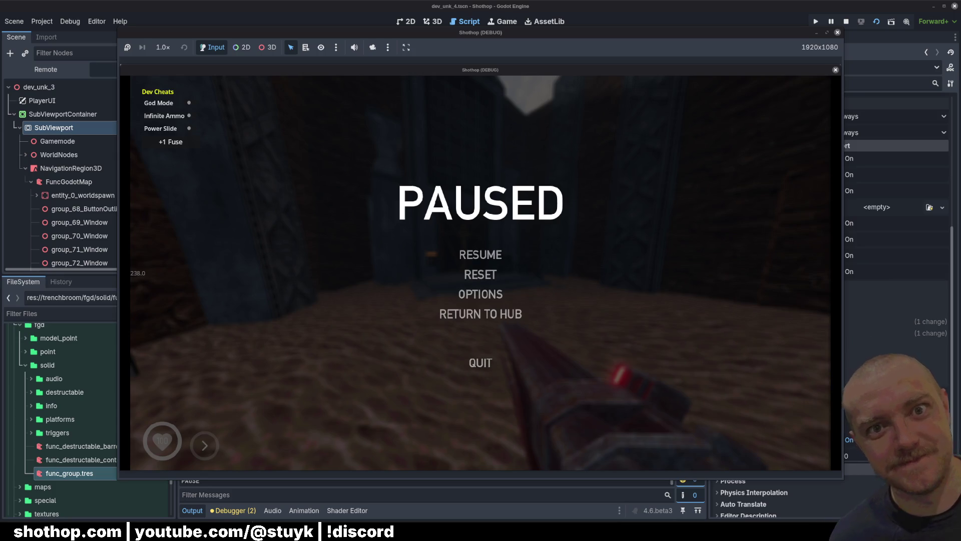
key("F8")
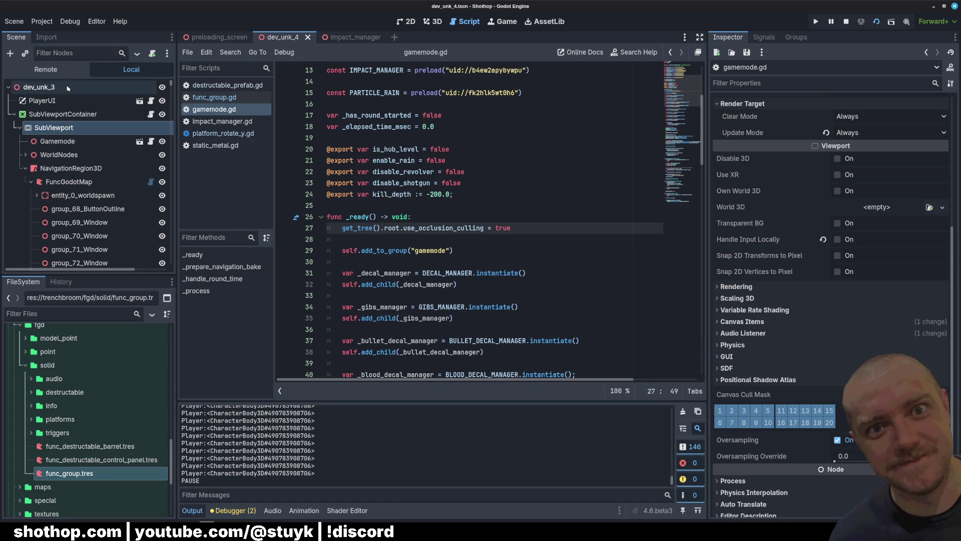
In the Remote tree, expand the level down through FuncGodotMap to layer_88_OutsideEntrance
left_click(46, 69)
left_click(14, 222)
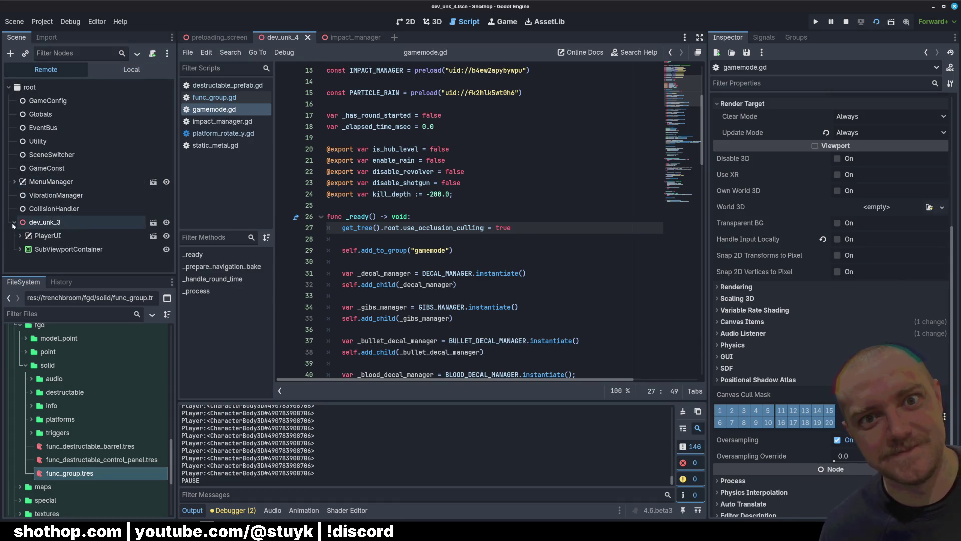
left_click(20, 250)
left_click(26, 263)
scroll(27, 250, "down", 2)
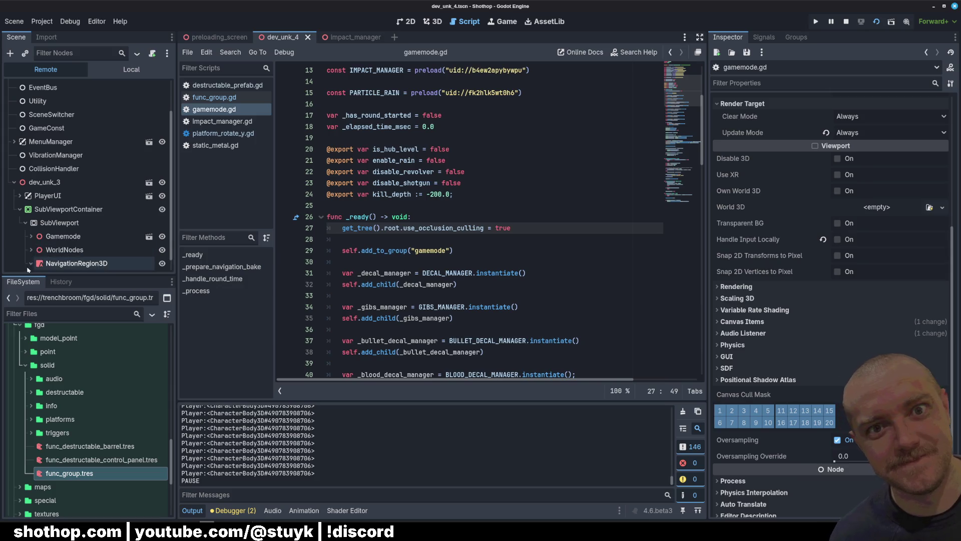
left_click(31, 263)
left_click(37, 262)
scroll(44, 225, "down", 5)
scroll(44, 226, "down", 4)
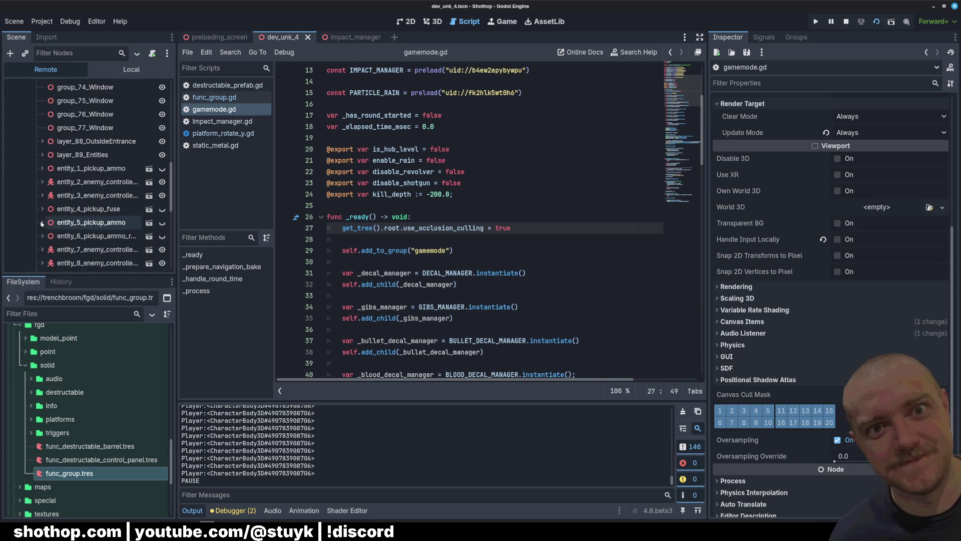
scroll(41, 150, "up", 4)
scroll(50, 160, "down", 10)
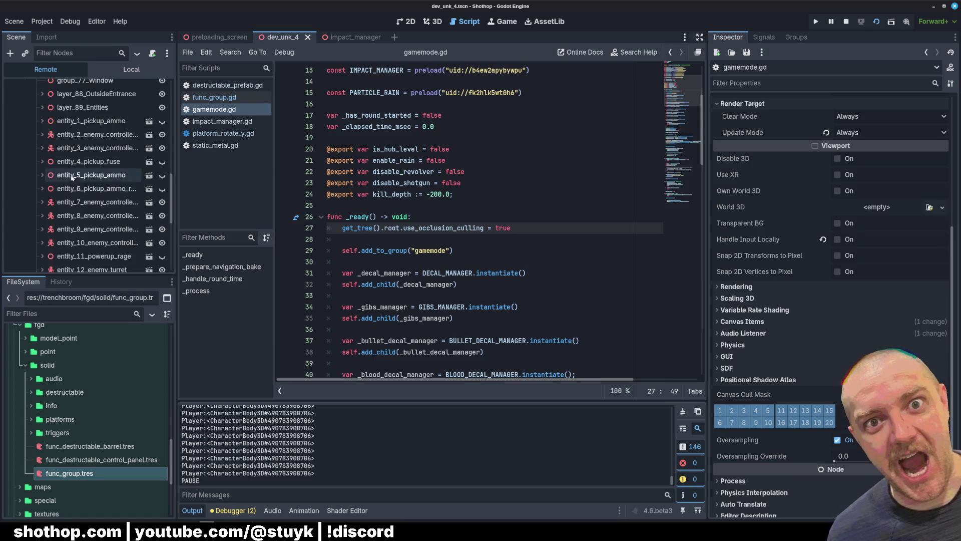
scroll(60, 172, "up", 8)
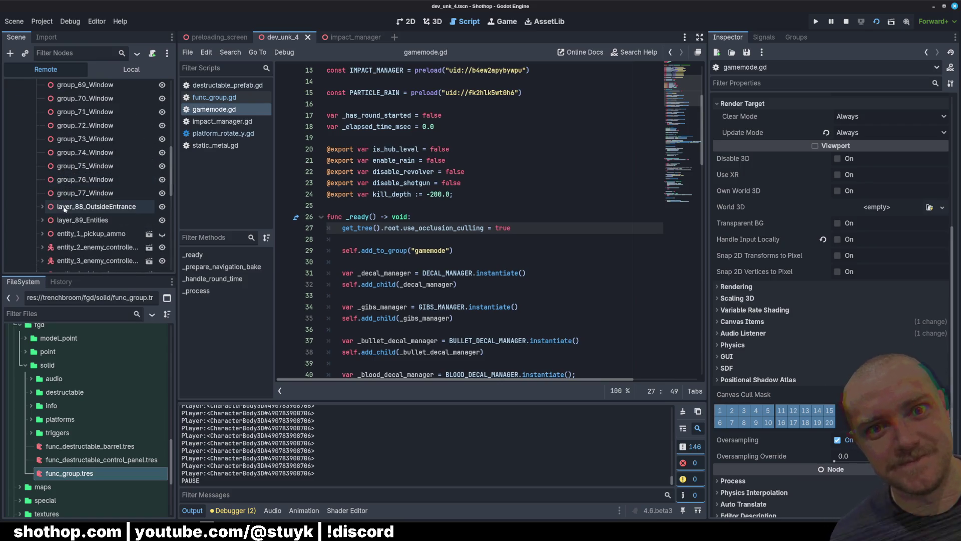
left_click(42, 206)
scroll(48, 223, "down", 1)
Select entity_29_occluder_instance and frame it in the 3D viewport
left_click(49, 224)
scroll(48, 224, "down", 2)
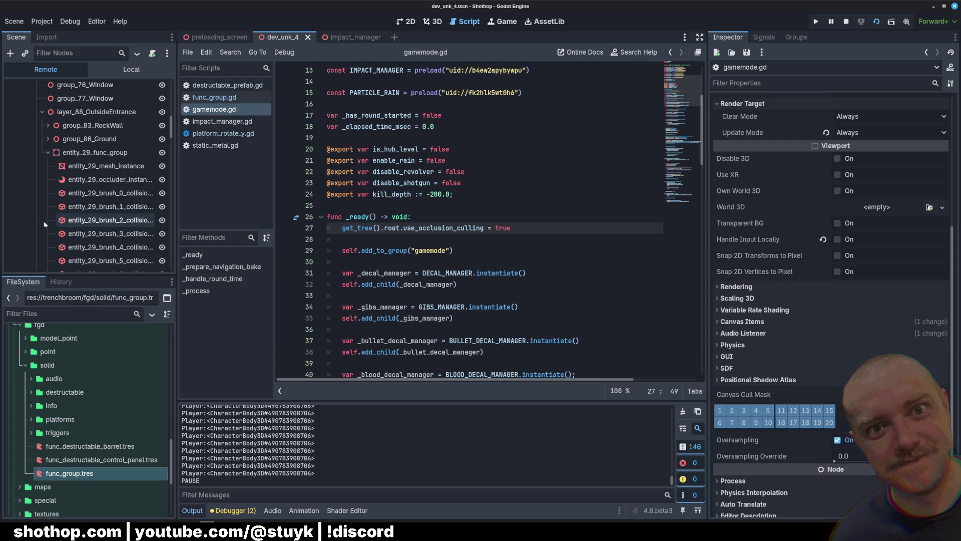
left_click(108, 179)
left_click(433, 21)
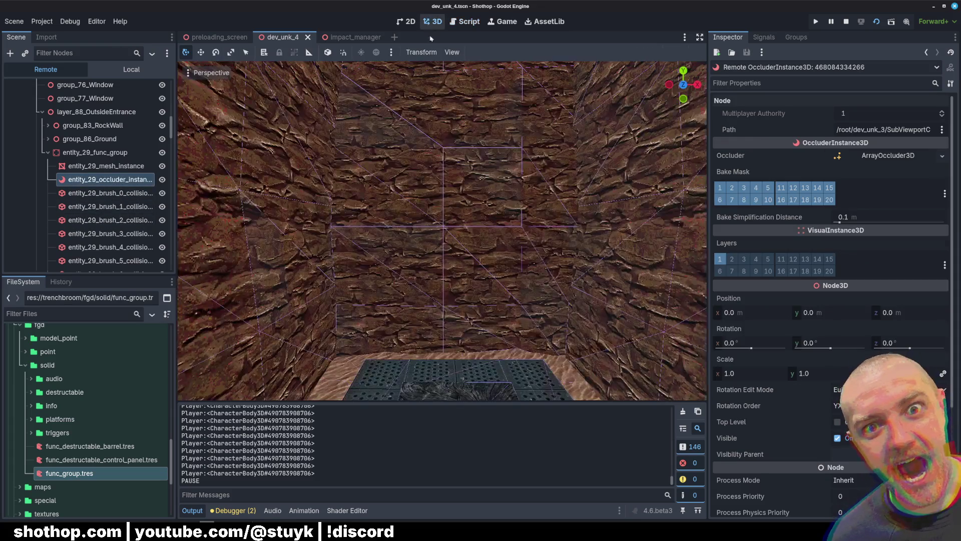
key("f")
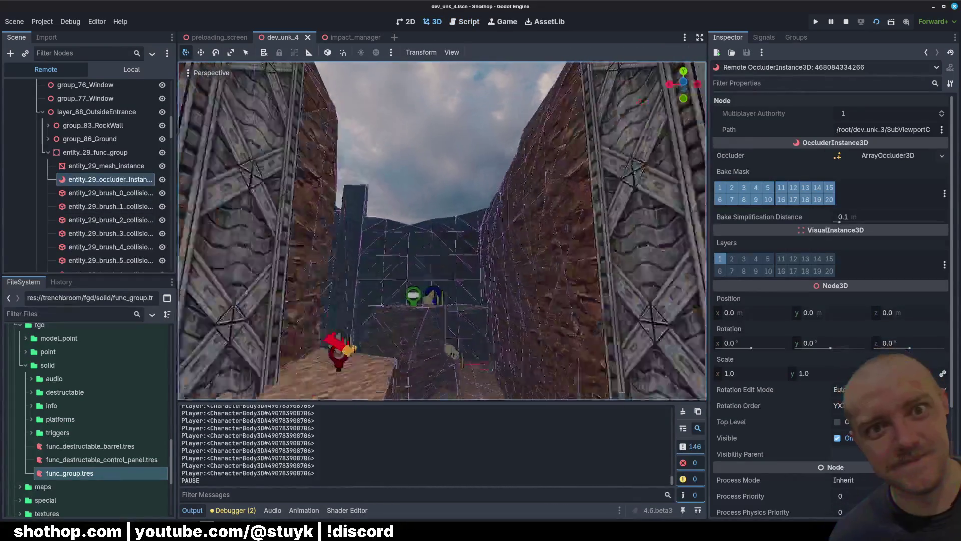
Hide entity_29's occluder, compare it with its mesh instance, then expand entity_28_func_group
left_click(163, 180)
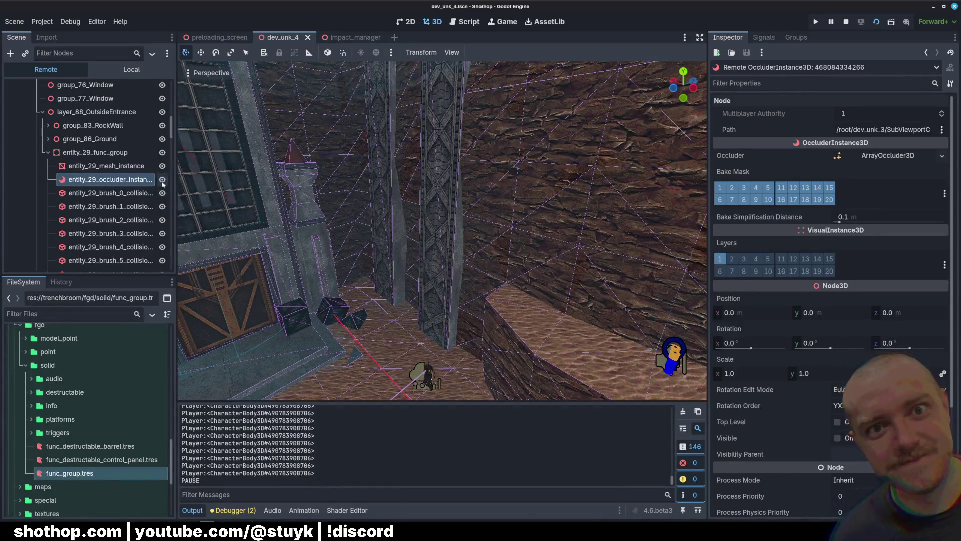
left_click(107, 166)
left_click(110, 180)
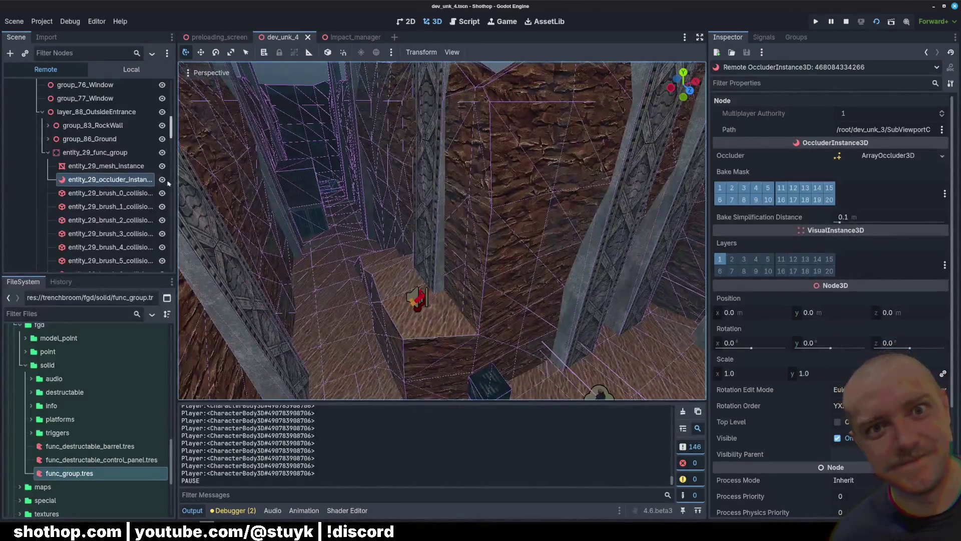
scroll(169, 184, "down", 10)
mouse_move(171, 186)
left_mouse_down()
mouse_move(169, 242)
mouse_move(154, 134)
left_mouse_up()
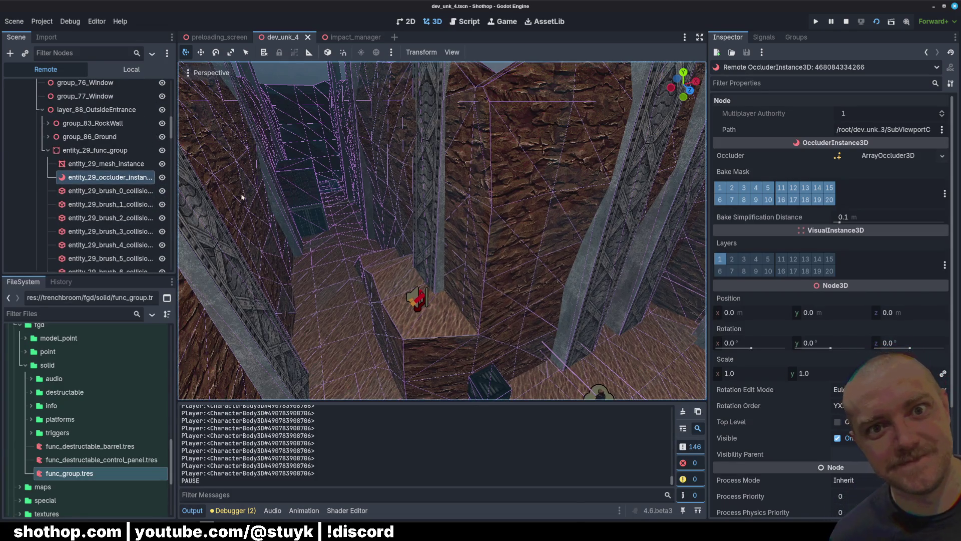
left_click(95, 164)
left_click(93, 178)
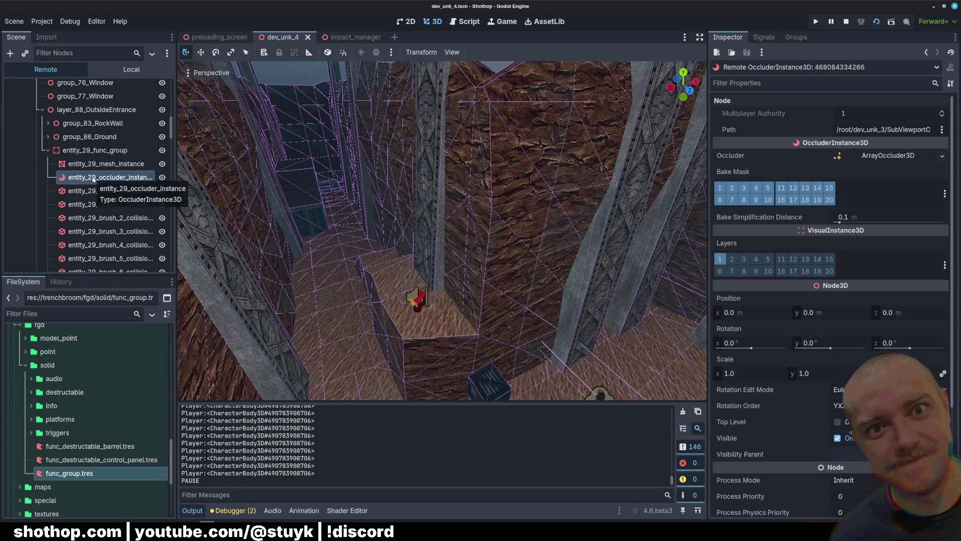
left_click(46, 138)
left_click(71, 150)
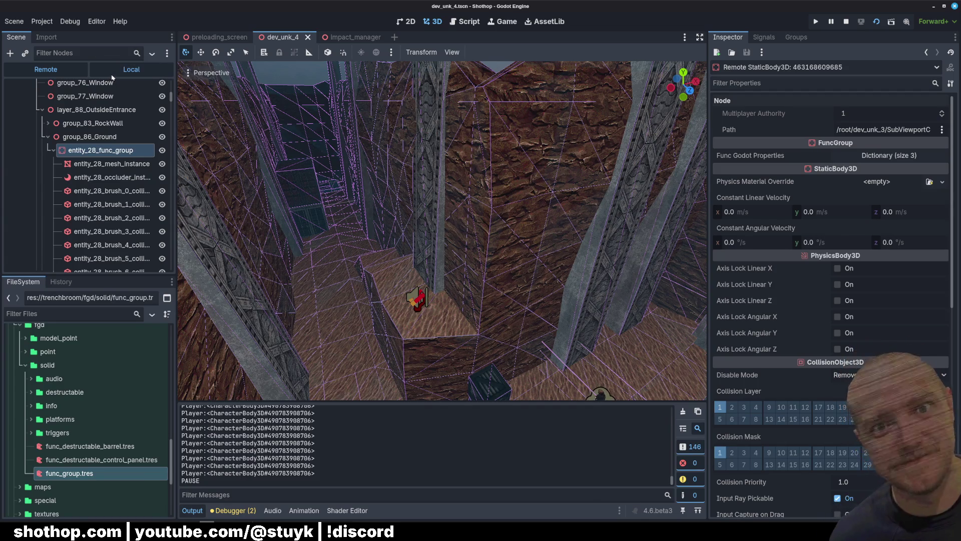
Return to the Local scene tree and briefly expand entity_0_worldspawn
left_click(131, 69)
scroll(35, 170, "down", 2)
left_click(33, 149)
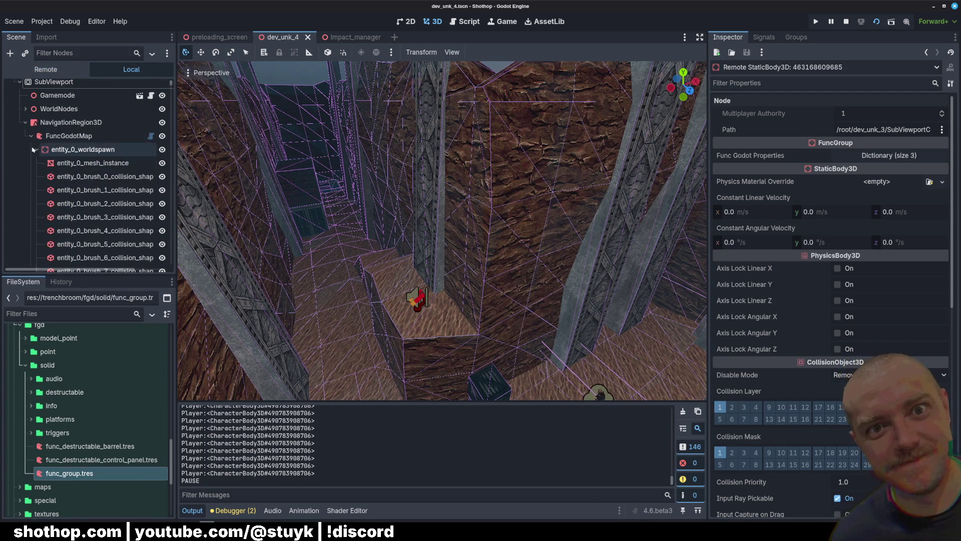
scroll(35, 186, "down", 3)
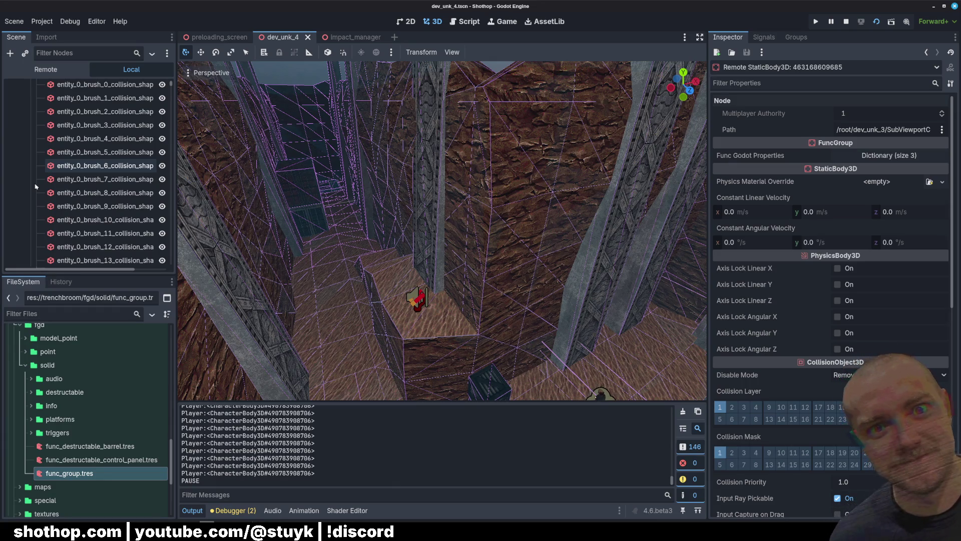
scroll(35, 170, "up", 3)
left_click(33, 127)
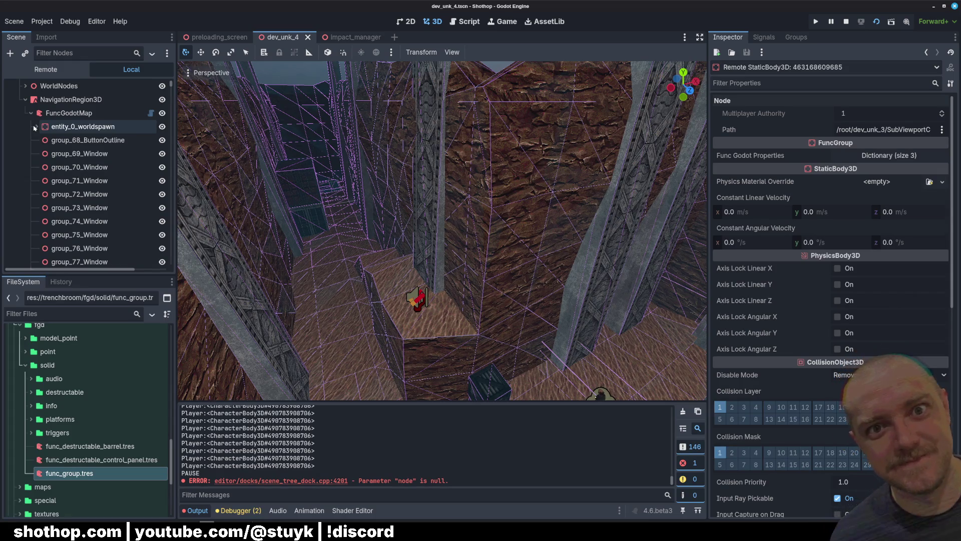
Select entity_27_occluder_instance and toggle its visibility repeatedly while orbiting toward the building facade
left_click(467, 218)
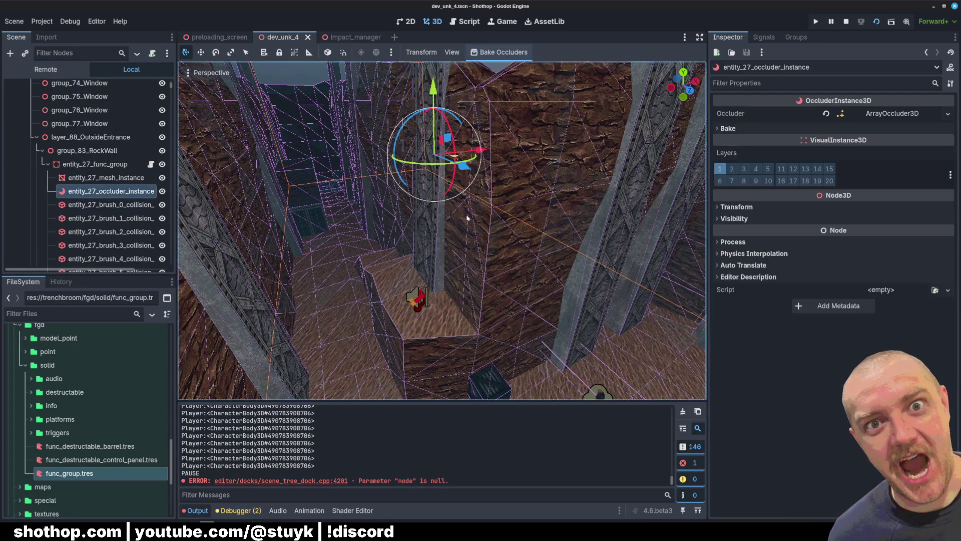
left_click(161, 192)
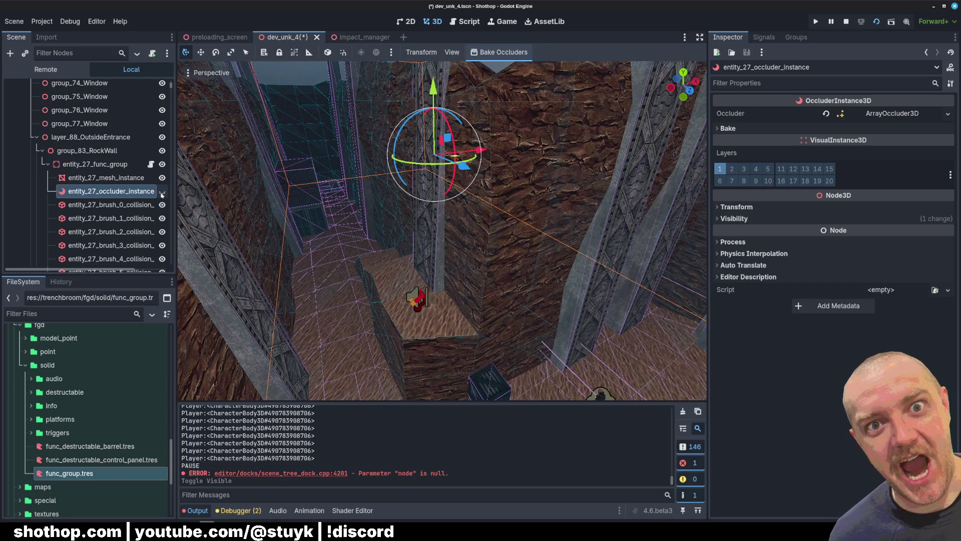
left_click(162, 192)
left_click(162, 191)
left_click(162, 191)
left_click_drag(351, 225, 411, 215)
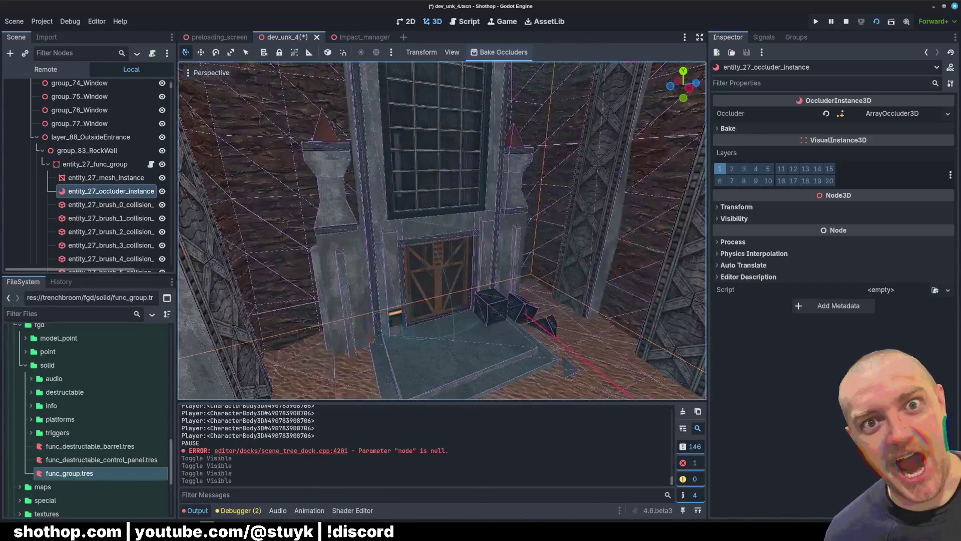
left_click(162, 192)
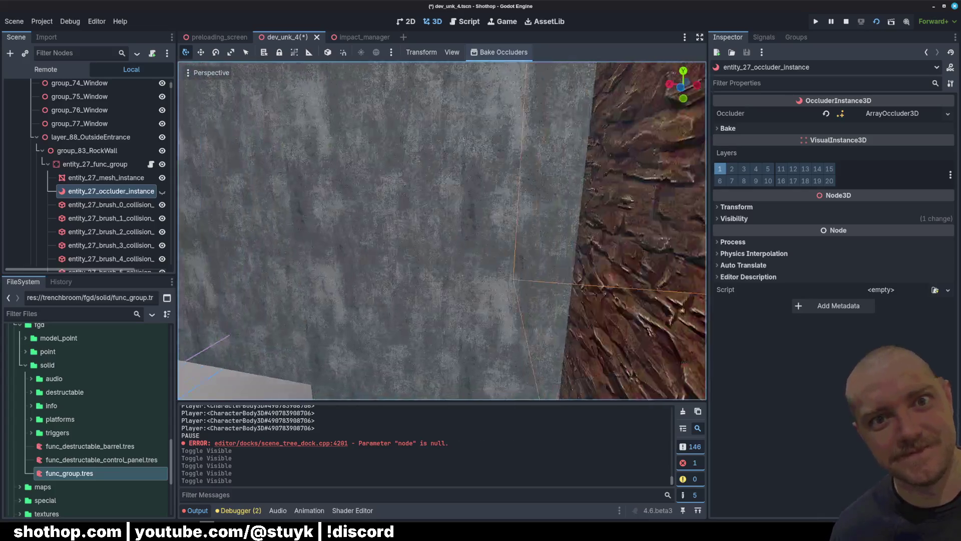
mouse_move(382, 244)
left_mouse_down()
mouse_move(370, 235)
mouse_move(382, 243)
left_mouse_up()
left_click(162, 191)
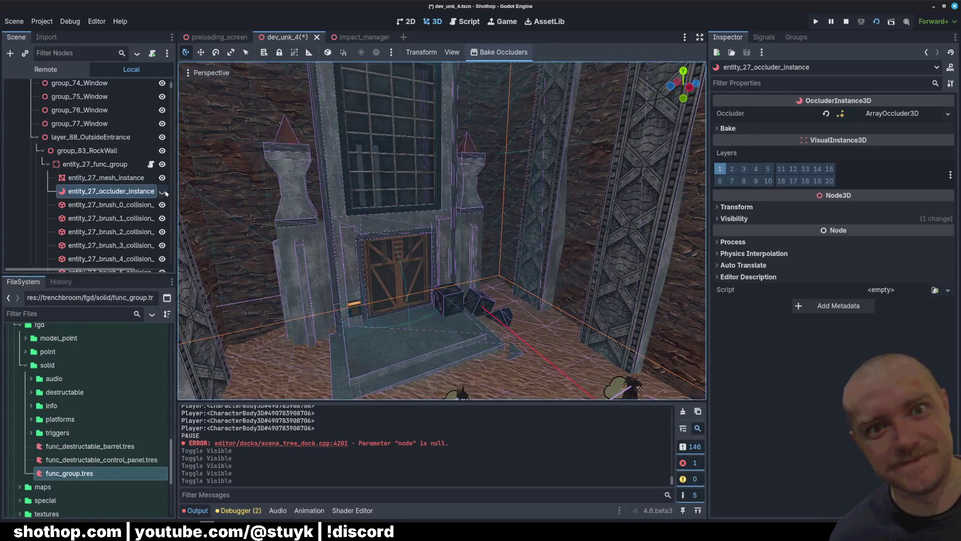
scroll(382, 243, "down", 5)
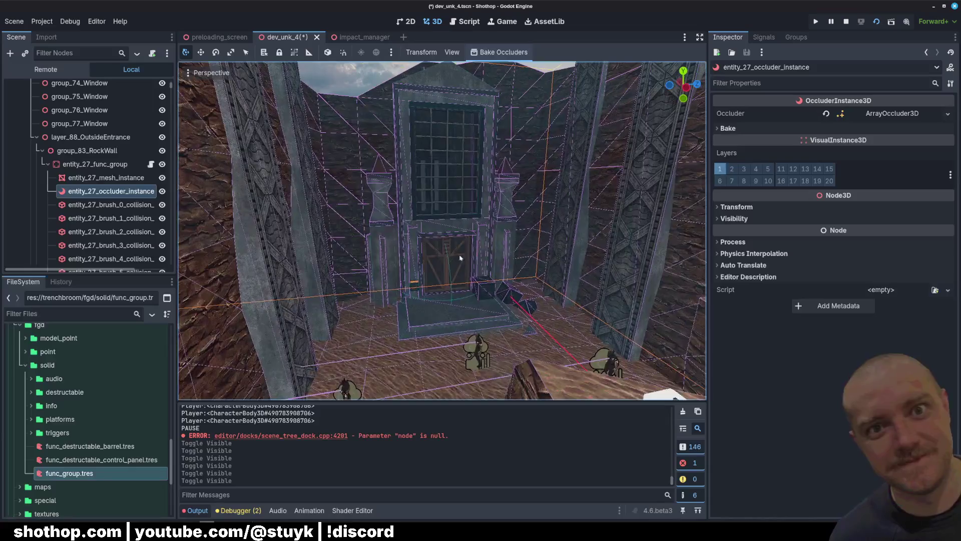